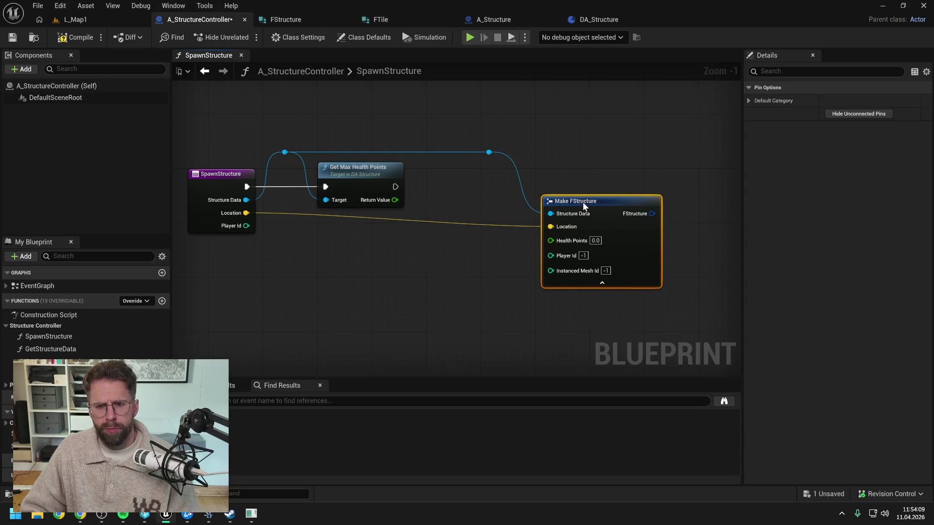
Step: Feed max health points into Health Points and SpawnStructure's Player Id into Make FStructure, then save
left_click(469, 241)
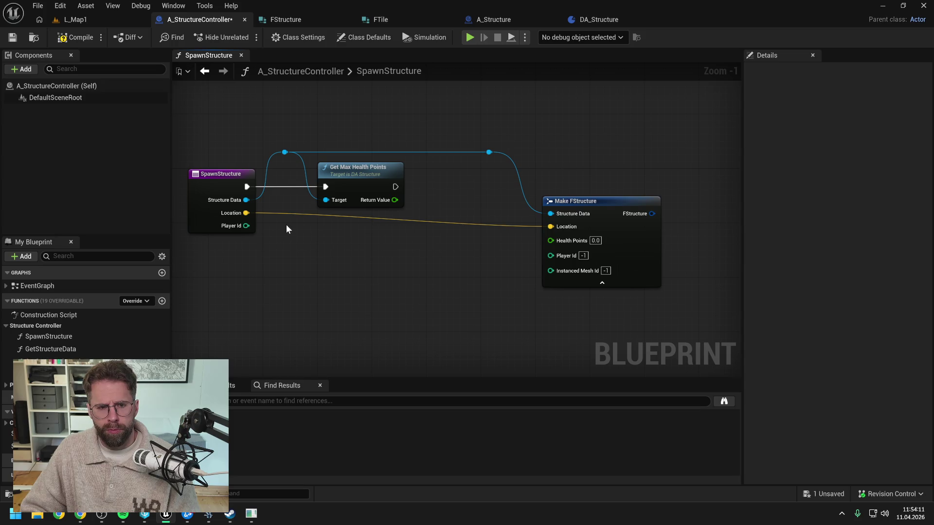
left_click_drag(395, 200, 551, 240)
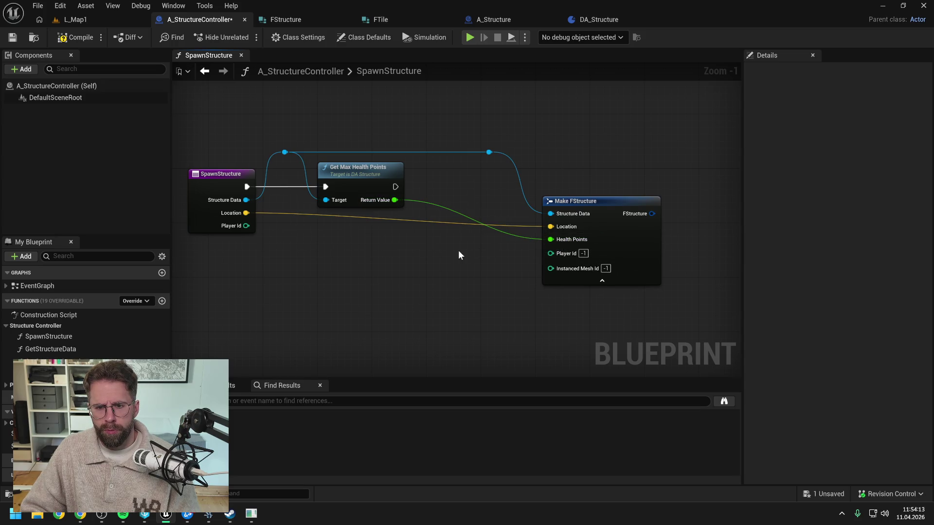
left_click_drag(247, 225, 551, 253)
mouse_move(452, 271)
left_mouse_down()
mouse_move(361, 265)
mouse_move(459, 262)
left_mouse_up()
scroll(361, 264, "down", 1)
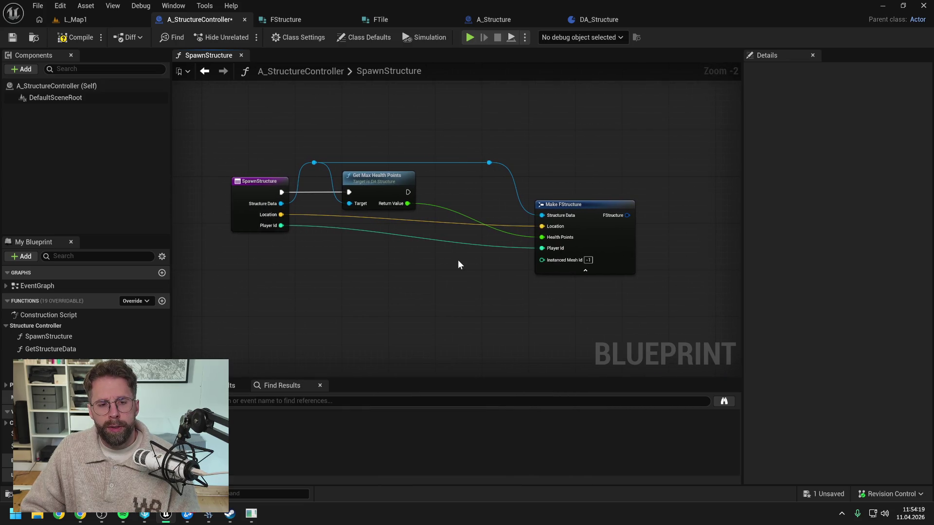
left_click_drag(484, 200, 460, 212)
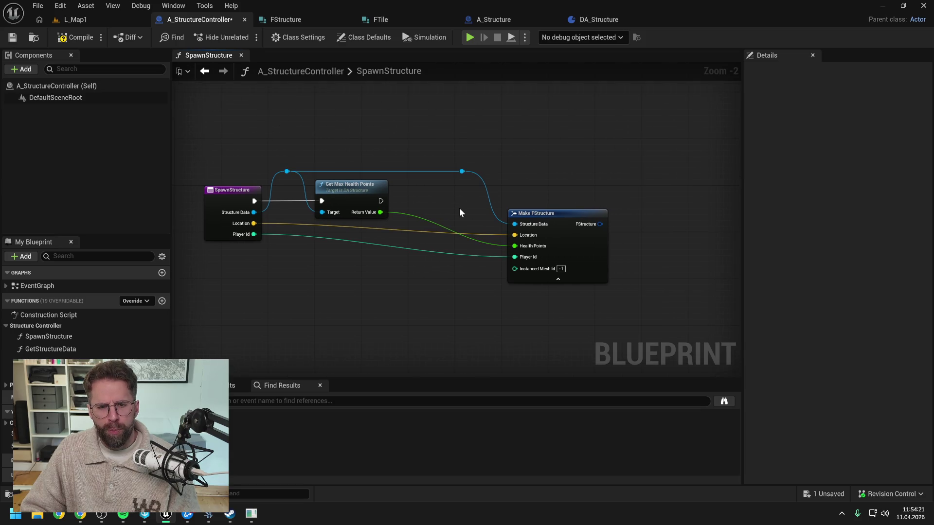
key("ctrl+s")
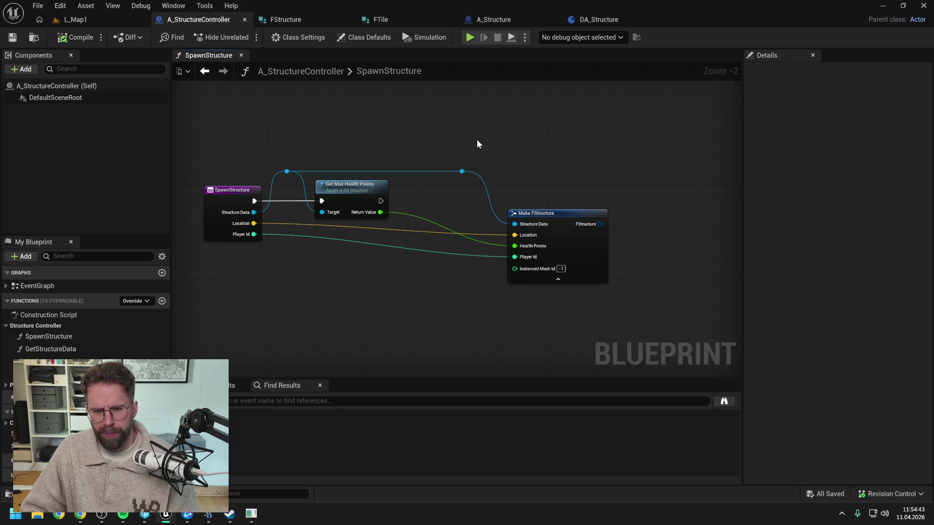
Step: Shift Make FStructure right, add reroute points on the structure data wire, and create a new function
left_click(592, 258)
left_click_drag(456, 137, 611, 279)
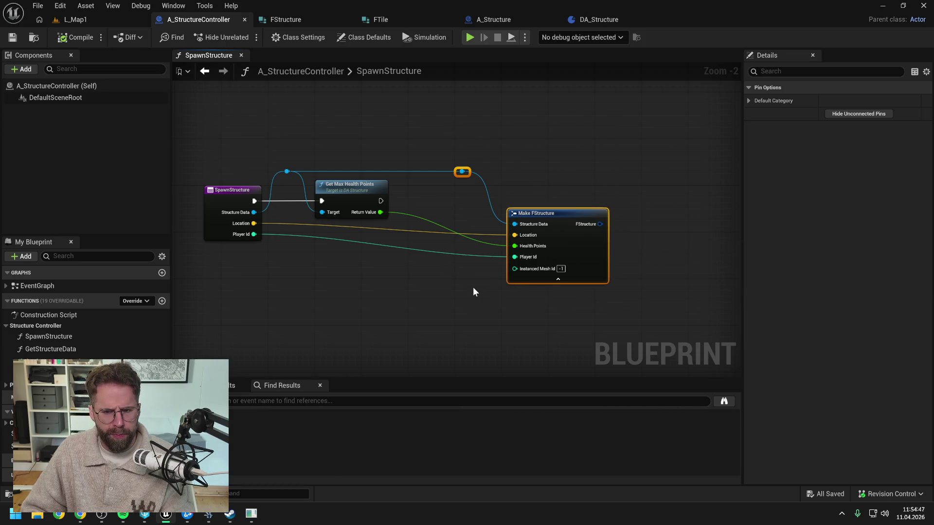
key("f")
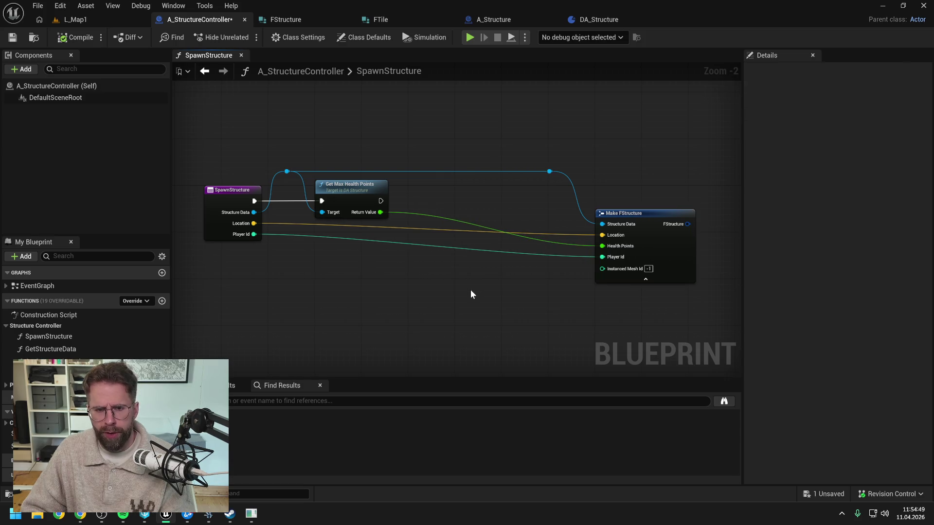
double_click(405, 171)
left_click_drag(408, 169, 410, 174)
mouse_move(274, 145)
left_mouse_down()
mouse_move(558, 170)
mouse_move(559, 178)
left_mouse_up()
left_click(496, 200)
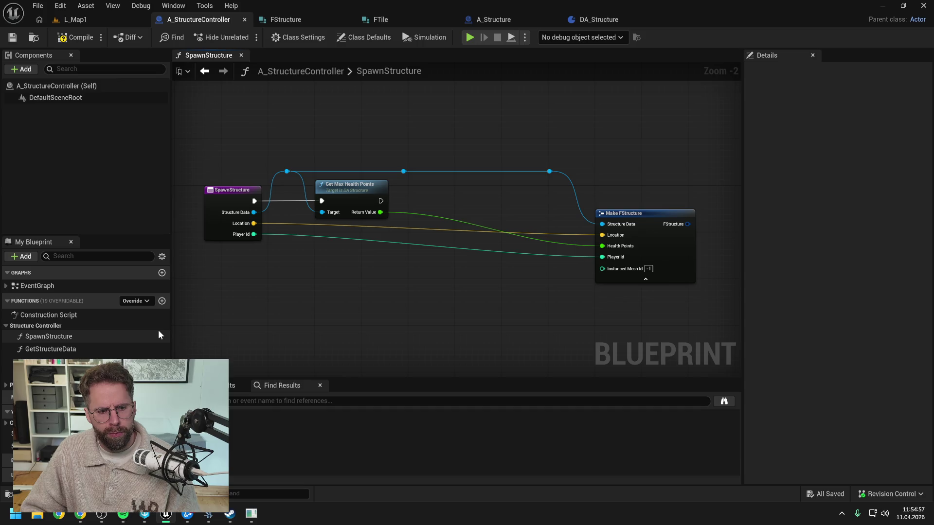
left_click(162, 301)
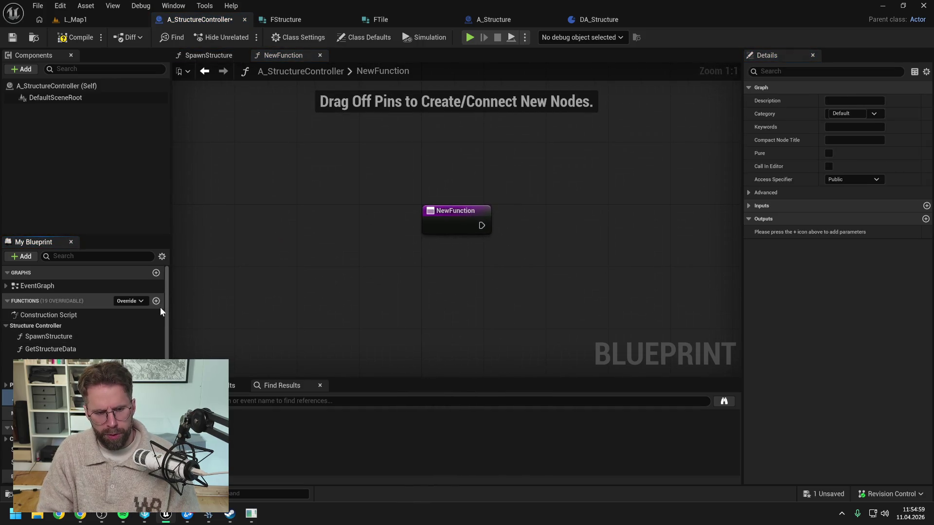
Step: Name the new function SpawnInstancedMesh, assign it the Private category, and return to SpawnStructure
type("SpawnInstancedMesh")
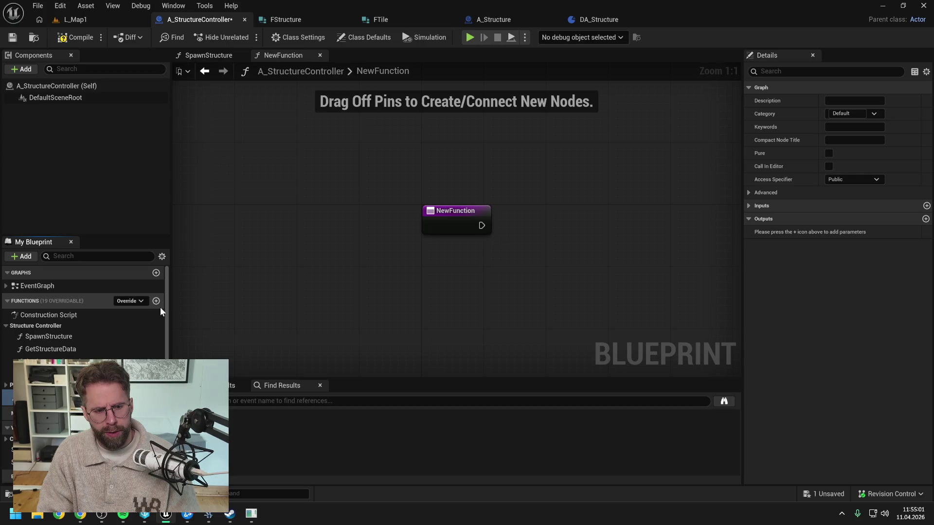
key("Return")
key("ctrl+s")
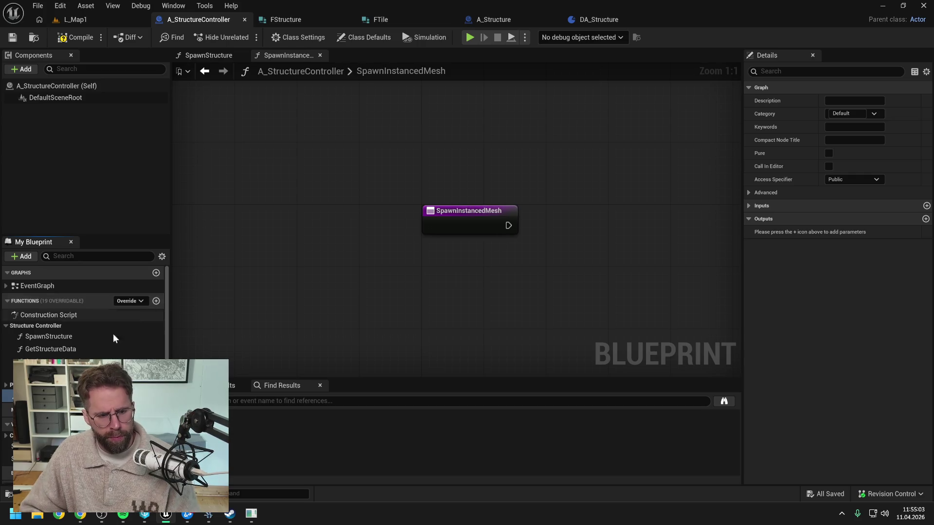
type("Private")
key("Return")
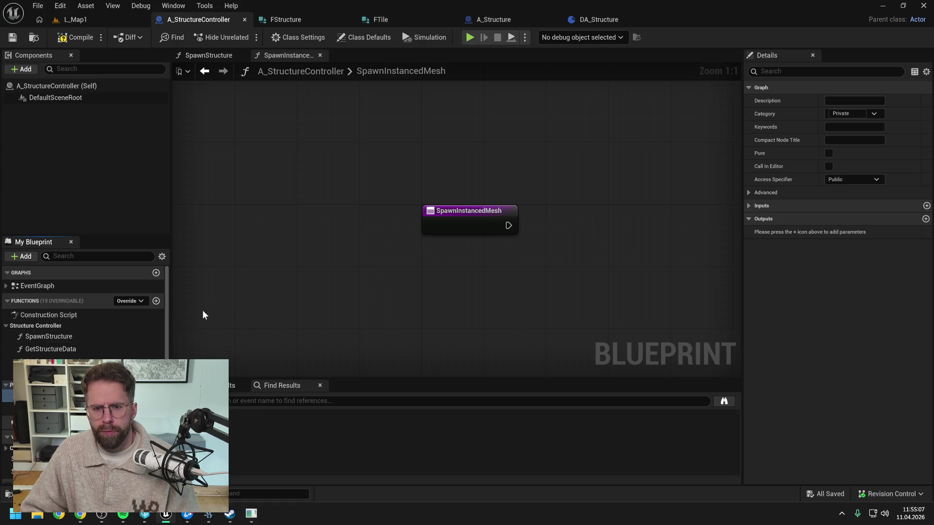
left_click(217, 56)
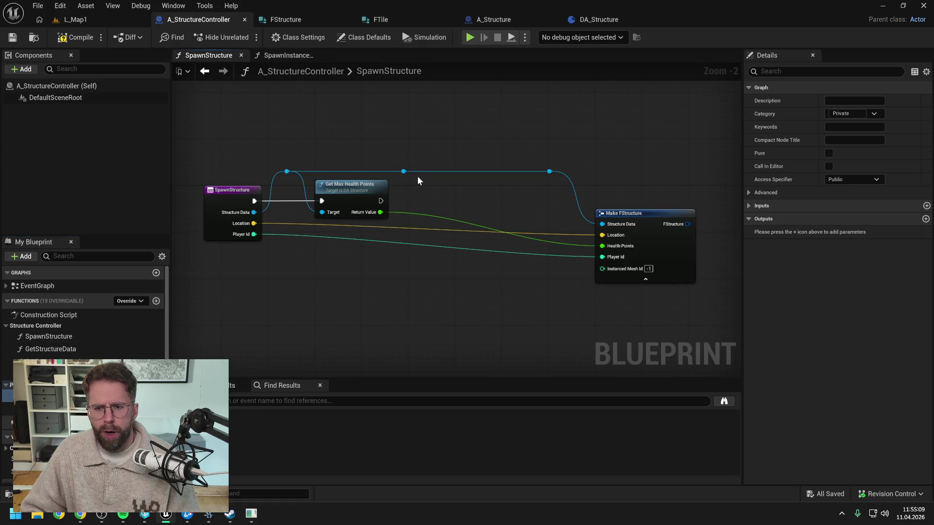
left_click(486, 22)
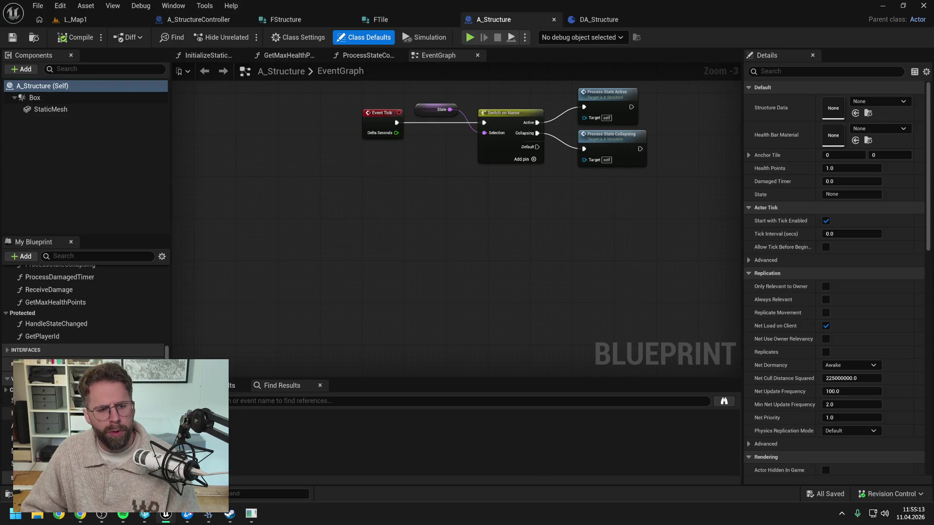
scroll(83, 351, "up", 3)
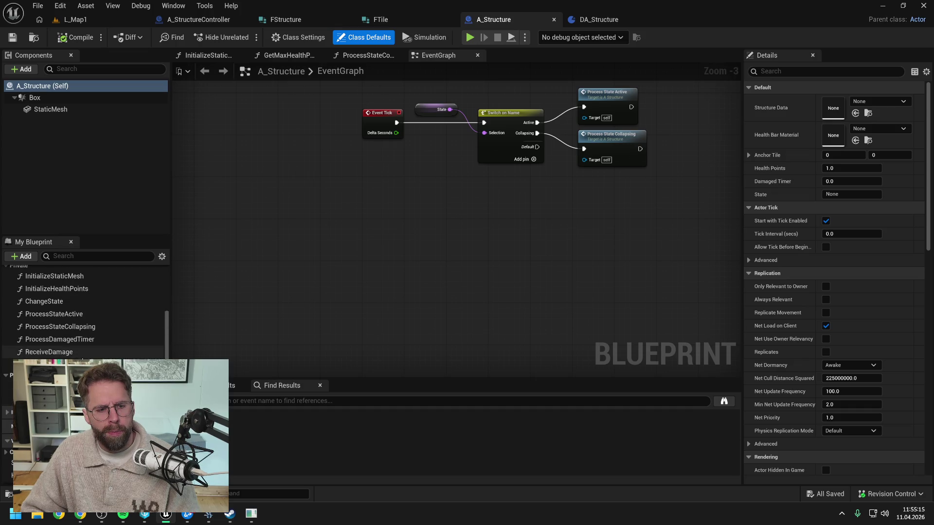
scroll(78, 336, "up", 3)
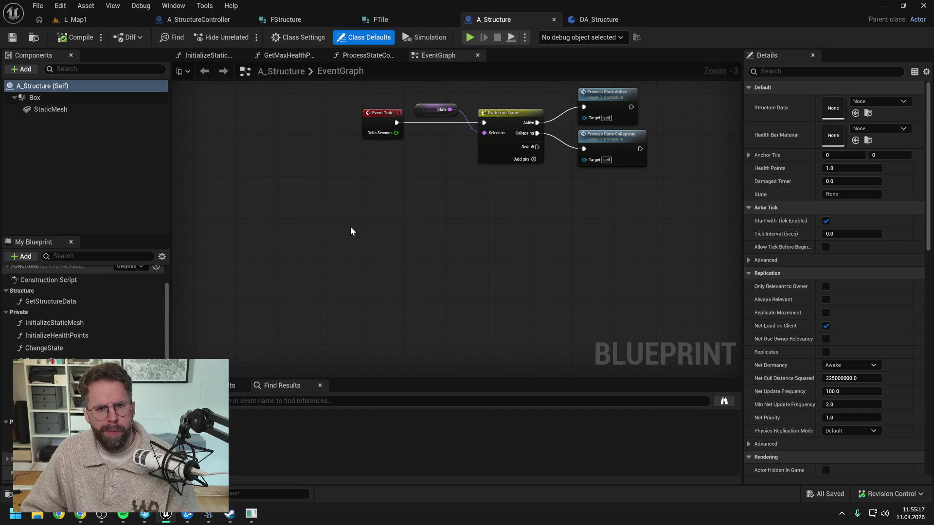
left_click(199, 19)
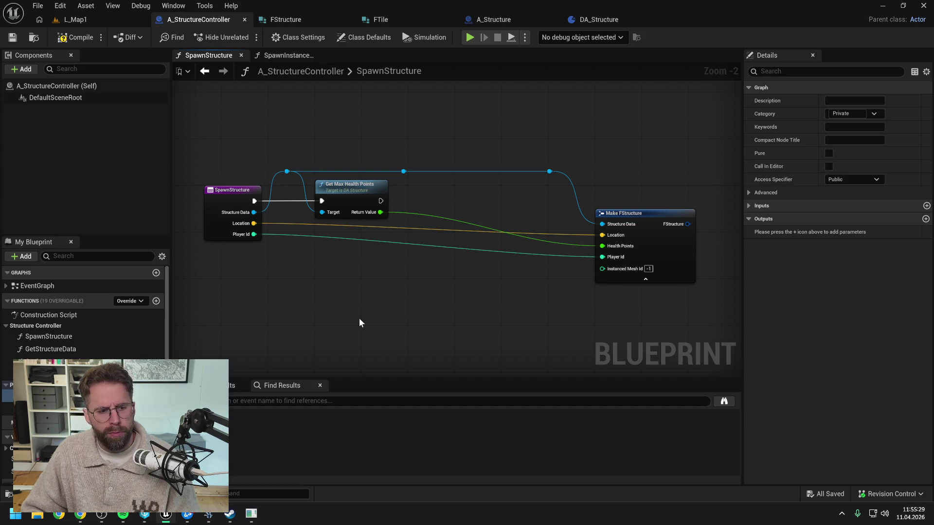
Step: Make the function private and wire a Spawn Instanced Mesh call into SpawnStructure's execution flow
left_click(846, 176)
left_click(845, 203)
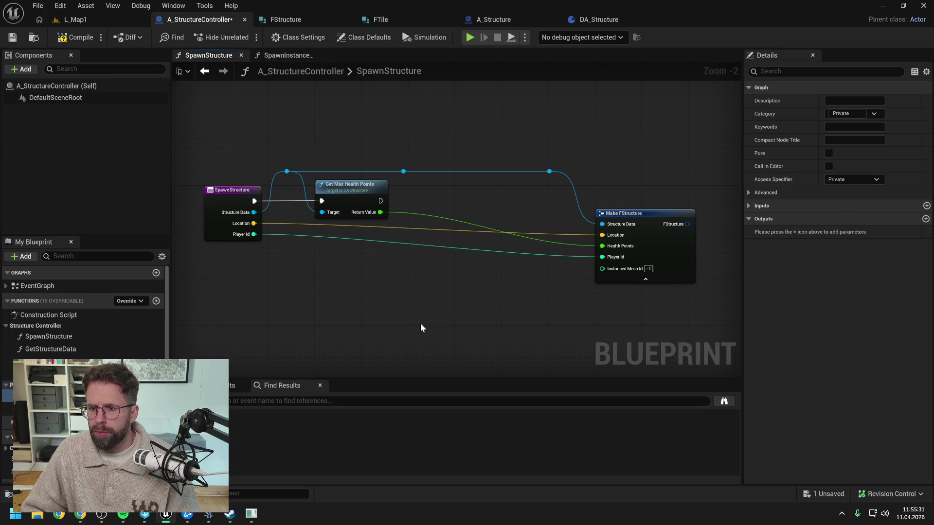
left_click_drag(49, 361, 440, 183)
left_click_drag(381, 201, 443, 201)
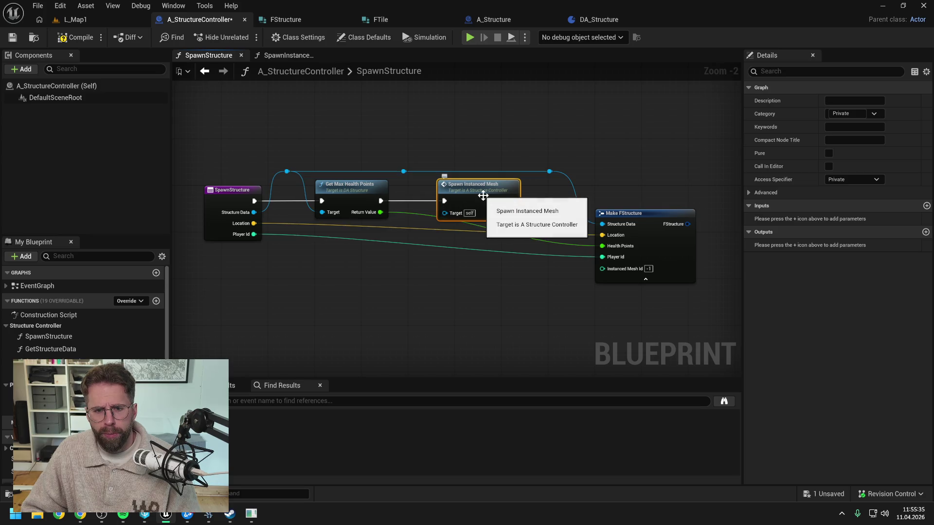
left_click_drag(460, 186, 466, 186)
left_click_drag(548, 211, 536, 209)
key("ctrl+s")
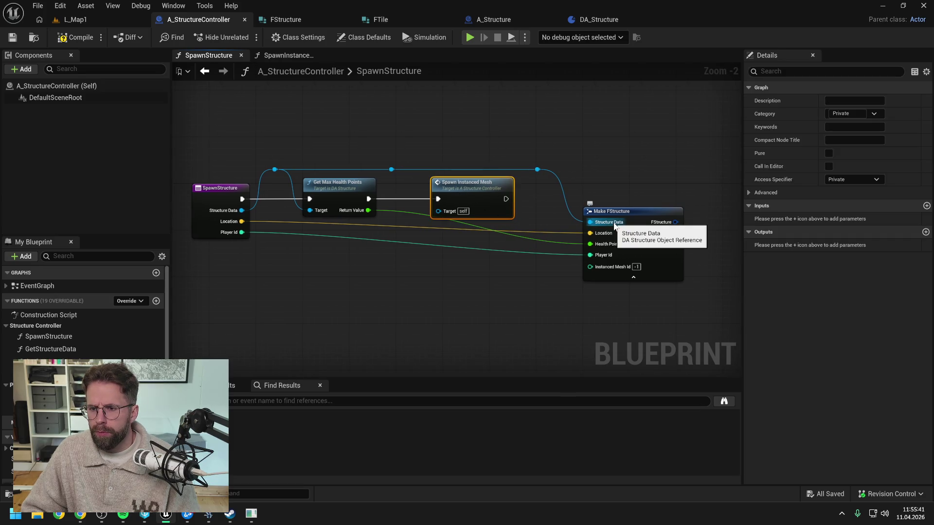
Step: Add a DA Structure reference input named StructureData to Spawn Instanced Mesh
left_click(927, 206)
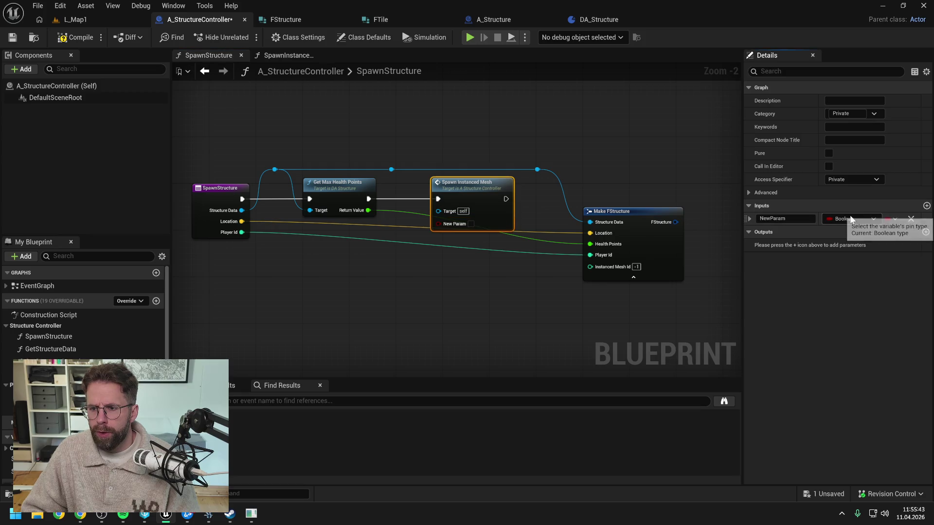
left_click(852, 220)
type("da_")
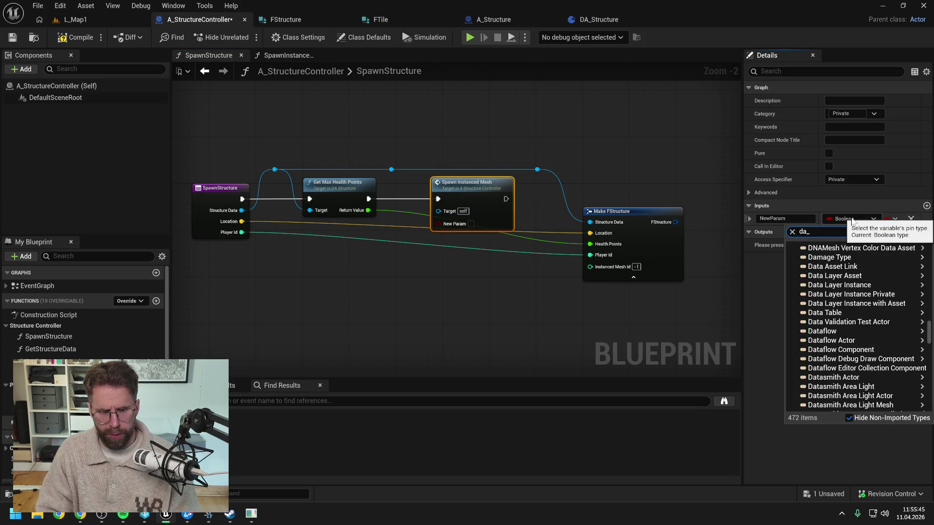
type("struc")
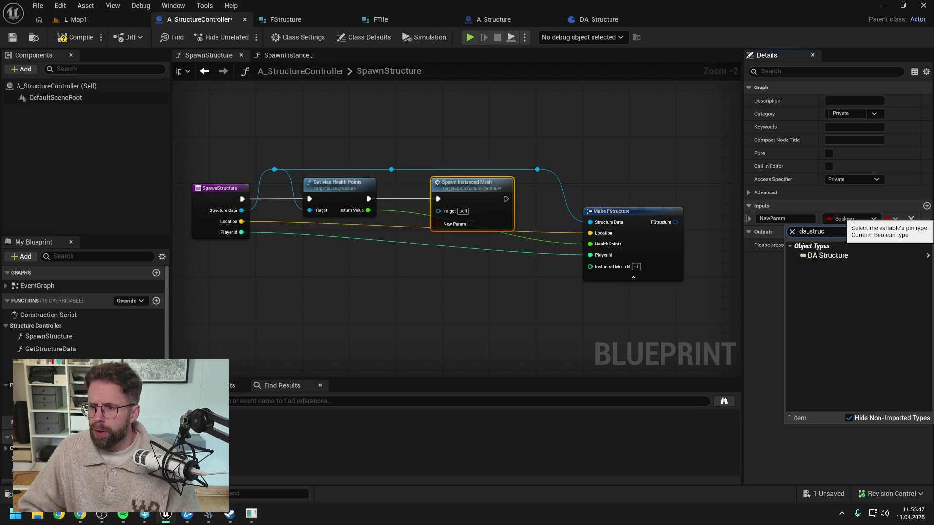
mouse_move(849, 252)
left_click(787, 255)
key("ctrl+s")
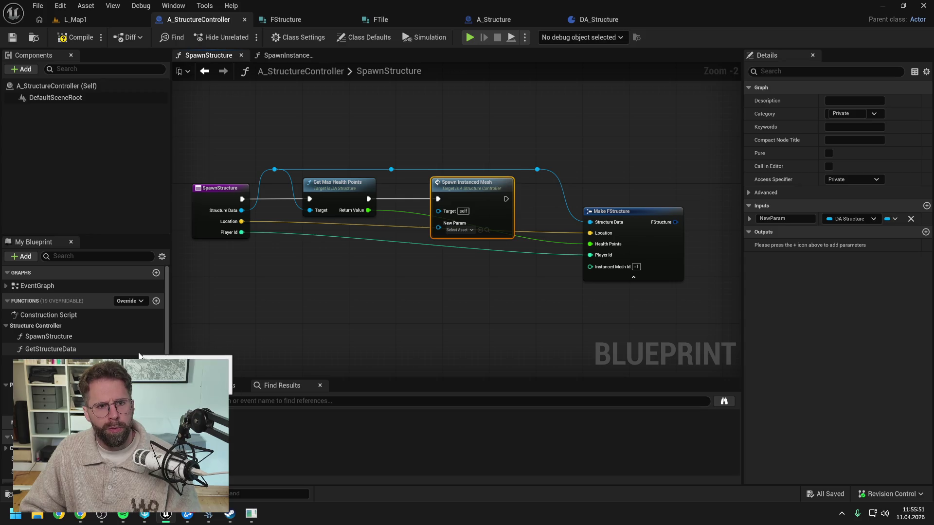
left_click(785, 218)
type("StructureDa")
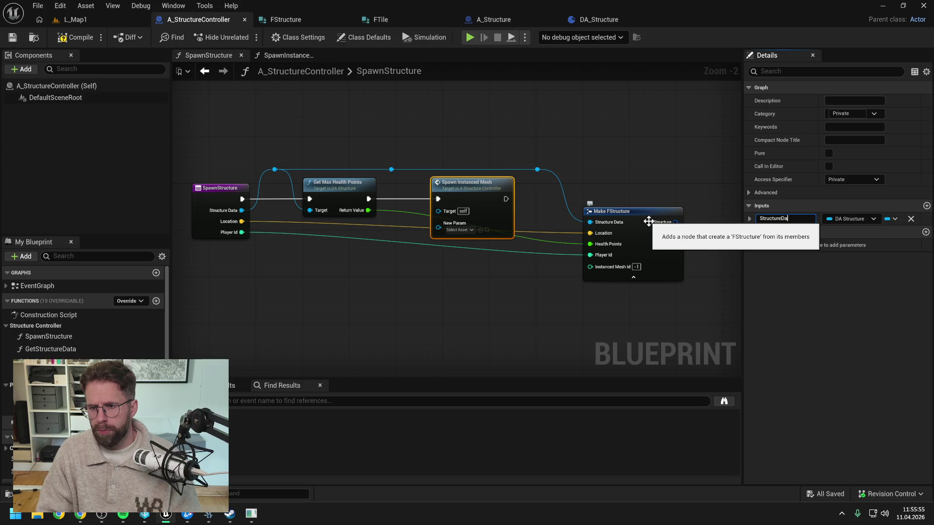
type("ta")
key("Return")
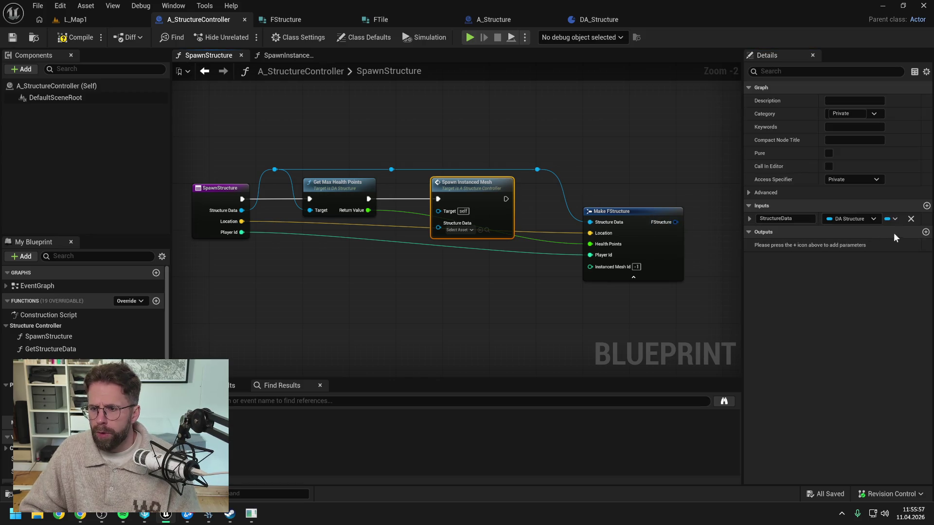
Step: Add an Integer output named InstancedMeshId to the function
left_click(926, 232)
left_click(856, 245)
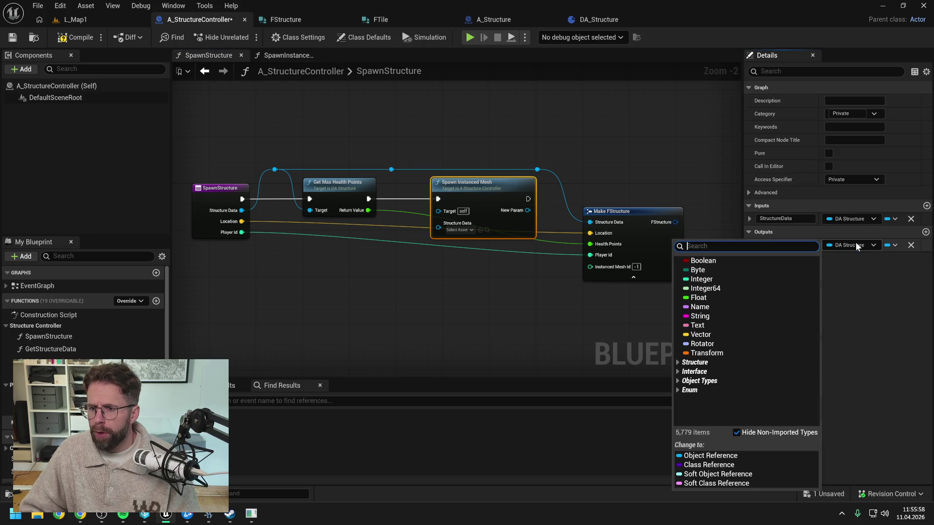
left_click(748, 280)
left_click(774, 246)
type("Instal")
type("MeshId")
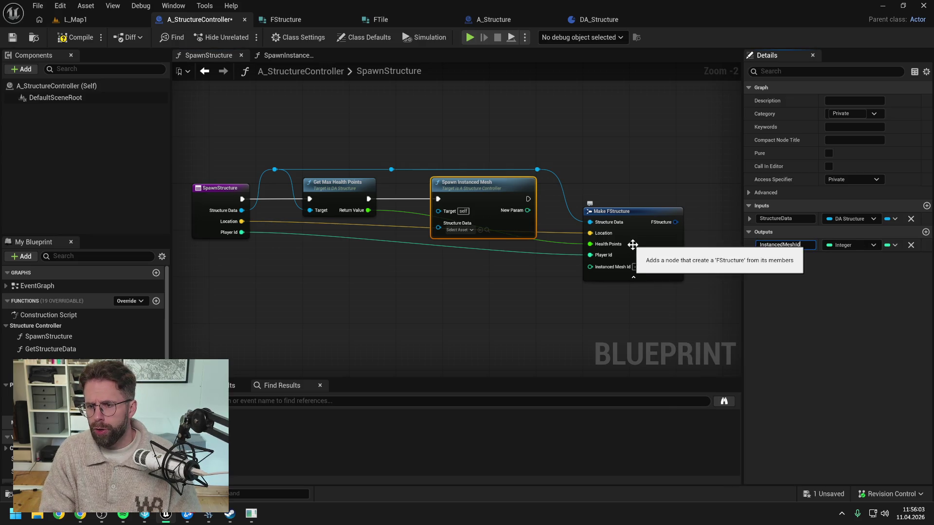
key("Return")
Step: Wire the instanced mesh id into Make FStructure's Instanced Mesh Id and reposition the Return Node
mouse_move(541, 213)
left_mouse_down()
mouse_move(521, 210)
mouse_move(583, 246)
mouse_move(590, 266)
left_mouse_up()
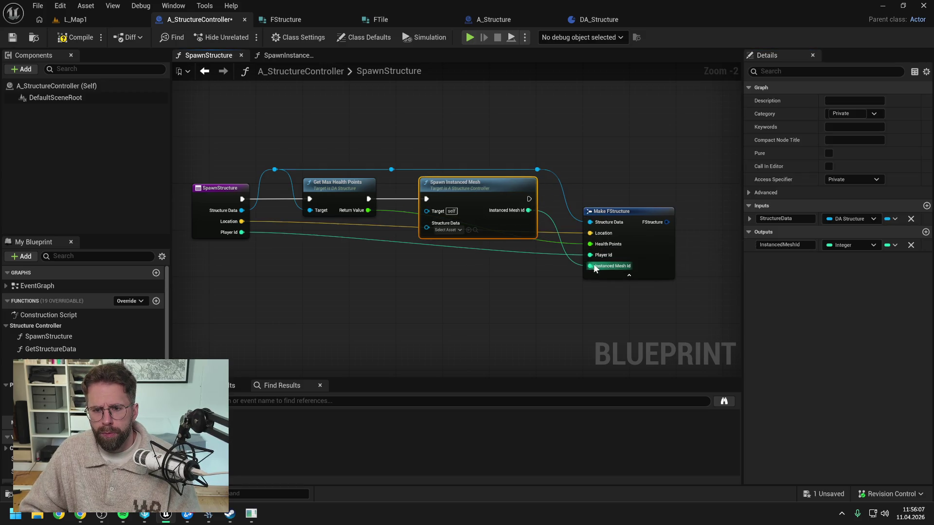
left_click_drag(392, 170, 425, 204)
left_click(515, 282)
left_click_drag(515, 283, 415, 255)
scroll(415, 255, "down", 2)
mouse_move(539, 327)
left_mouse_down()
mouse_move(559, 247)
mouse_move(433, 231)
mouse_move(574, 261)
left_mouse_up()
Step: Move the Get New Structure Id, ADD and Return chain to run after Spawn Instanced Mesh
right_click(501, 242)
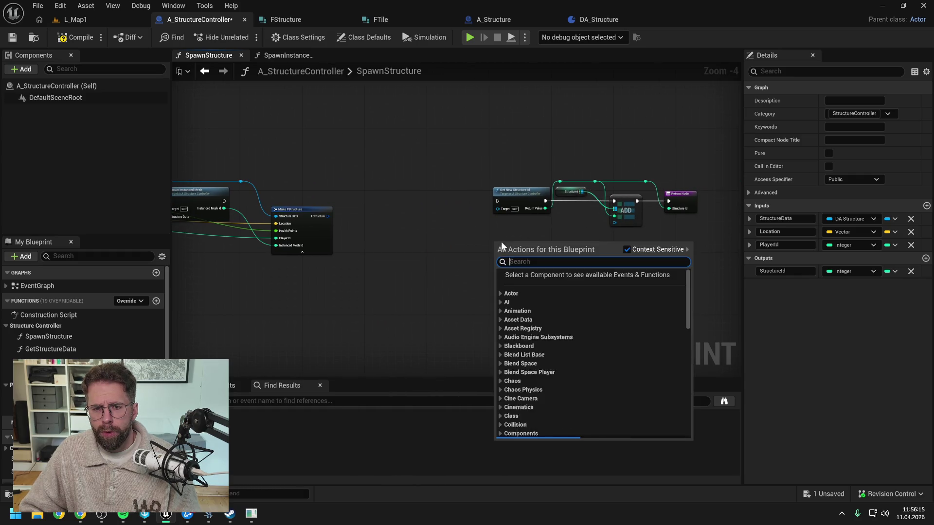
left_click(472, 211)
mouse_move(703, 173)
left_mouse_down()
mouse_move(547, 203)
mouse_move(435, 191)
left_mouse_up()
left_click(308, 187)
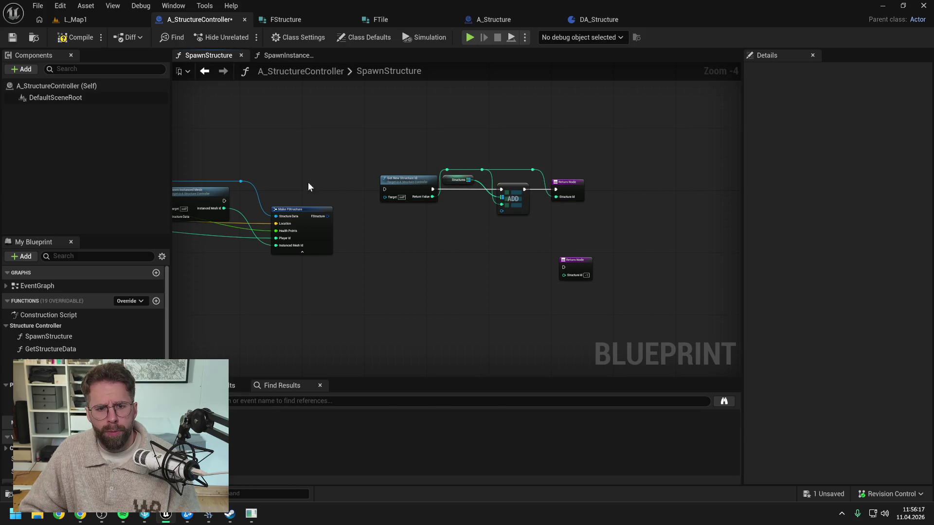
left_click_drag(225, 201, 385, 189)
left_click_drag(381, 147, 590, 192)
mouse_move(436, 191)
left_mouse_down()
mouse_move(387, 194)
mouse_move(613, 174)
mouse_move(534, 230)
left_mouse_up()
left_click(591, 173)
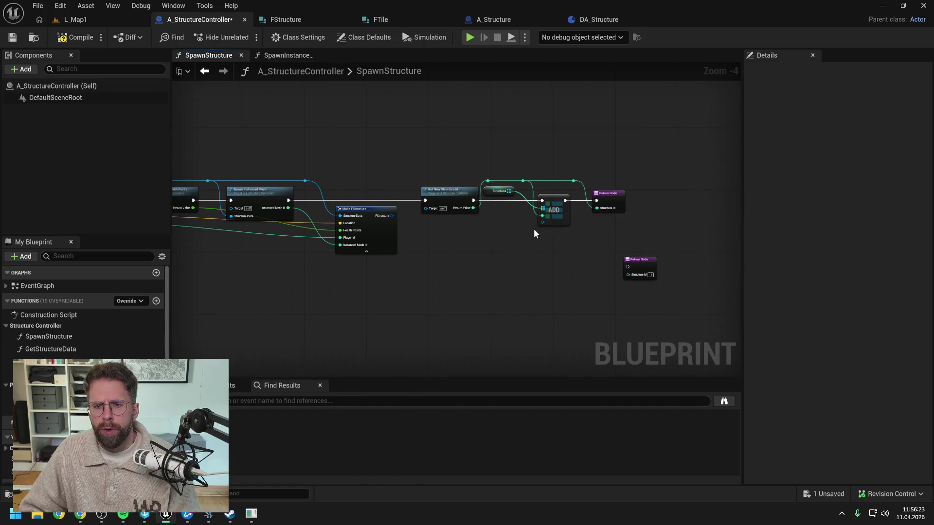
Step: Change the Structures map's value type to FStructure
left_click(7, 459)
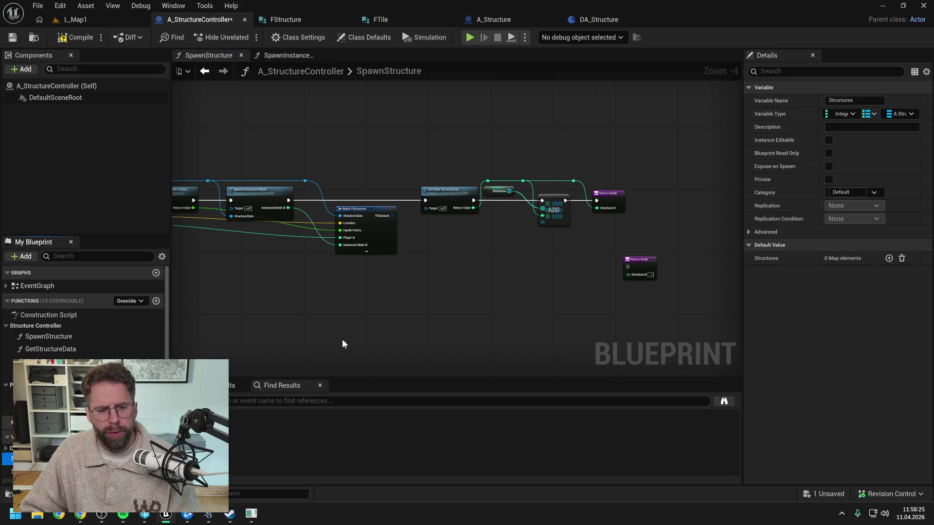
left_click(898, 113)
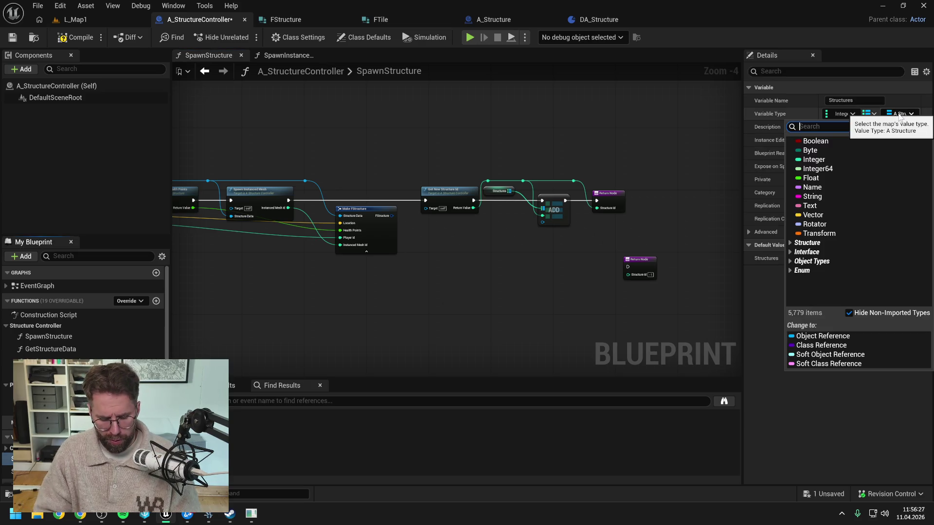
type("fstruc")
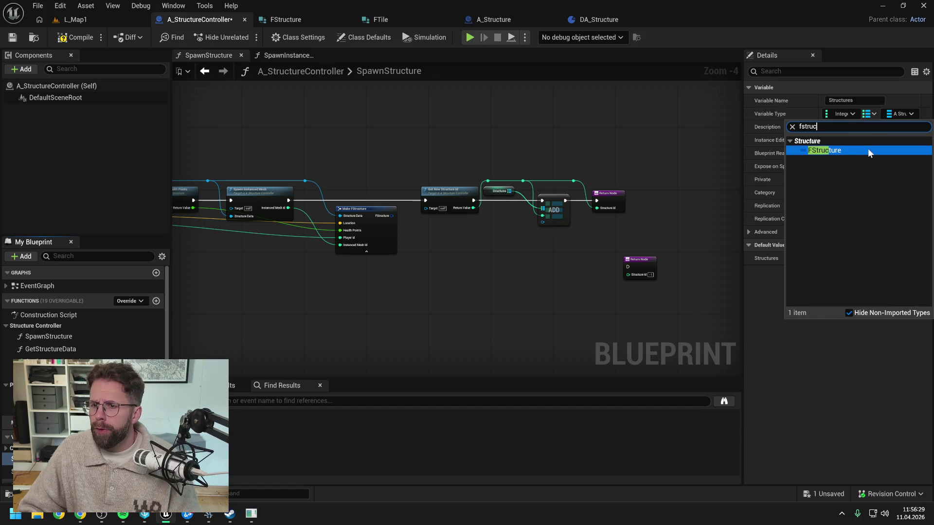
left_click(869, 151)
left_click(505, 274)
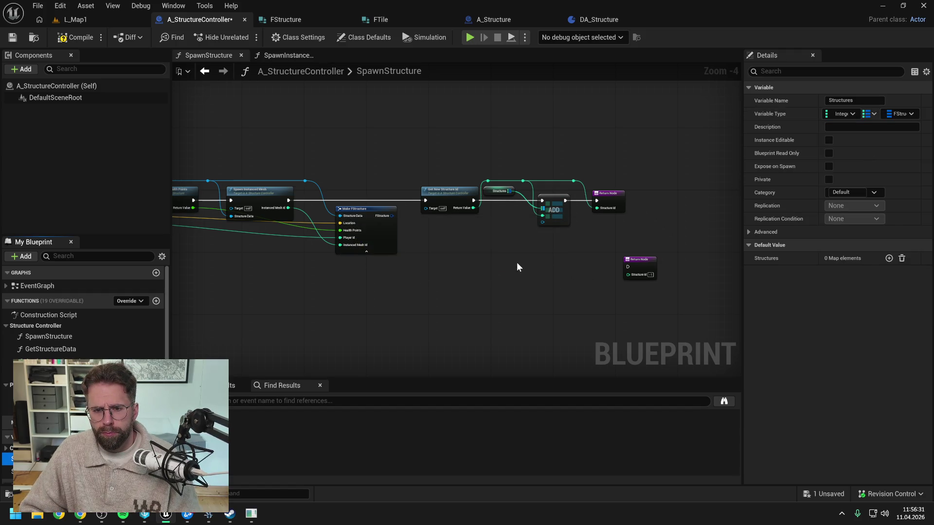
Step: Wire the Structures map and the built FStructure into ADD, and move the second Return Node closer
scroll(544, 220, "up", 2)
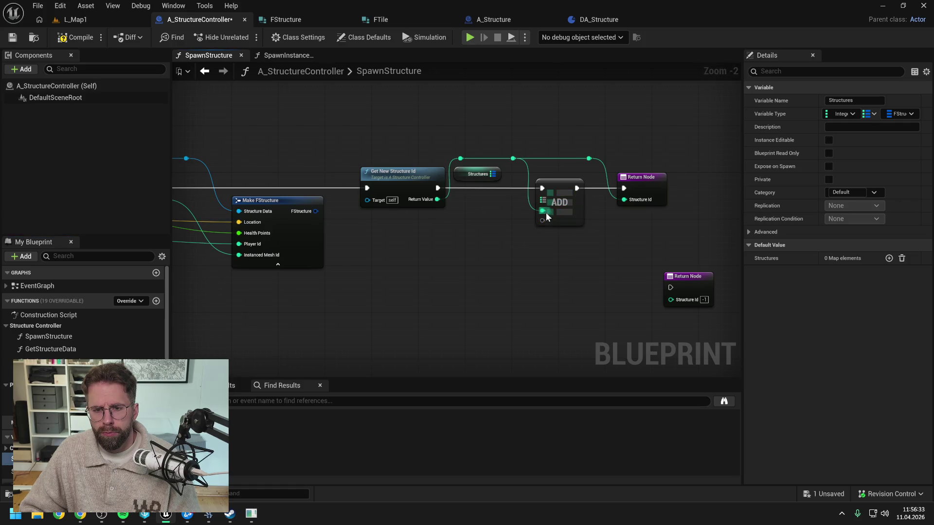
left_click_drag(493, 174, 543, 200)
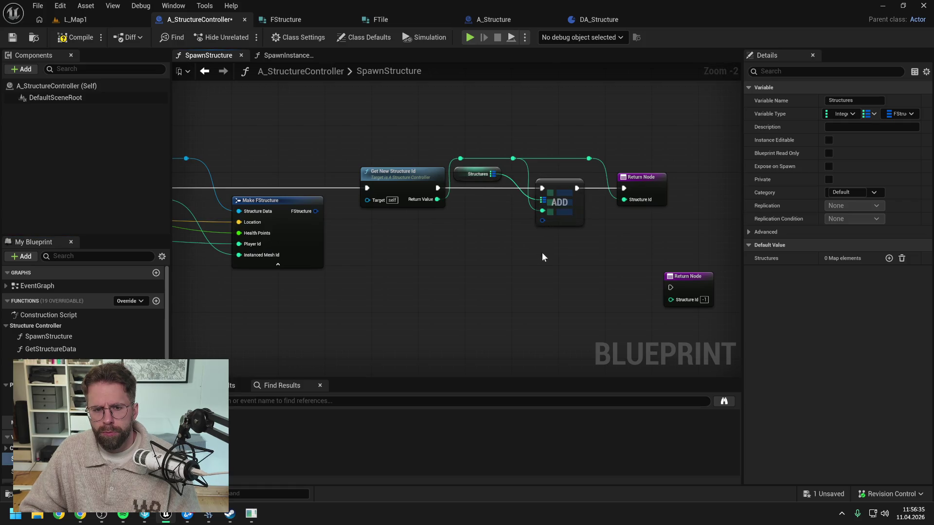
left_click_drag(316, 211, 543, 220)
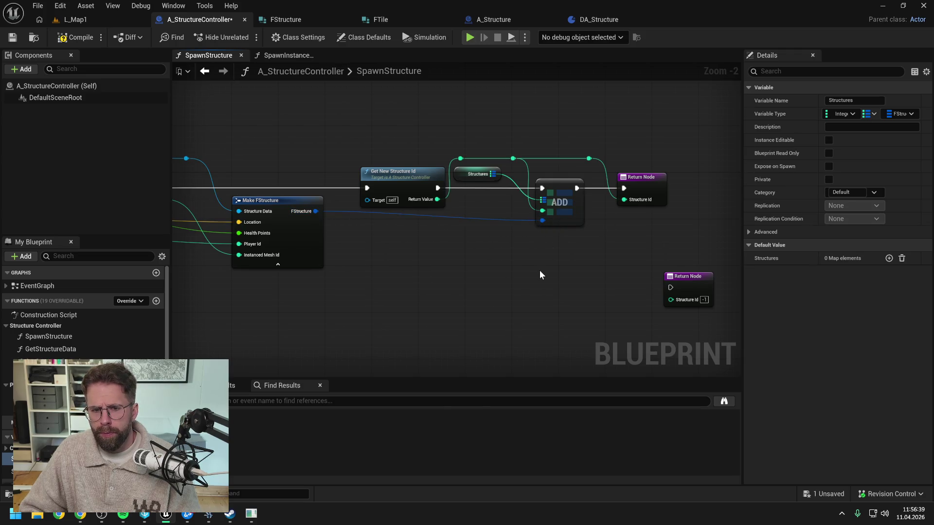
scroll(539, 271, "down", 3)
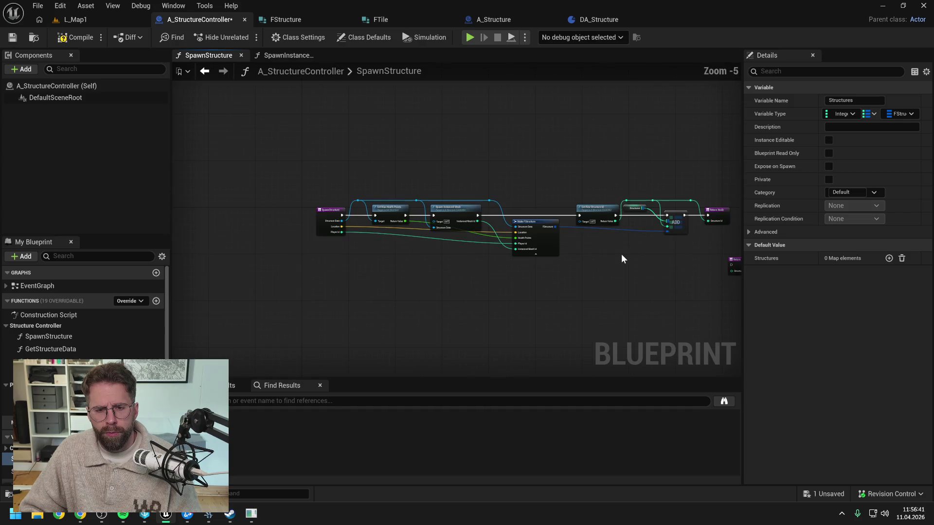
mouse_move(700, 252)
left_mouse_down()
mouse_move(395, 262)
mouse_move(446, 258)
left_mouse_up()
left_click(401, 246)
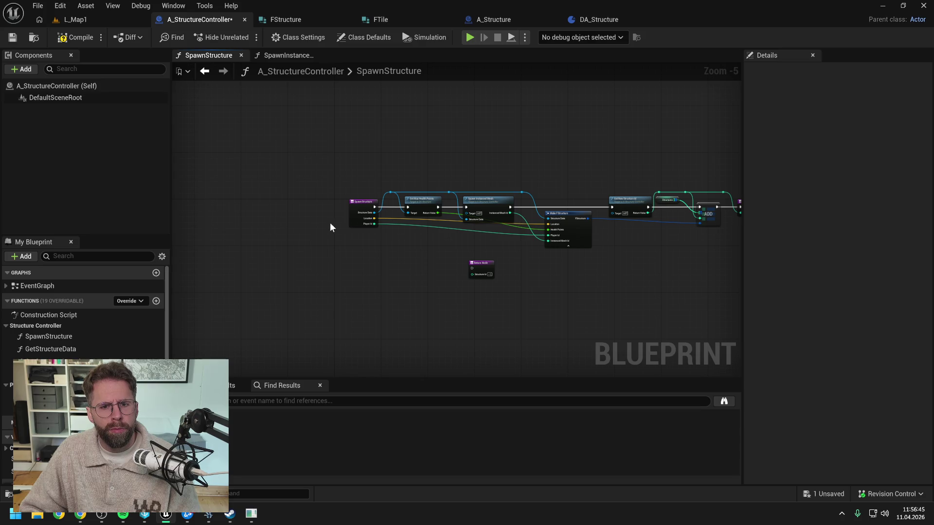
Step: Locate SpawnStructure via Find References and select its entry node
right_click(79, 335)
left_click(223, 405)
left_click(237, 429)
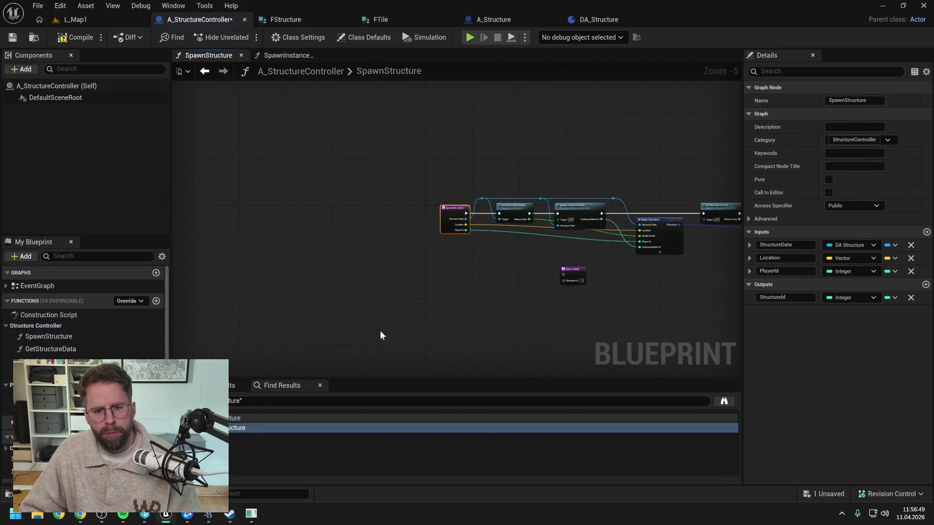
scroll(489, 311, "down", 2)
left_click(416, 297)
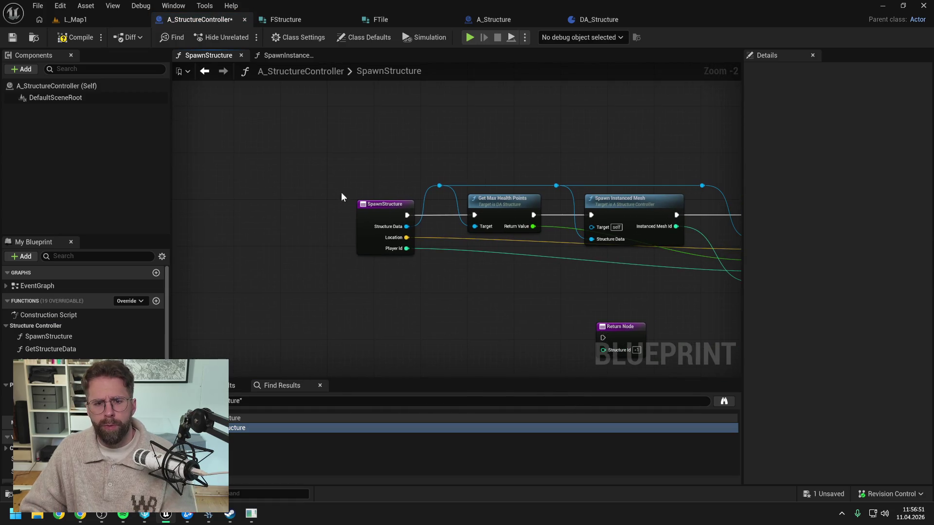
left_click_drag(379, 219, 373, 219)
Step: Add a reroute on Structure Data and place an Is Valid check on it
left_click_drag(404, 282, 361, 292)
left_click(448, 215)
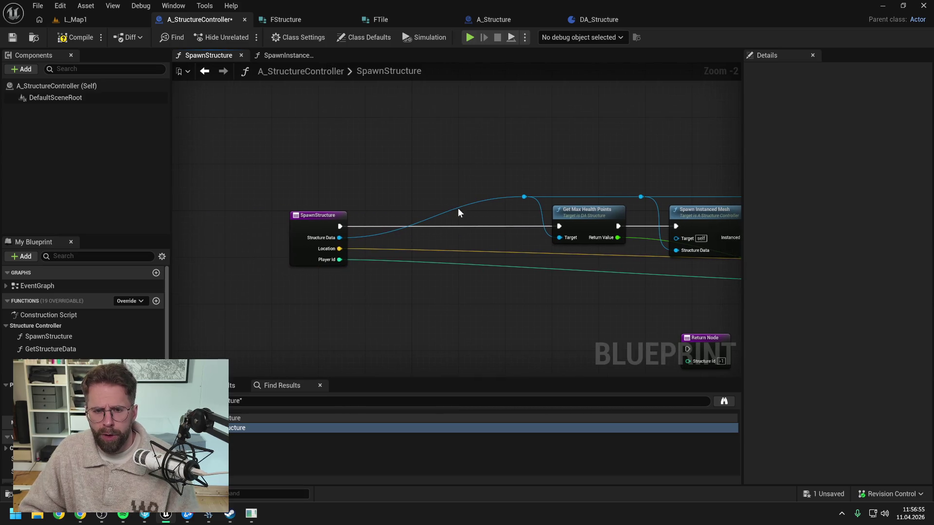
double_click(457, 209)
mouse_move(457, 208)
left_mouse_down()
mouse_move(393, 197)
mouse_move(396, 214)
left_mouse_up()
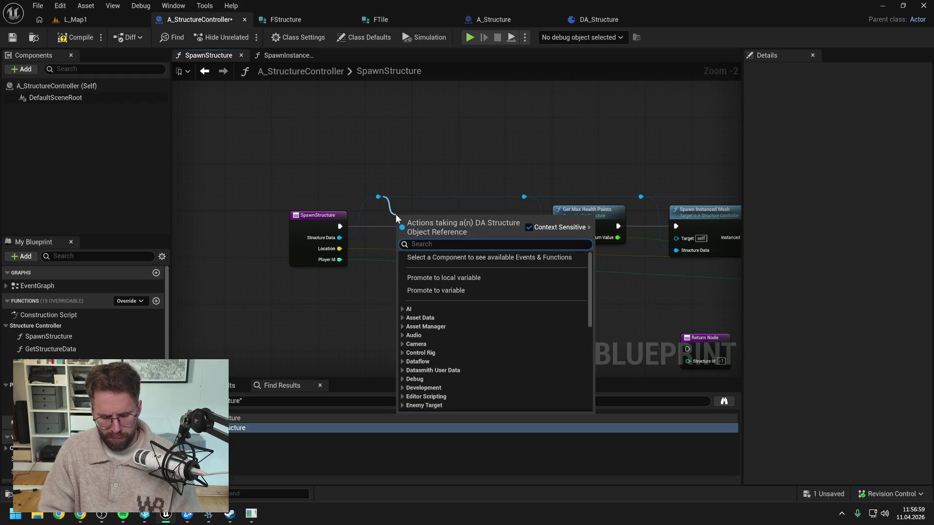
type("is valid")
left_click(431, 279)
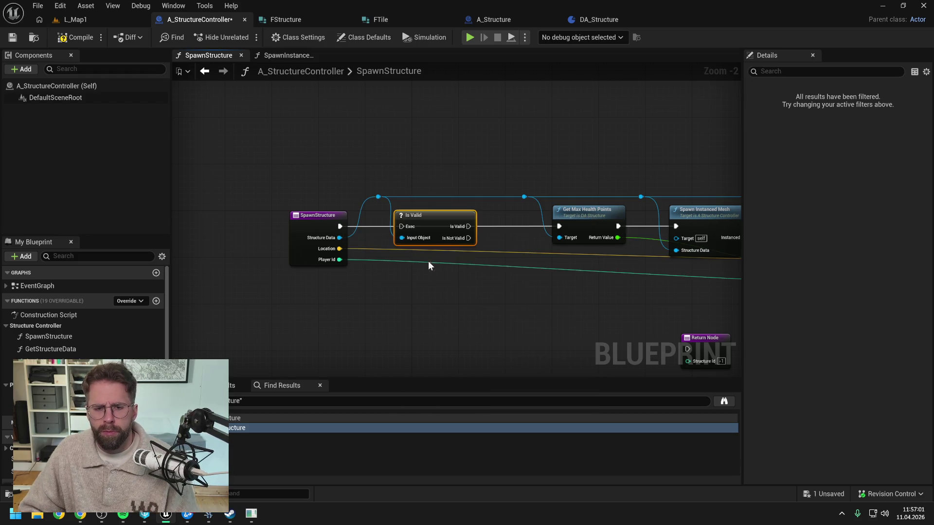
Step: Run Is Valid first: valid continues to Get Max Health Points, not valid returns -1
left_click_drag(340, 227, 561, 229)
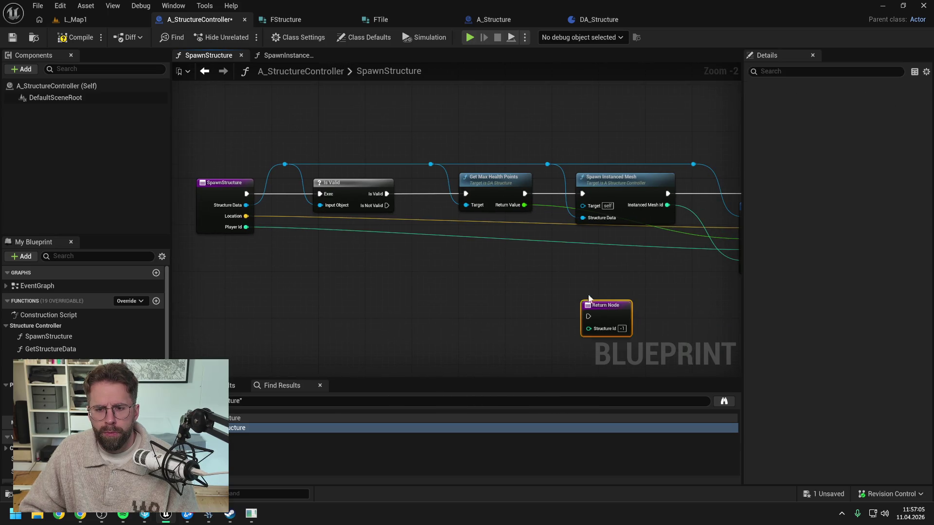
left_click_drag(603, 302, 481, 249)
mouse_move(387, 205)
left_mouse_down()
mouse_move(487, 265)
mouse_move(466, 263)
left_mouse_up()
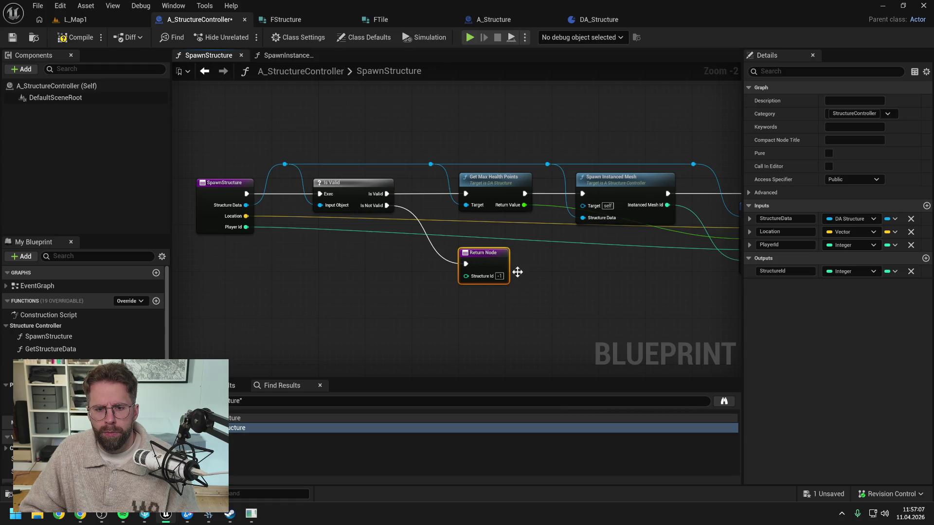
scroll(596, 283, "down", 1)
mouse_move(597, 282)
left_mouse_down()
mouse_move(410, 283)
mouse_move(591, 288)
mouse_move(490, 288)
left_mouse_up()
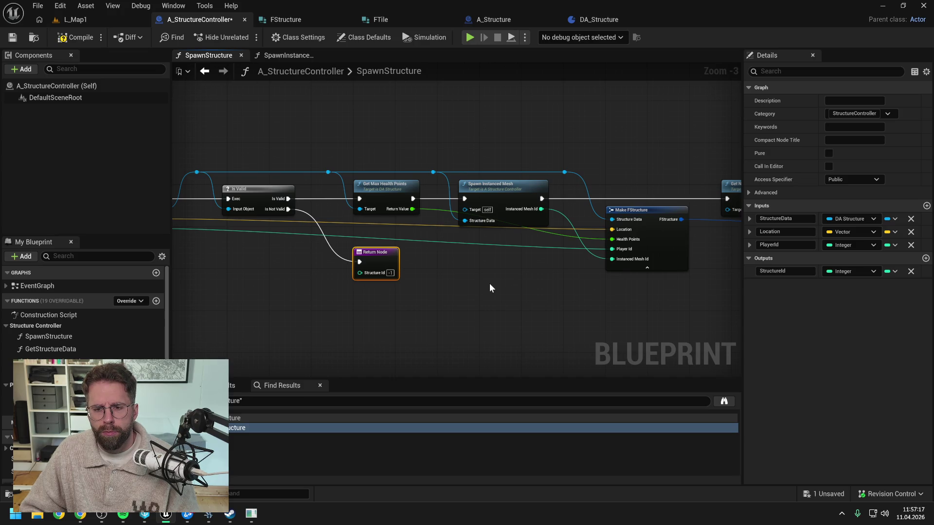
mouse_move(489, 286)
left_mouse_down()
mouse_move(532, 282)
mouse_move(542, 271)
mouse_move(491, 275)
left_mouse_up()
Step: Compile the blueprint and open the failing GetStructureData graph
left_click(76, 37)
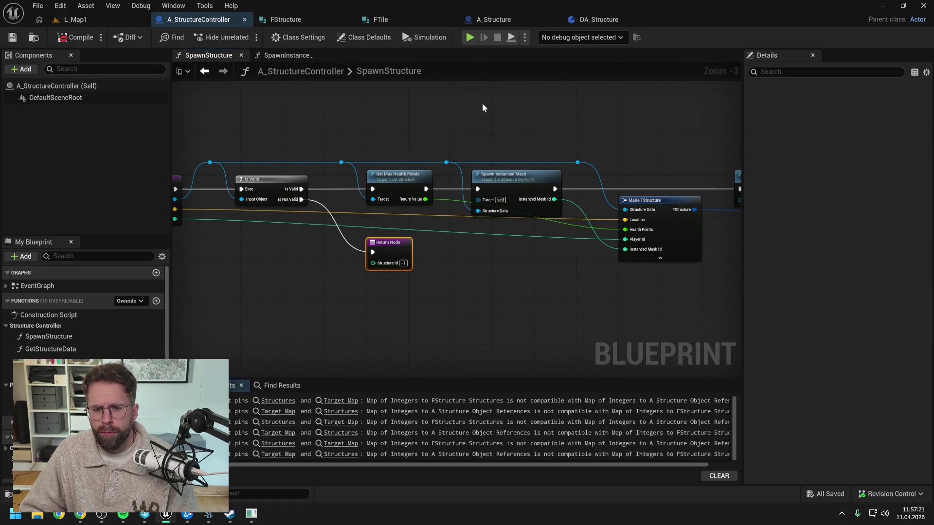
left_click_drag(479, 103, 437, 116)
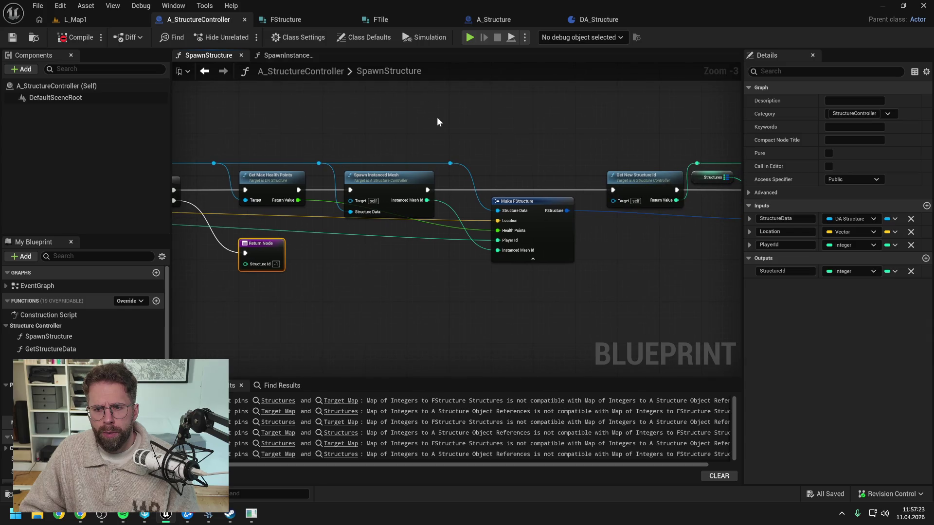
double_click(384, 178)
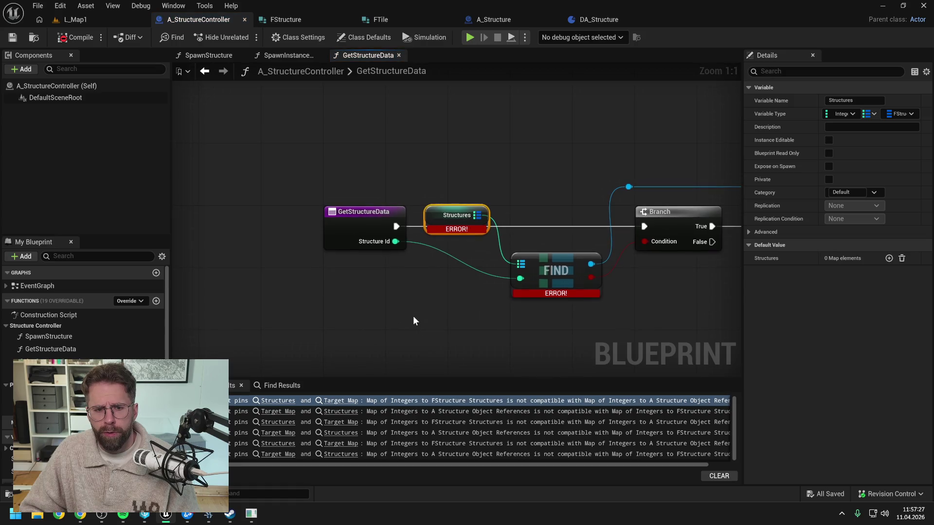
scroll(413, 316, "down", 1)
mouse_move(443, 320)
left_mouse_down()
mouse_move(332, 269)
mouse_move(488, 282)
left_mouse_up()
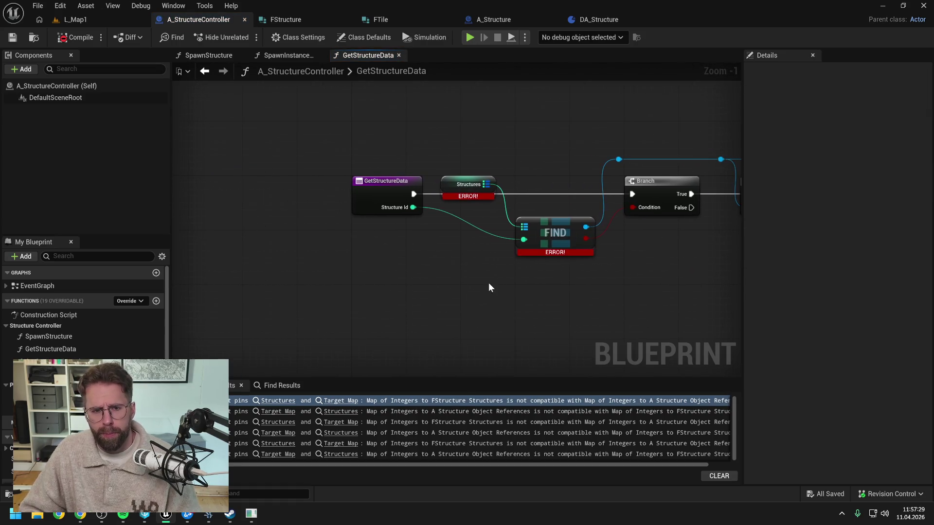
Step: Unlink FIND's value from Branch and add a Break FStructure node from the found value
left_click(585, 228, "alt")
left_click_drag(442, 255, 505, 259)
left_click_drag(393, 158, 626, 266)
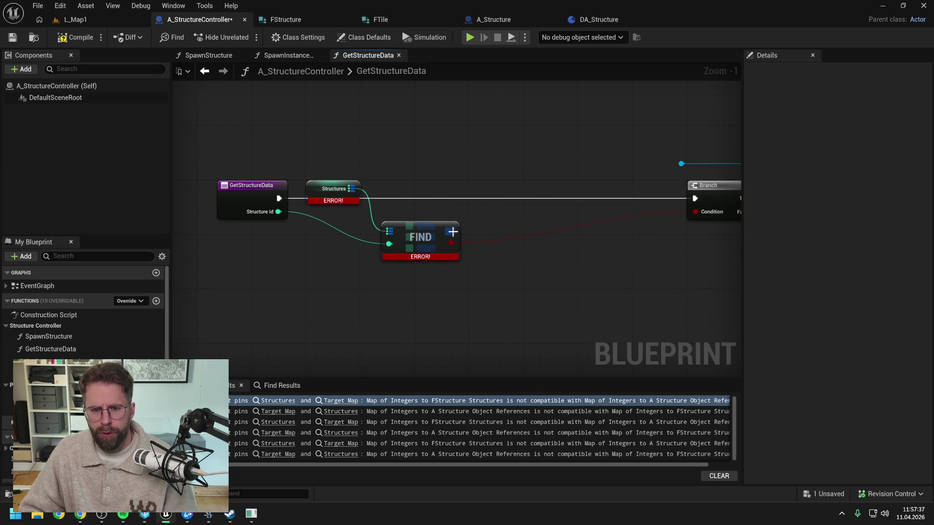
left_click_drag(451, 231, 483, 215)
type("break")
key("Return")
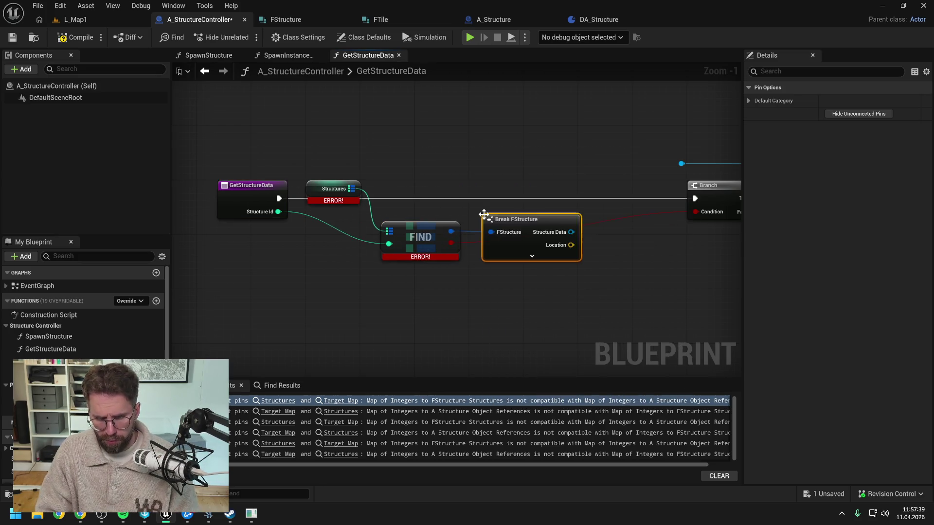
left_click_drag(529, 218, 523, 151)
scroll(446, 150, "down", 2)
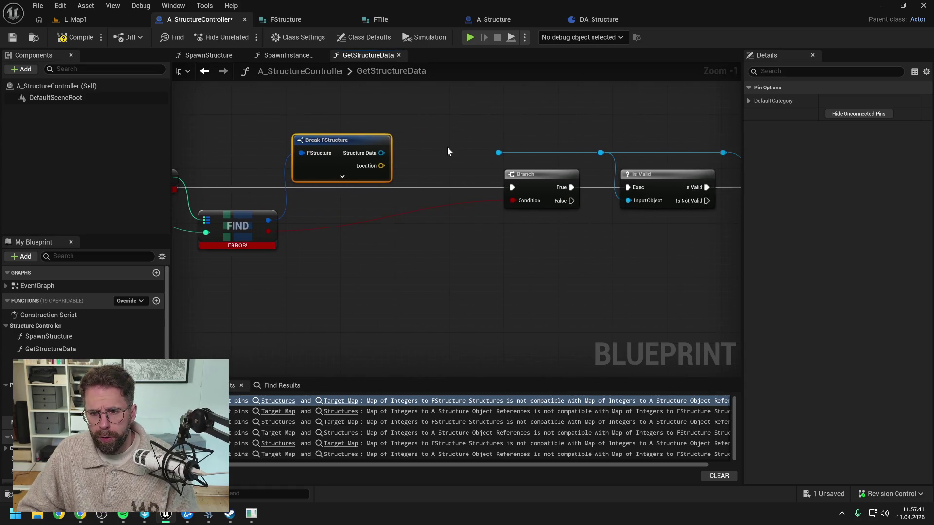
mouse_move(415, 173)
left_mouse_down()
mouse_move(337, 161)
mouse_move(413, 139)
mouse_move(618, 196)
left_mouse_up()
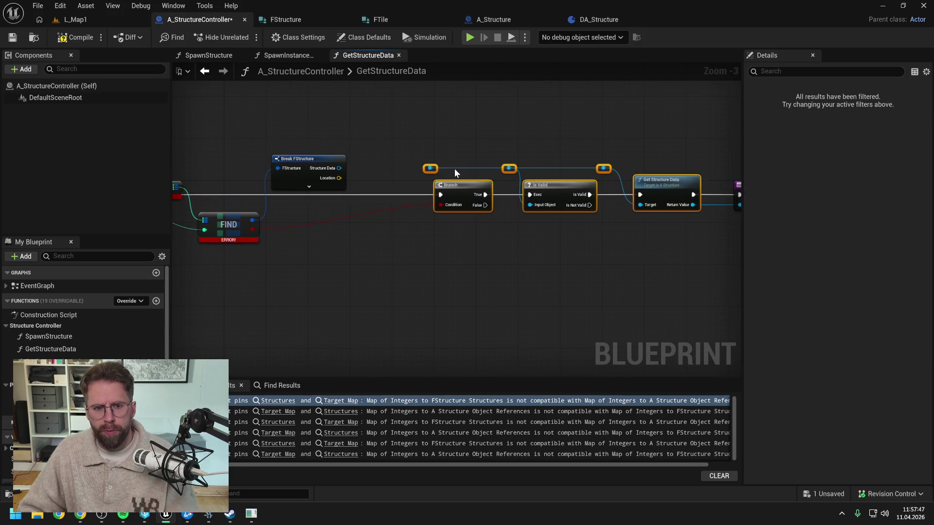
Step: Delete the Is Valid and Get Structure Data nodes and wire Branch True to the Return Node
key("Delete")
left_click_drag(425, 170, 536, 174)
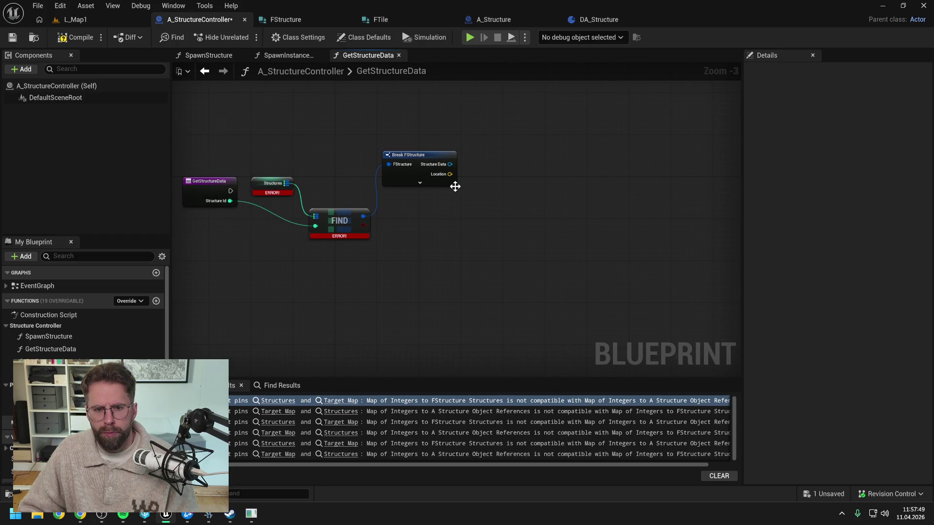
key("ctrl+z")
left_click_drag(520, 231, 383, 244)
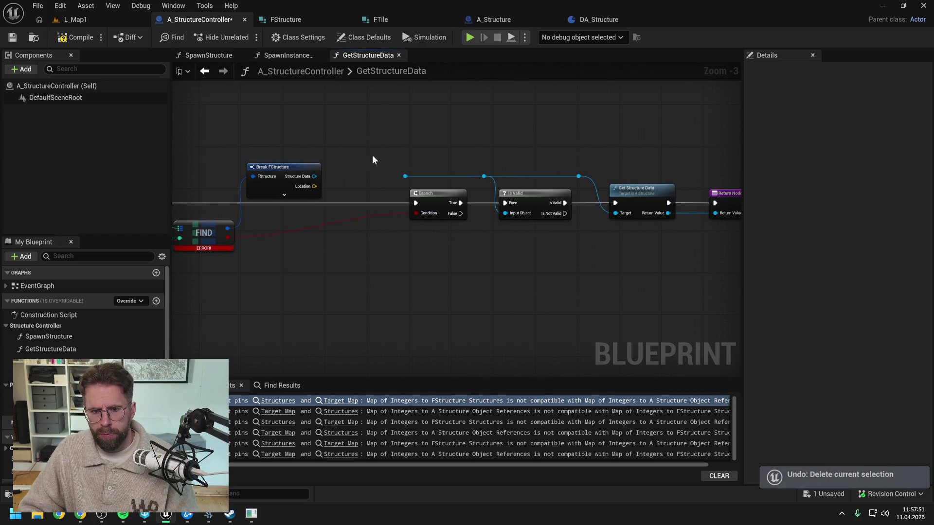
mouse_move(498, 176)
left_mouse_down()
mouse_move(420, 163)
mouse_move(574, 204)
mouse_move(446, 204)
left_mouse_up()
key("Delete")
mouse_move(364, 204)
left_mouse_down()
mouse_move(585, 215)
mouse_move(571, 211)
left_mouse_up()
Step: Arrange Branch, Break FStructure and Return Node beside FIND, recompile, and jump to GetStructureLocation's error
mouse_move(305, 175)
left_mouse_down()
mouse_move(382, 236)
mouse_move(452, 243)
mouse_move(574, 229)
mouse_move(566, 225)
left_mouse_up()
left_click_drag(491, 179, 688, 277)
left_click_drag(575, 225, 450, 226)
left_click(410, 182)
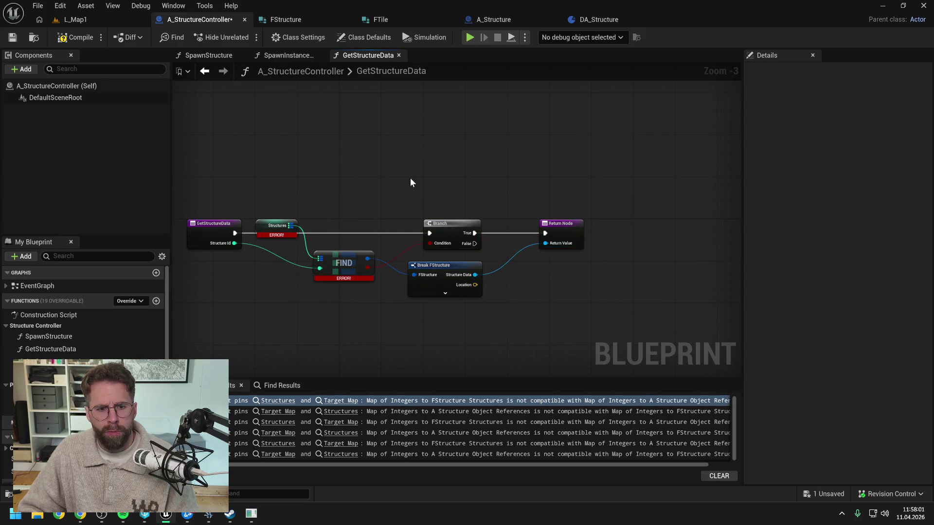
left_click(75, 38)
left_click(342, 401)
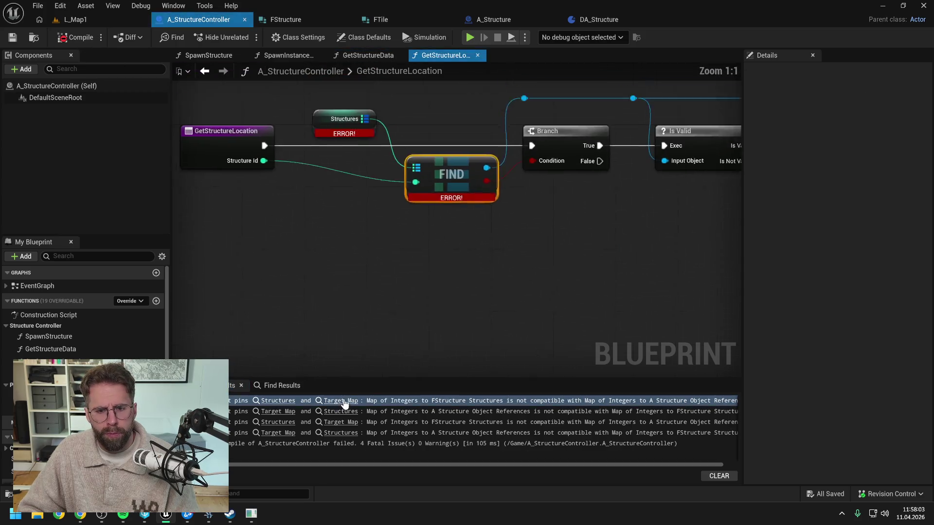
Step: Add a Break FStructure on FIND's output and connect its Location to the return value
scroll(446, 291, "down", 4)
scroll(478, 277, "up", 1)
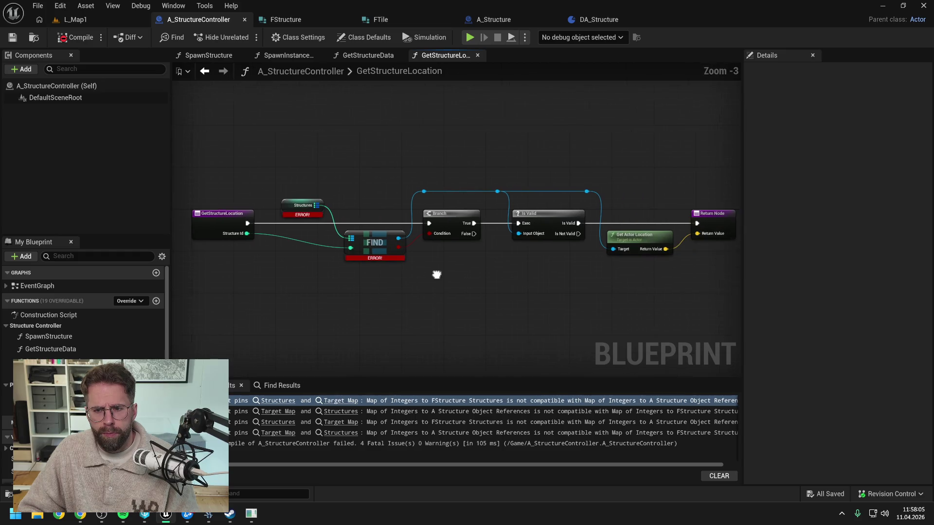
left_click(388, 238, "alt")
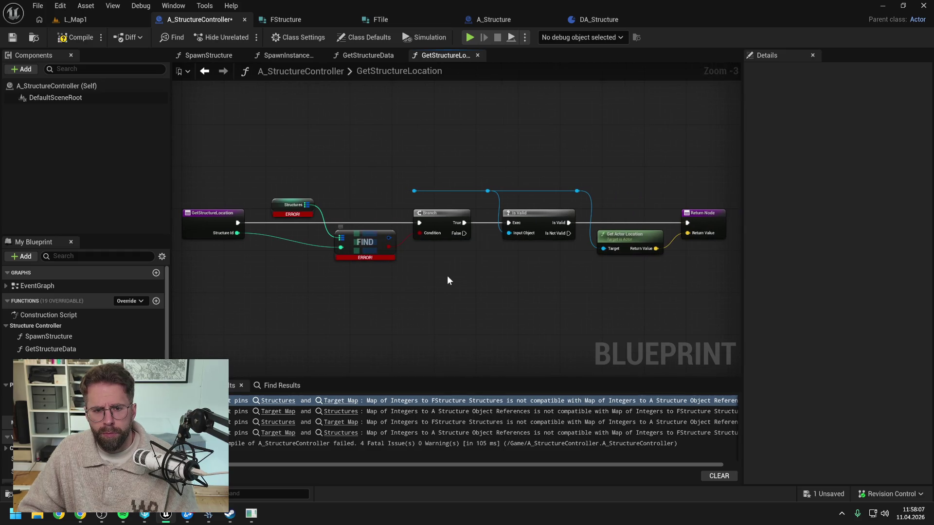
left_click_drag(388, 238, 490, 279)
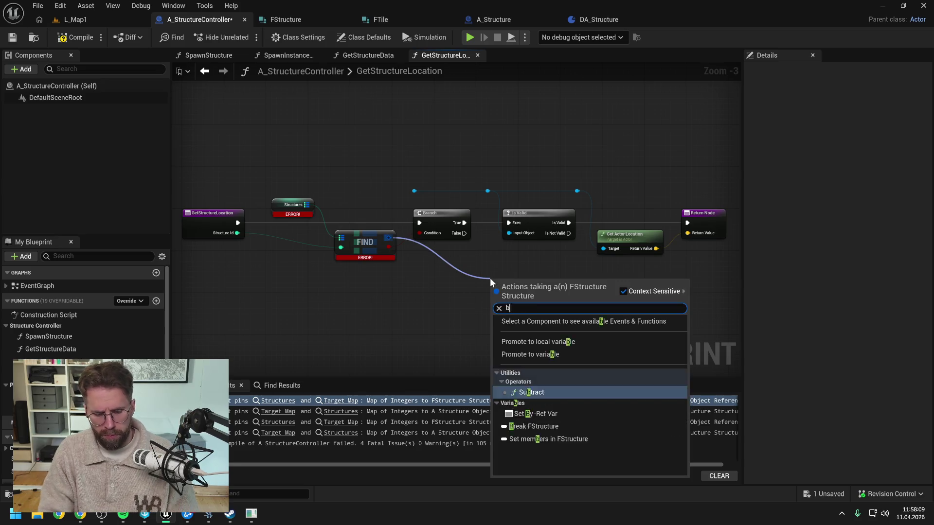
key("Escape")
key("Return")
left_click_drag(554, 301, 687, 234)
Step: Delete the leftover Get Actor Location, reroute and Is Valid nodes
left_click(628, 237)
key("Delete")
left_click_drag(402, 169, 560, 196)
left_click(518, 213, "ctrl")
key("Delete")
Step: Place Break FStructure and the Return Node beside Branch, recompile, and jump to GetStructurePowerRadius's error
left_click_drag(525, 287, 448, 261)
left_click_drag(692, 218, 505, 223)
left_click(481, 196)
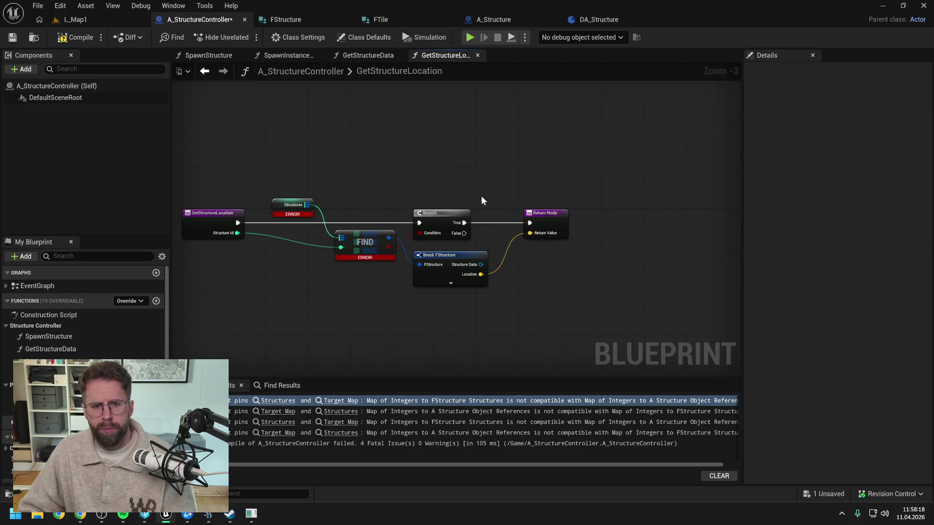
left_click(75, 37)
left_click(344, 402)
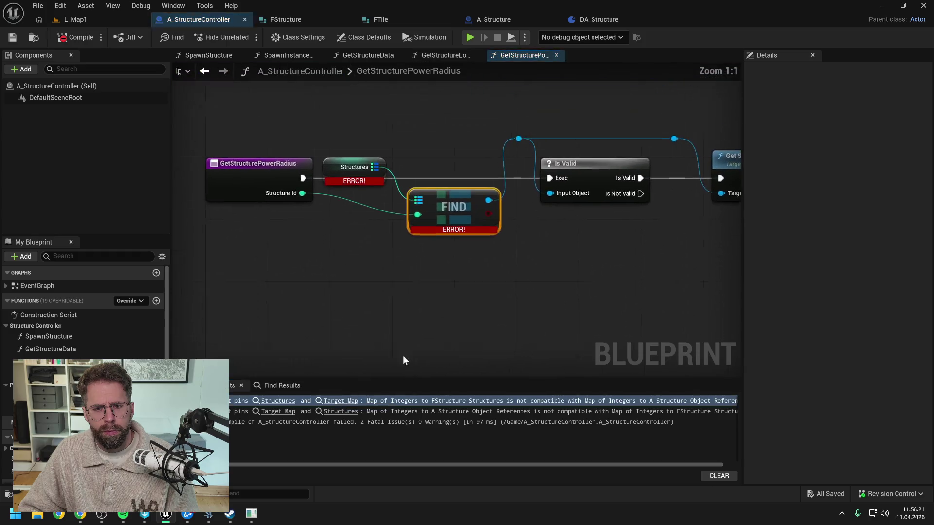
Step: Add a Break FStructure node off FIND's output and save the blueprint
scroll(459, 292, "down", 1)
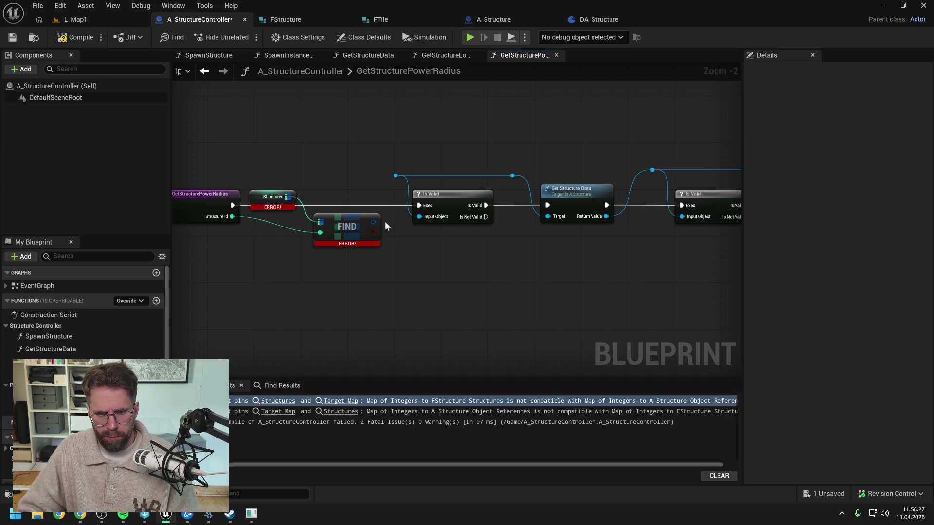
mouse_move(373, 222)
left_mouse_down()
mouse_move(428, 249)
mouse_move(455, 240)
left_mouse_up()
type("break")
key("Return")
key("ctrl+s")
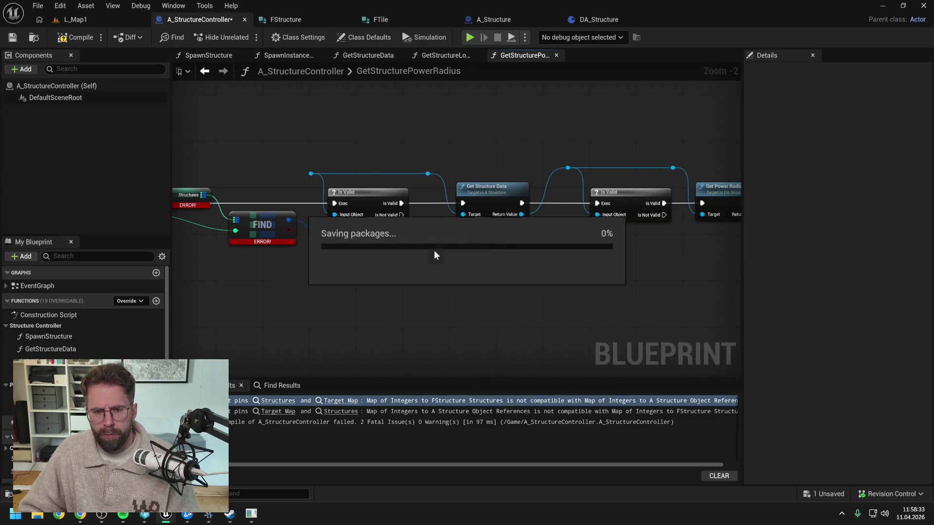
Step: Add Get Power Radius on Structure Data and wire it into the Return Node's execution and value
scroll(434, 252, "down", 1)
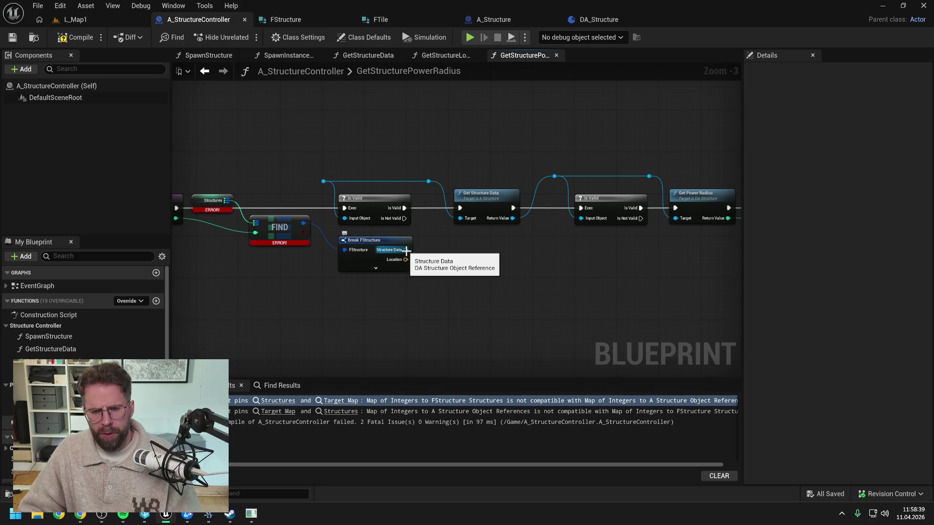
left_click_drag(406, 250, 442, 252)
type("get")
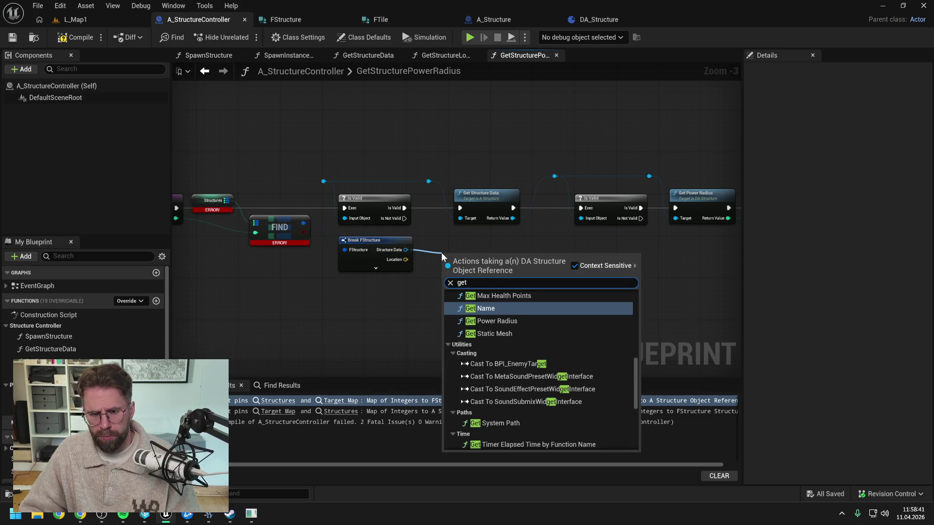
left_click(501, 321)
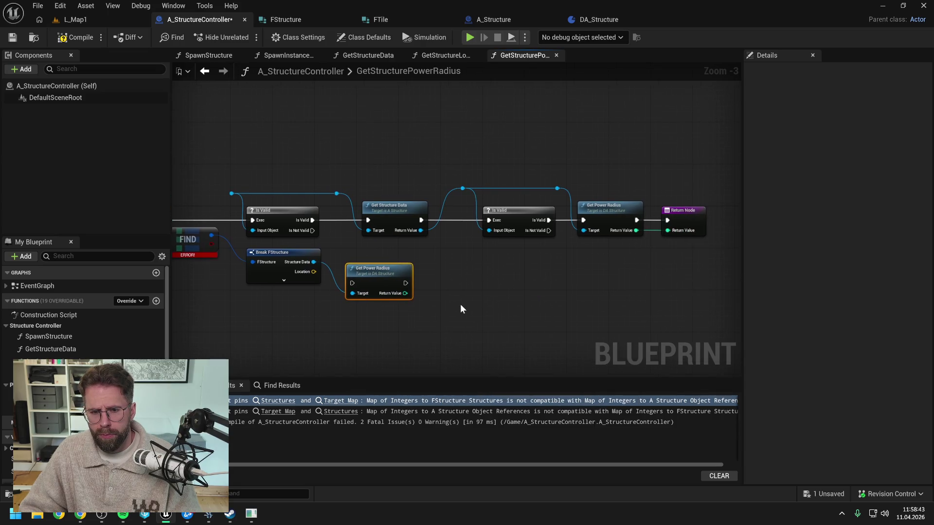
left_click_drag(405, 284, 666, 225)
left_click_drag(410, 292, 667, 231)
Step: Delete the old Is Valid validation chain and move the Return Node beside Get Power Radius
mouse_move(215, 148)
left_mouse_down()
mouse_move(332, 197)
mouse_move(336, 214)
left_mouse_up()
key("Delete")
mouse_move(313, 174)
left_mouse_down()
mouse_move(521, 211)
mouse_move(627, 214)
left_mouse_up()
key("Delete")
mouse_move(413, 225)
left_mouse_down()
mouse_move(460, 279)
mouse_move(459, 229)
mouse_move(291, 242)
mouse_move(379, 256)
mouse_move(565, 260)
mouse_move(582, 244)
mouse_move(421, 223)
left_mouse_up()
left_click(607, 223)
mouse_move(693, 243)
left_mouse_down()
mouse_move(489, 241)
mouse_move(616, 258)
left_mouse_up()
Step: Compile, align Get Power Radius and the Return Node on the execution line, and recompile
key("F7")
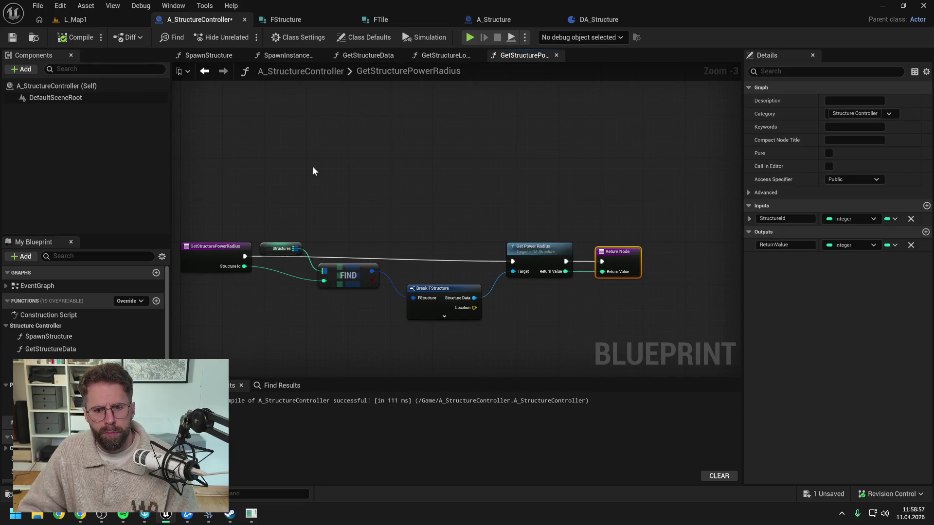
left_click(353, 169)
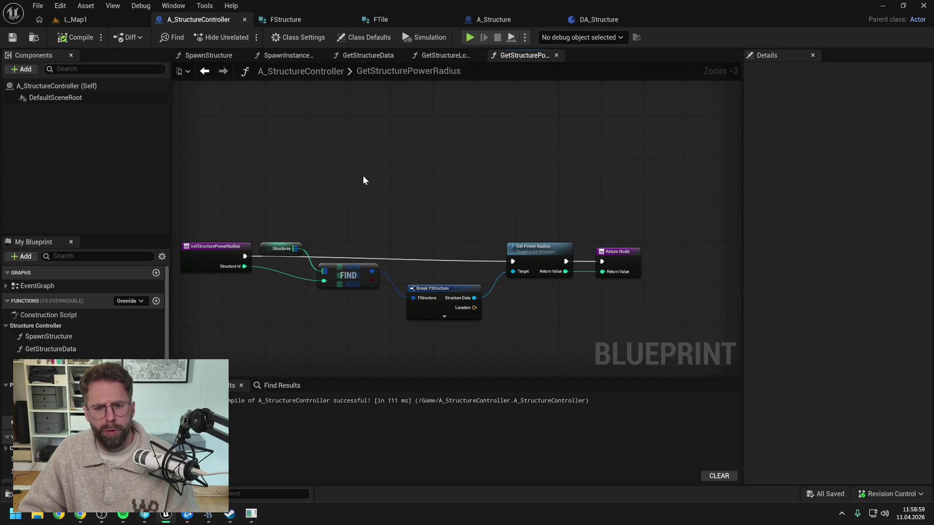
left_click_drag(542, 247, 541, 242)
left_click_drag(615, 256, 609, 250)
left_click(255, 146)
left_click(68, 37)
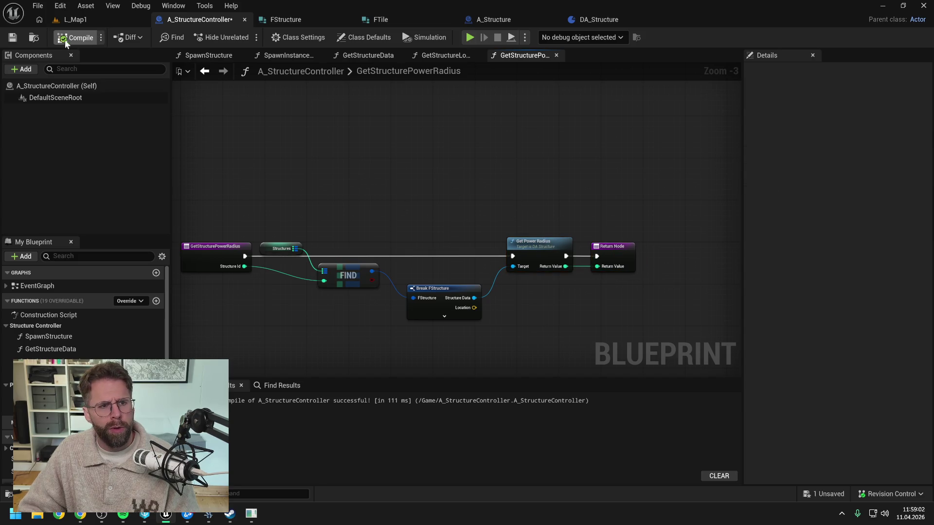
Step: Switch to the SpawnInstancedMesh function graph and close the finished function graphs
left_click(439, 56)
left_click(284, 53)
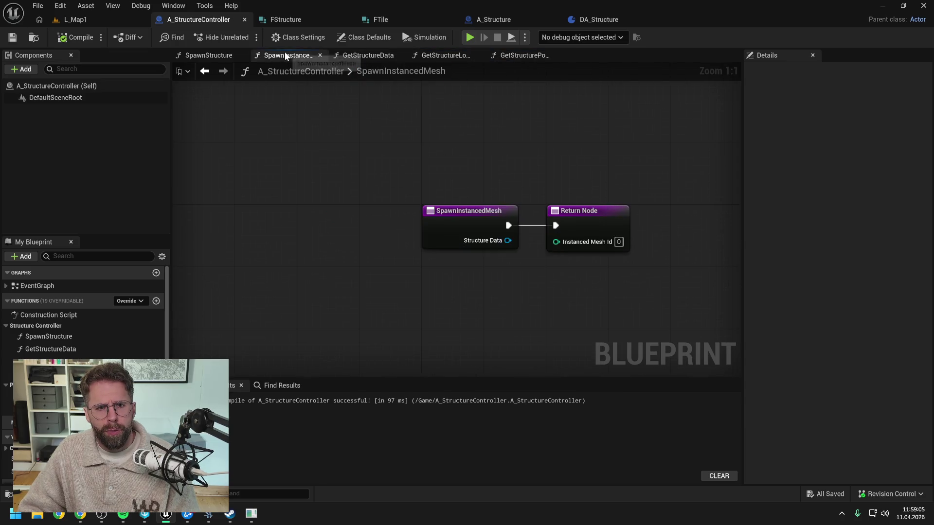
left_click(398, 55)
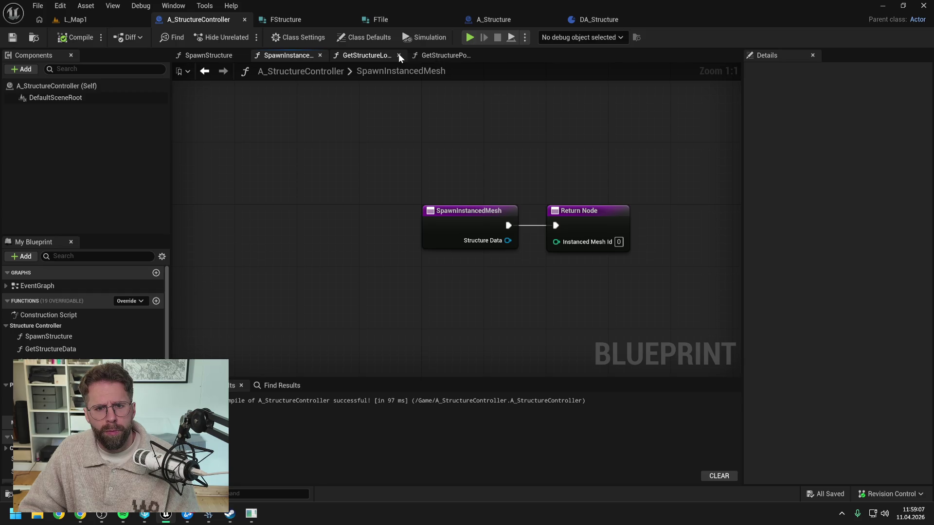
left_click(399, 55)
left_click(398, 55)
Step: Move the Return Node right and add a Get Static Mesh node from Structure Data
scroll(386, 144, "down", 1)
left_click_drag(481, 203, 604, 202)
left_click(451, 255)
left_click_drag(396, 229, 422, 245)
type("get mesh")
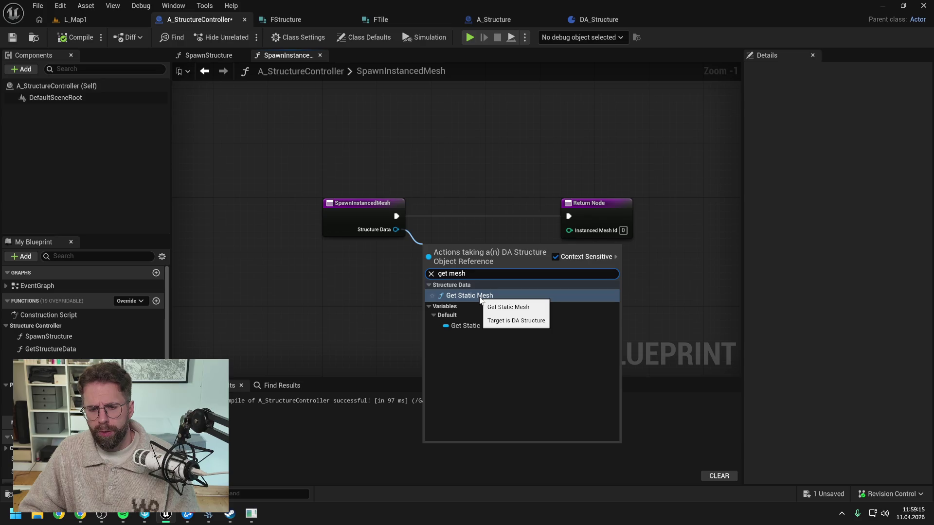
left_click(480, 297)
Step: Add an Add Hierarchical Instanced Static Mesh Component node, wired from the function start
scroll(371, 288, "down", 2)
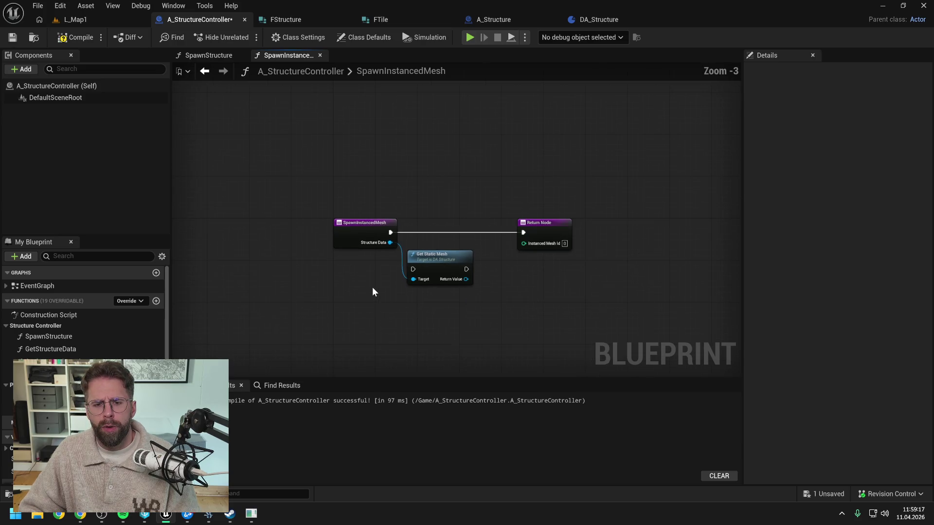
right_click(477, 281)
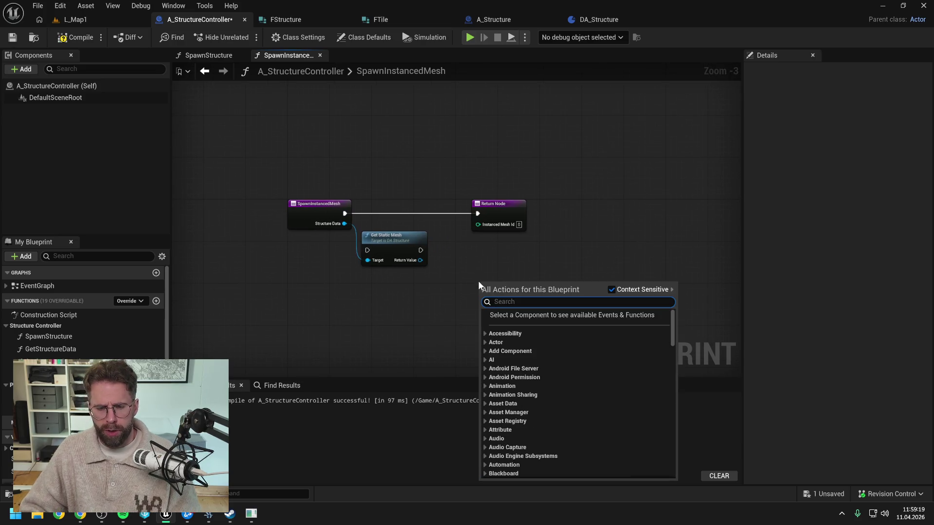
type("add")
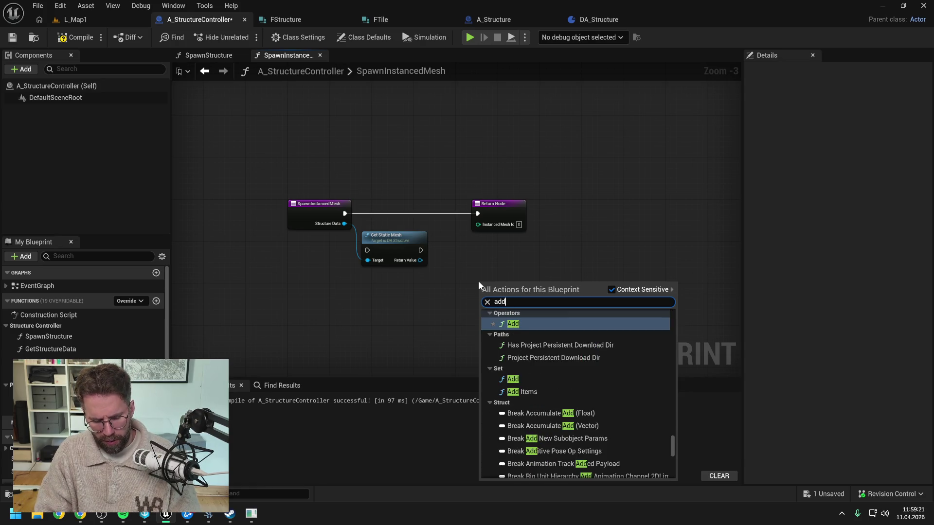
type(" inst hi")
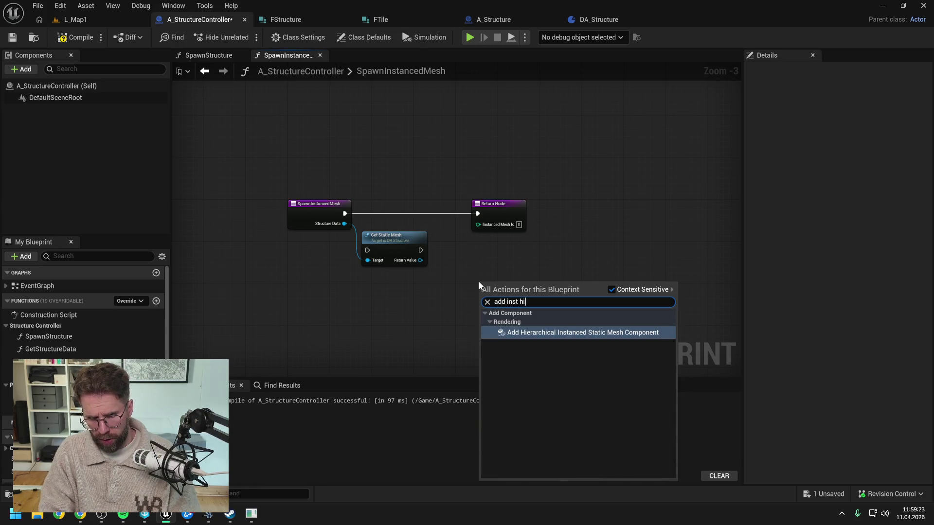
left_click(549, 332)
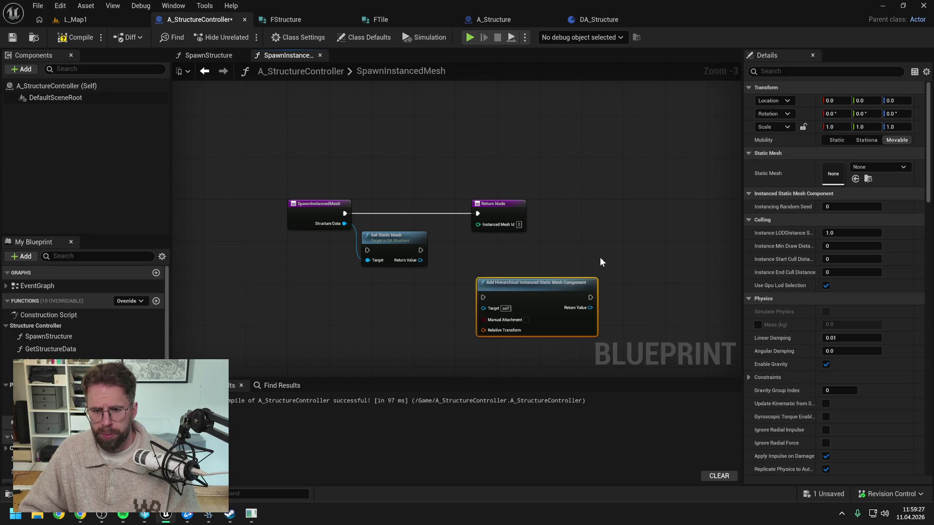
left_click_drag(423, 194, 640, 194)
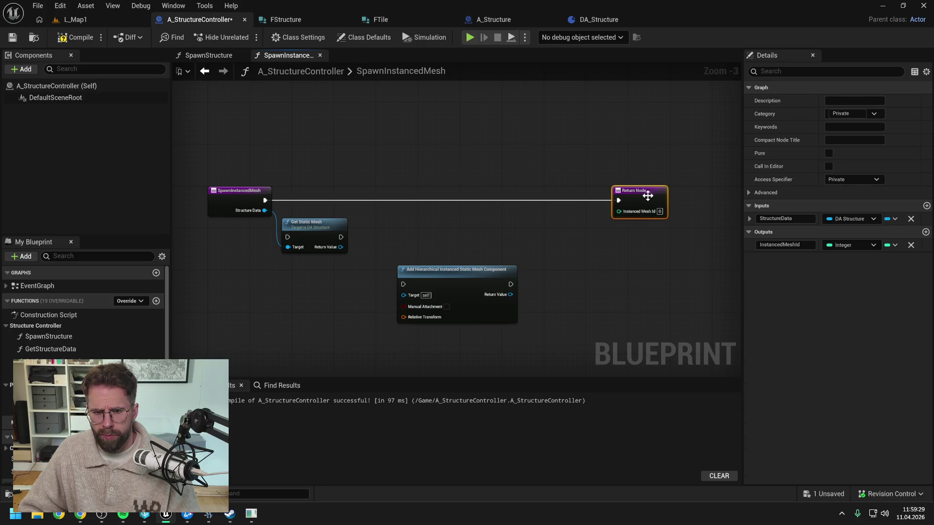
left_click(545, 247)
mouse_move(461, 273)
left_mouse_down()
mouse_move(451, 230)
mouse_move(457, 194)
left_mouse_up()
left_click(350, 176)
mouse_move(264, 200)
left_mouse_down()
mouse_move(382, 201)
mouse_move(367, 147)
mouse_move(352, 148)
mouse_move(401, 157)
left_mouse_up()
Step: Promote the new component's return value to a variable and search its type list for the data asset
left_click_drag(589, 213, 616, 225)
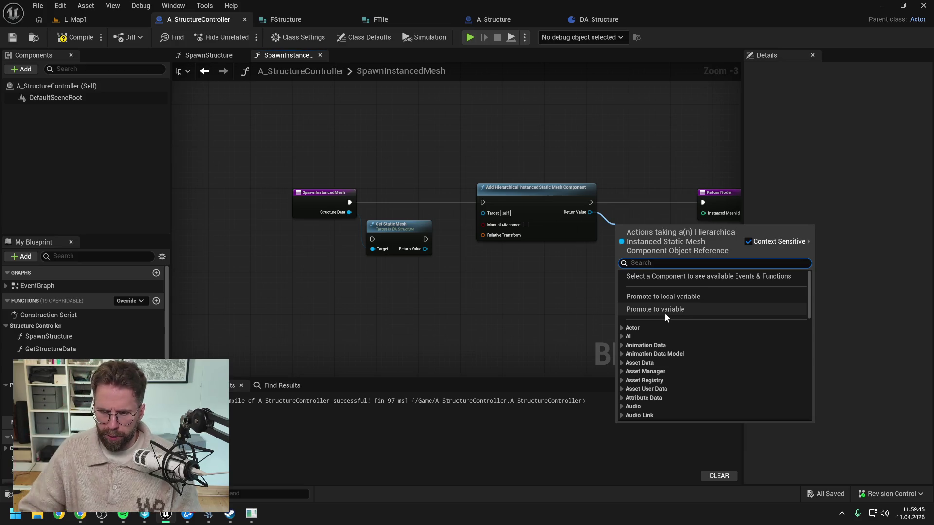
left_click(665, 311)
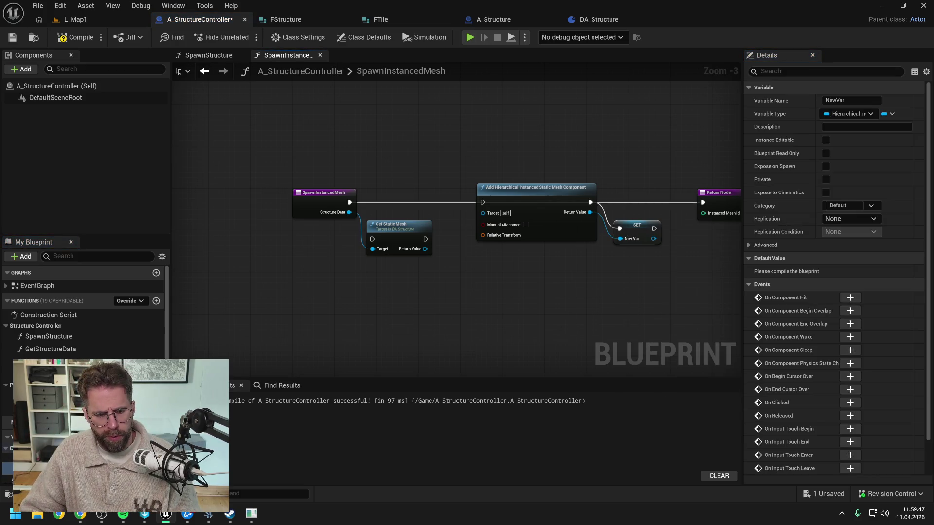
left_click(156, 468)
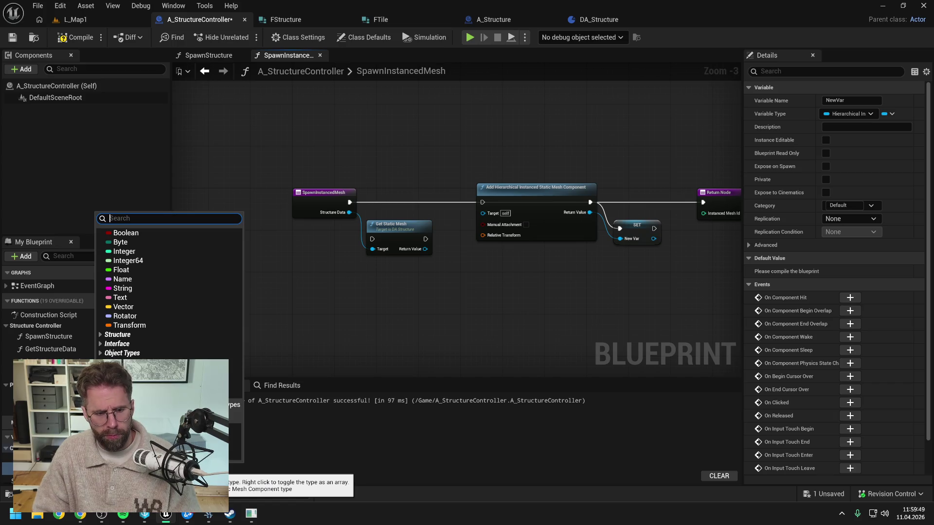
type("dac")
key("BackSpace")
type("_")
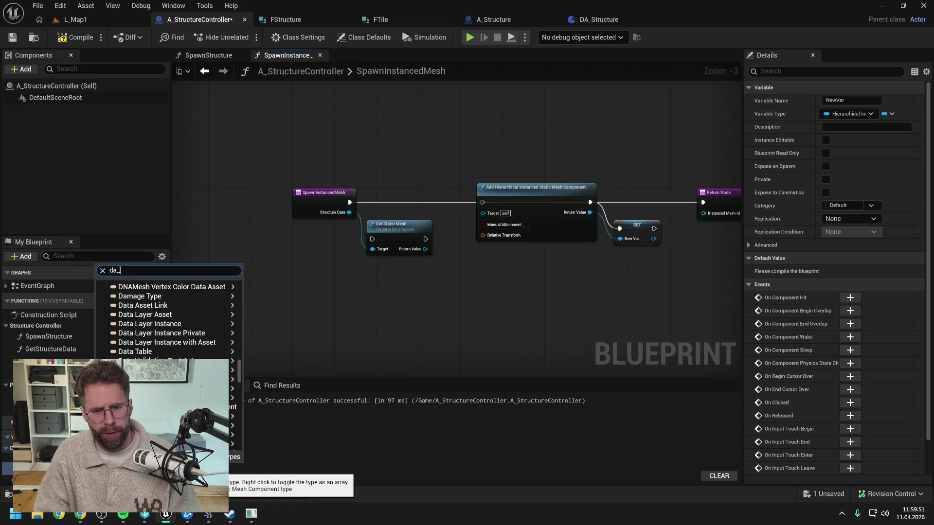
type("uc")
Step: Set the variable type to DA Structure Object Reference and make it a Map
mouse_move(150, 297)
left_click(267, 293)
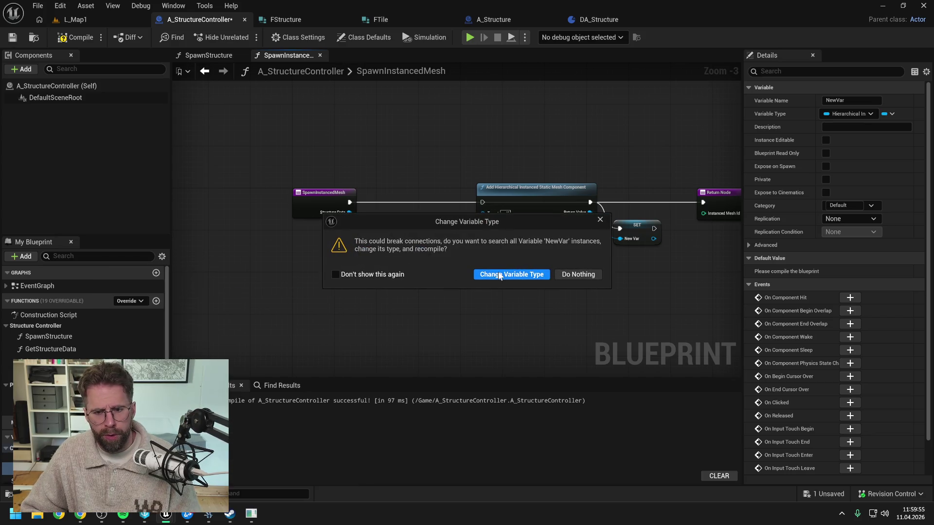
left_click(501, 275)
left_click(894, 113)
left_click(885, 141)
left_click(541, 273)
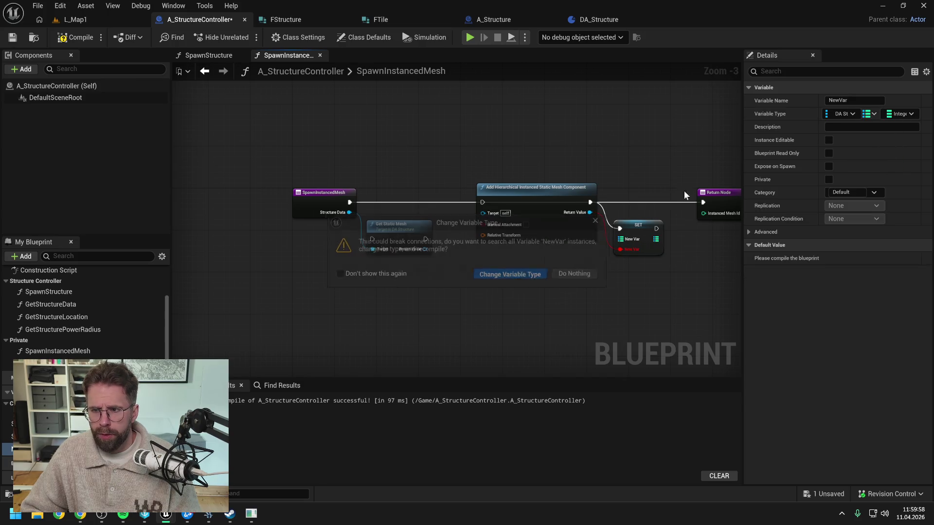
Step: Make the map values Hierarchical Instanced Static Mesh Component references and rename it InstancedMeshComponents
left_click(893, 115)
type("instanc")
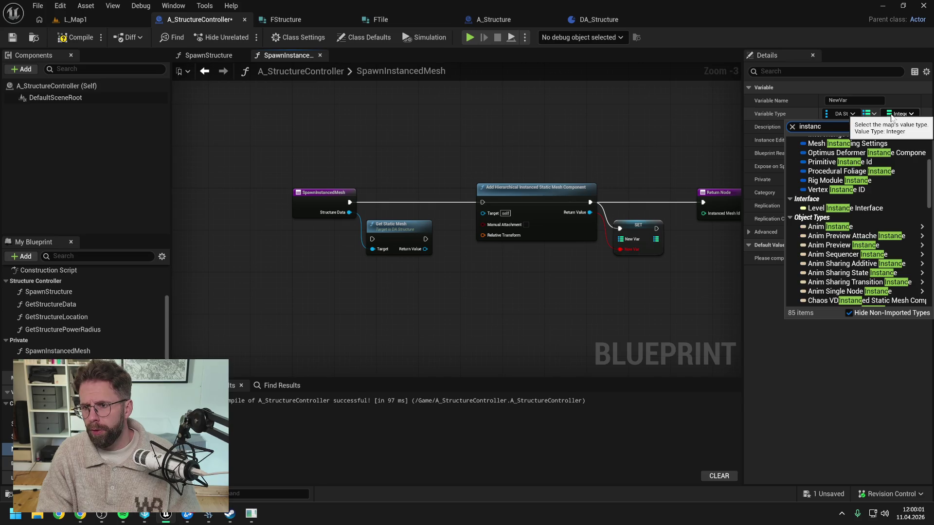
mouse_move(875, 152)
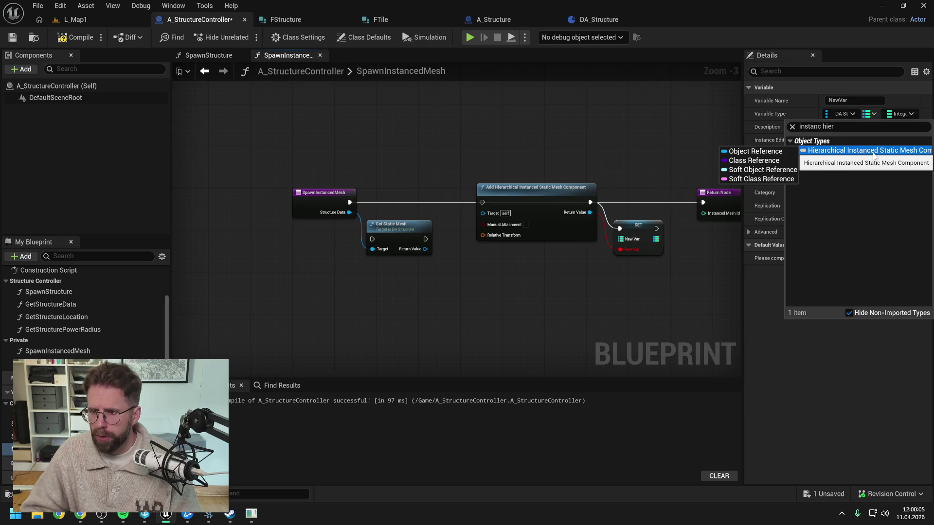
left_click(874, 155)
left_click(524, 274)
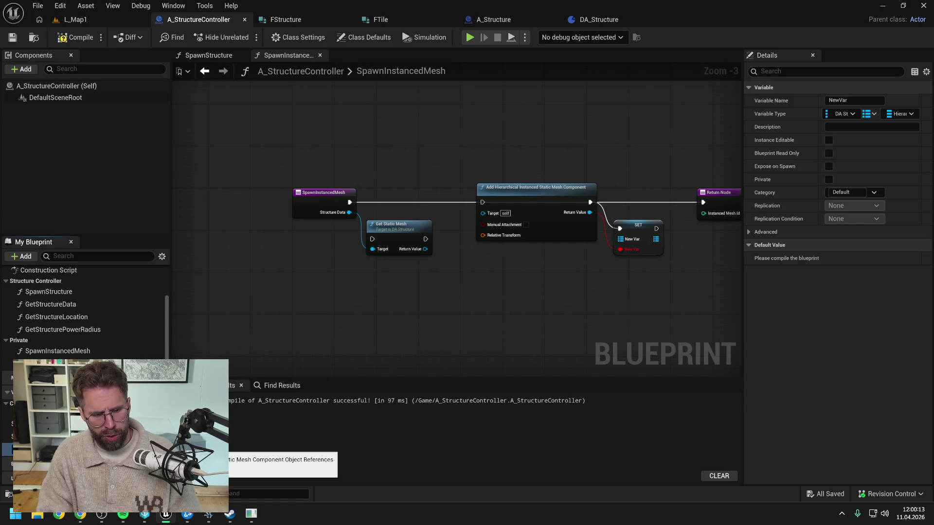
type("InstancedMeshComponents")
key("Return")
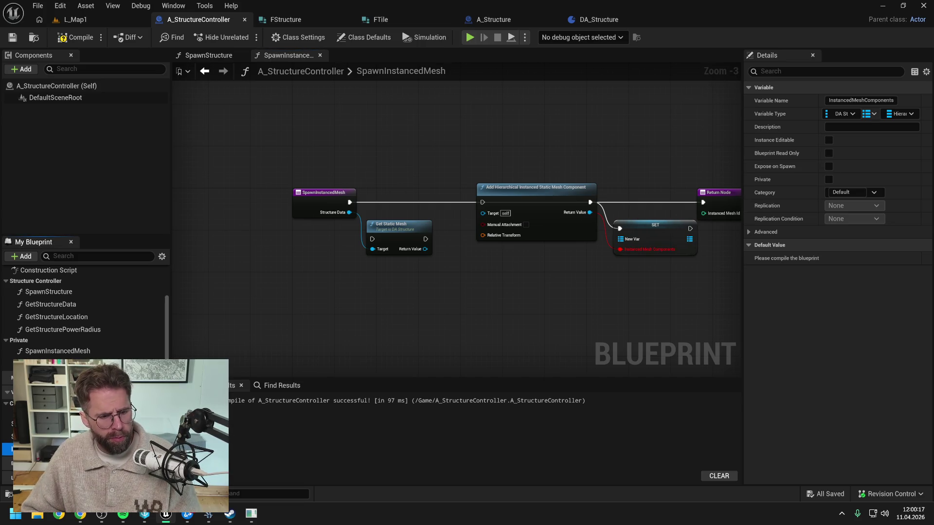
Step: Delete the Get Static Mesh node from the SpawnInstancedMesh graph
left_click(29, 424)
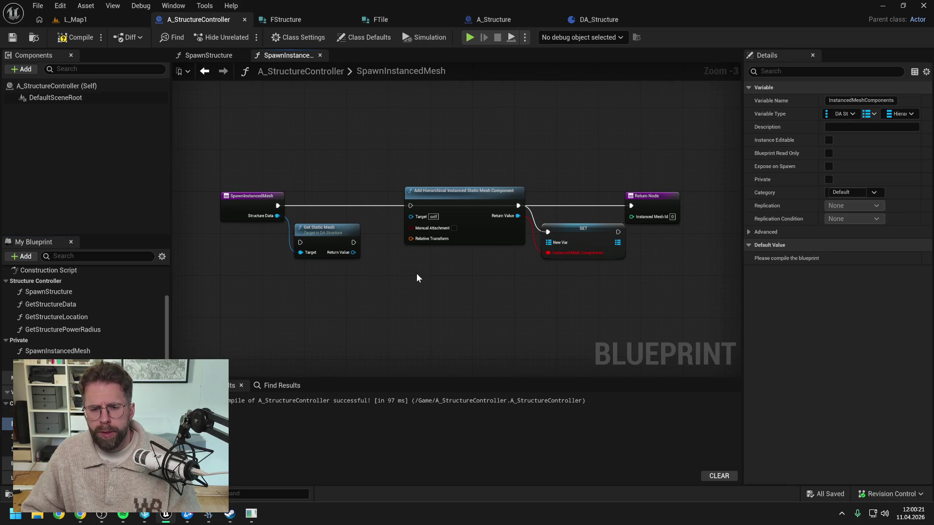
left_click(325, 230)
key("Delete")
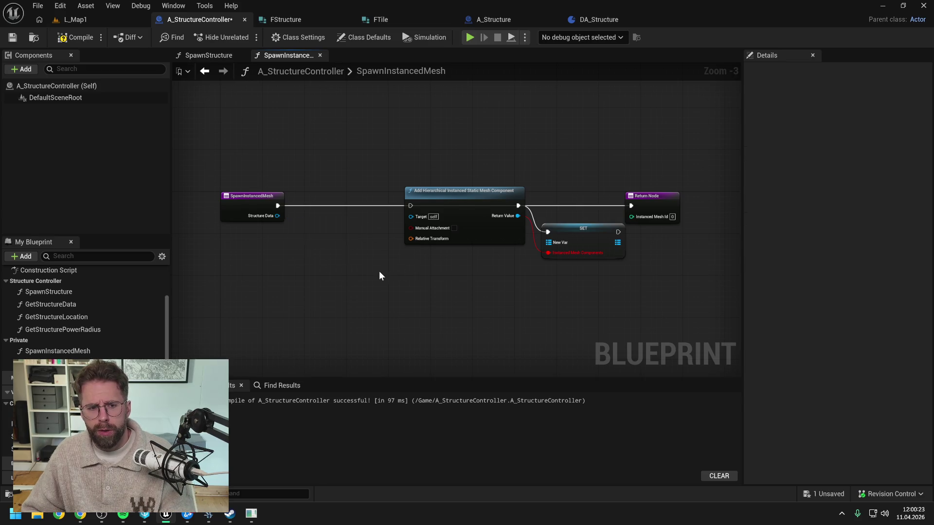
Step: Place an InstancedMeshComponents getter with a FIND node keyed by Structure Data
left_click_drag(396, 197, 290, 199)
mouse_move(39, 423)
left_mouse_down()
mouse_move(349, 188)
mouse_move(387, 182)
mouse_move(430, 213)
left_mouse_up()
type("find")
key("Return")
mouse_move(318, 210)
left_mouse_down()
mouse_move(436, 223)
mouse_move(510, 220)
left_mouse_up()
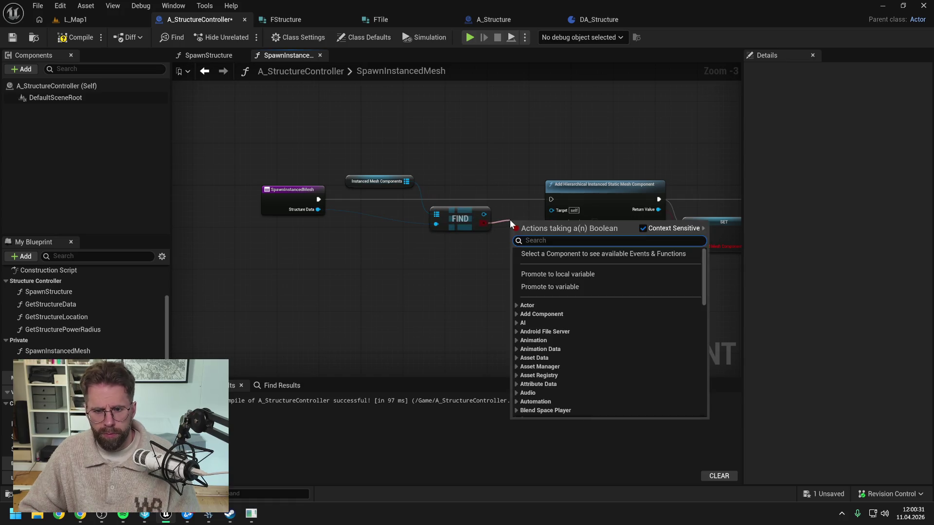
Step: Add a Branch on the FIND result, save, and run it first from the function entry
type("branch")
key("Return")
key("ctrl+s")
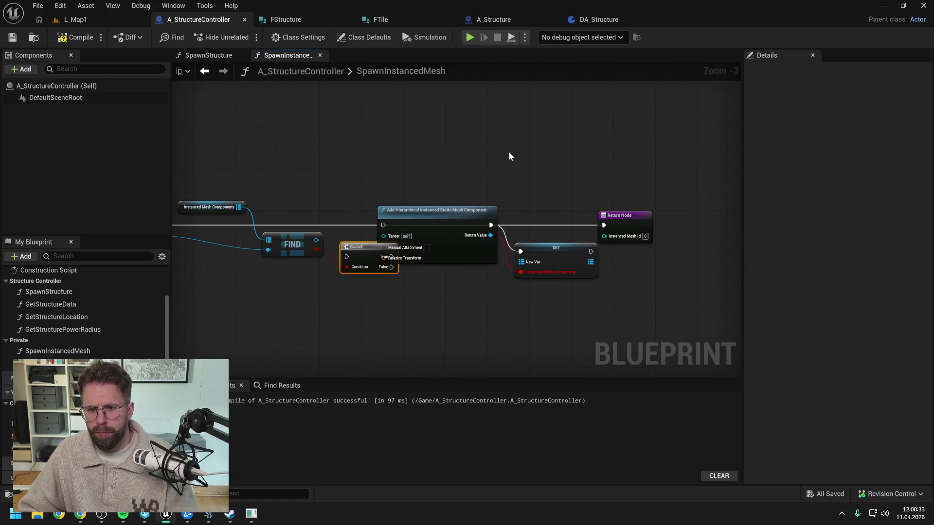
left_click_drag(509, 154, 651, 286)
left_click_drag(535, 228, 608, 228)
left_click_drag(456, 242, 457, 237)
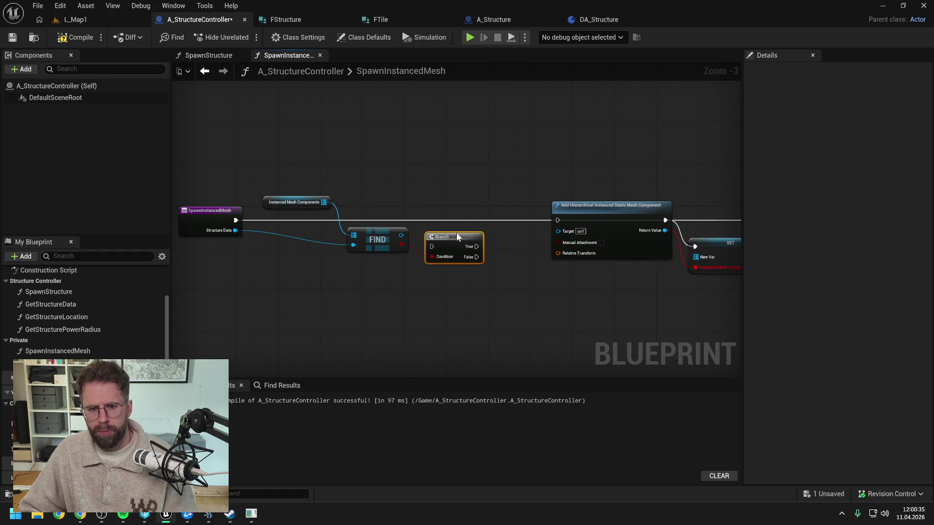
left_click_drag(239, 222, 437, 221)
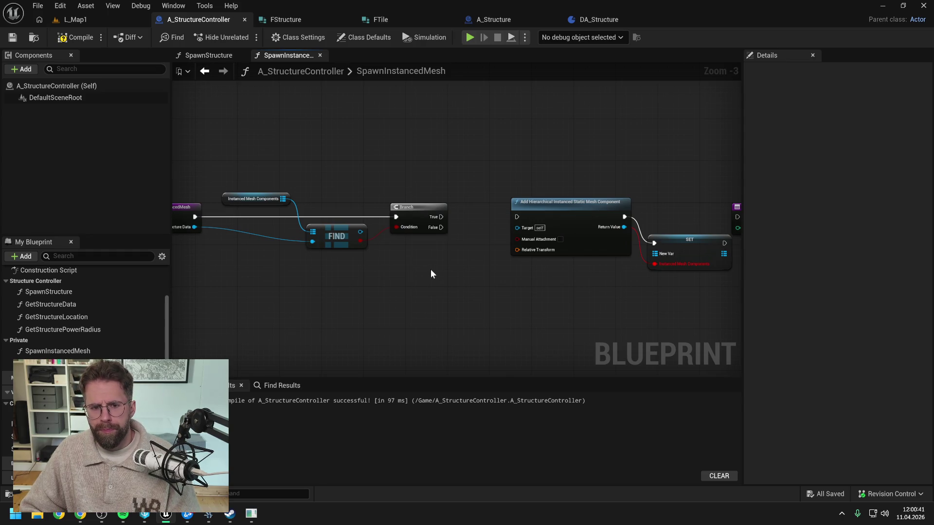
Step: Recompile and wire the Branch's False output to the Add Hierarchical component node
key("F7")
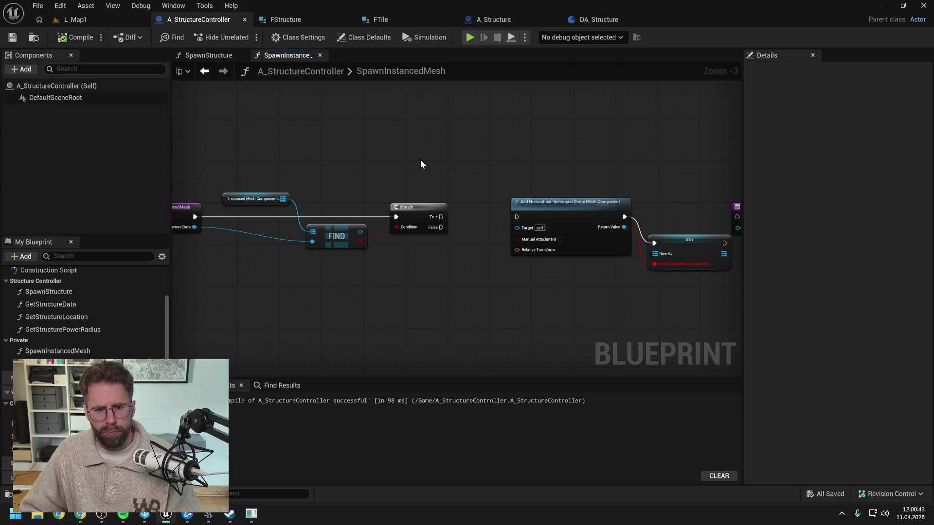
left_click_drag(420, 160, 413, 148)
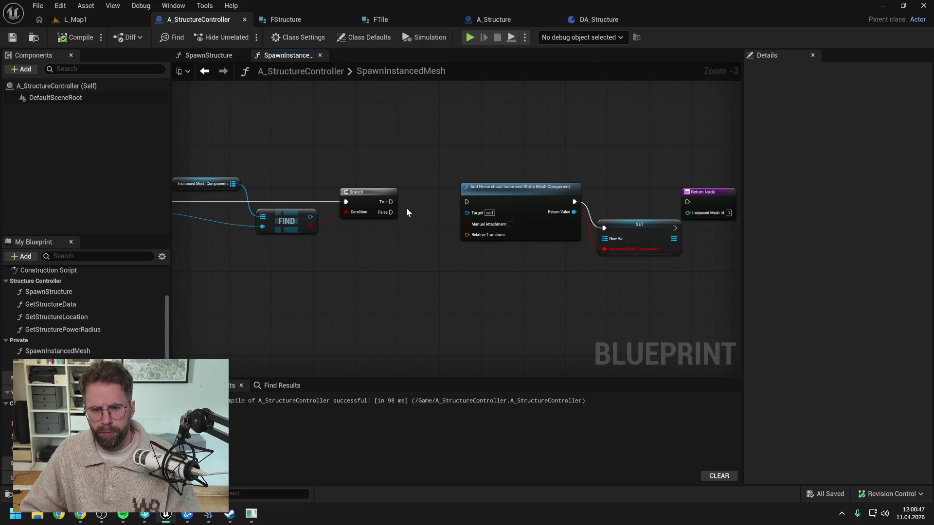
left_click_drag(391, 213, 466, 202)
left_click_drag(506, 190, 508, 220)
Step: Split the Relative Transform pin, delete the SET node, and save
right_click(468, 266)
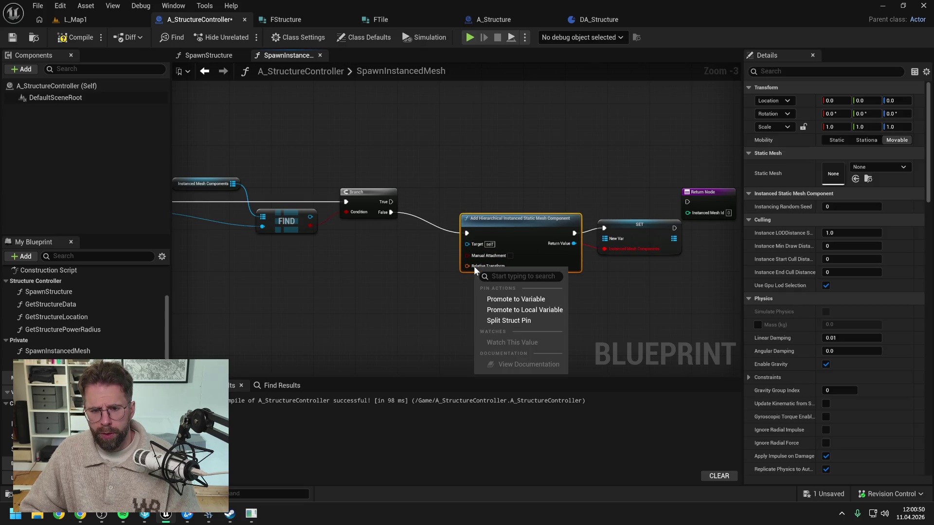
left_click(505, 317)
left_click(647, 307)
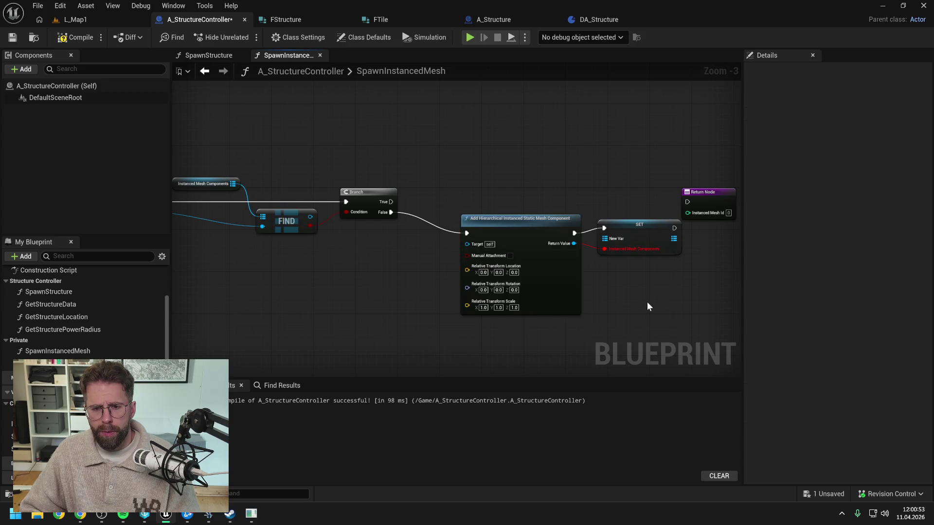
left_click_drag(647, 306, 609, 276)
left_click_drag(535, 244, 535, 260)
left_click(590, 211)
key("Delete")
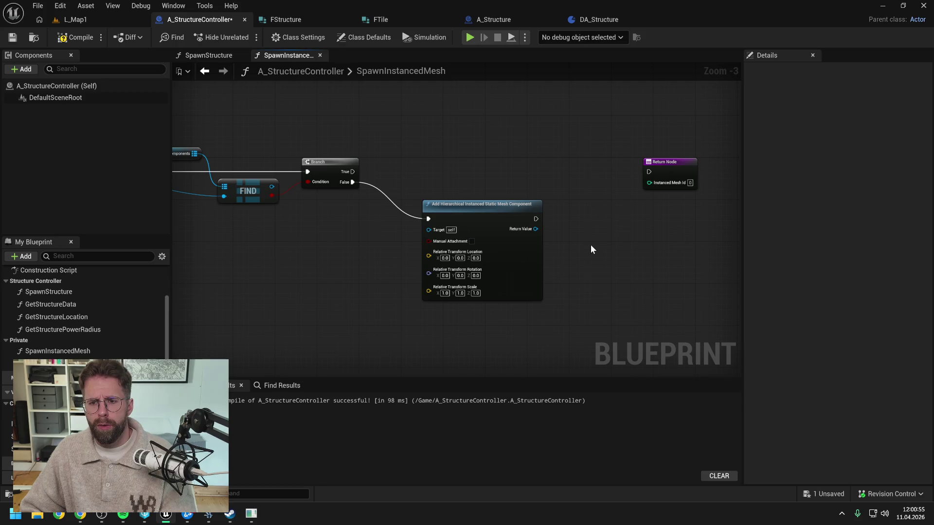
scroll(590, 244, "down", 1)
key("ctrl+s")
Step: Add a Set Static Mesh node on the new component's return value
mouse_move(538, 255)
left_mouse_down()
mouse_move(538, 267)
mouse_move(563, 246)
left_mouse_up()
left_click(585, 253)
type("set mesh")
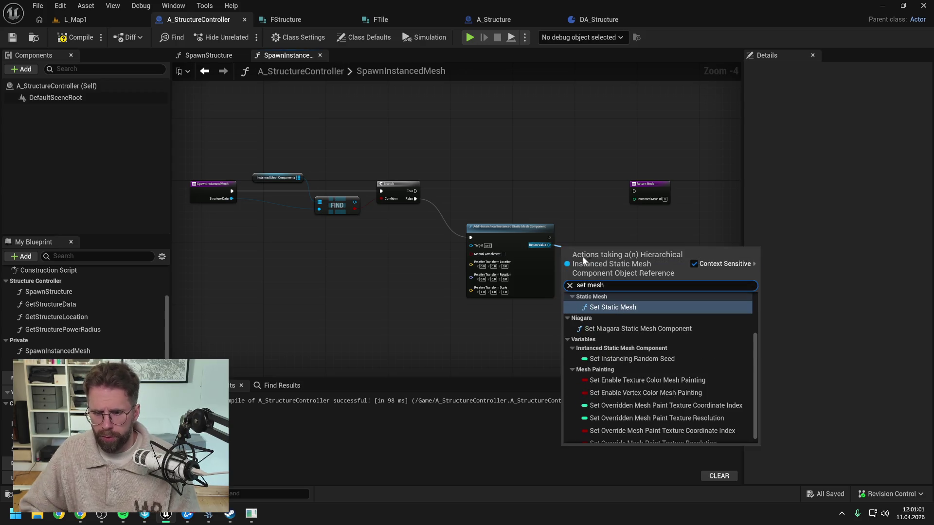
left_click(618, 306)
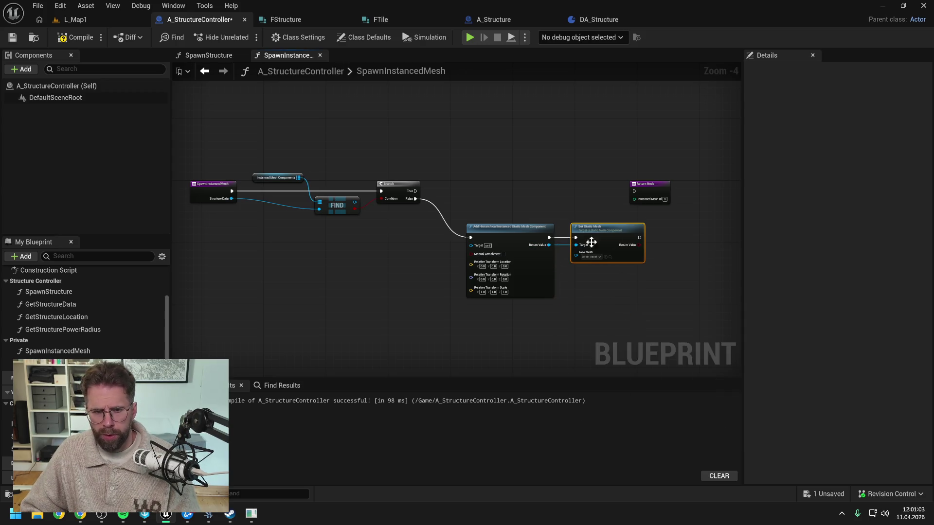
Step: Add reroute points on the Structure Data wire and a Get Static Mesh node for the structure
left_click_drag(389, 252, 416, 253)
double_click(286, 201)
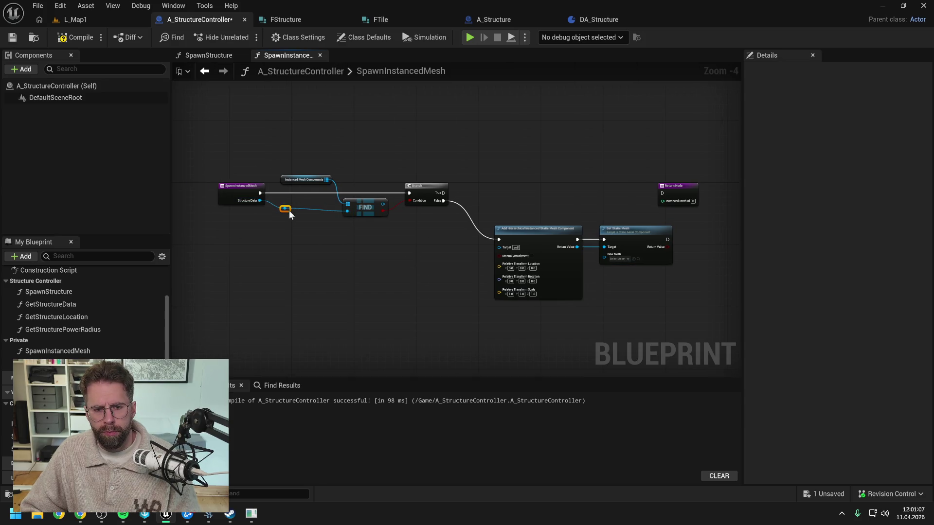
double_click(320, 200)
left_click_drag(321, 201, 339, 173)
left_click_drag(362, 203, 366, 203)
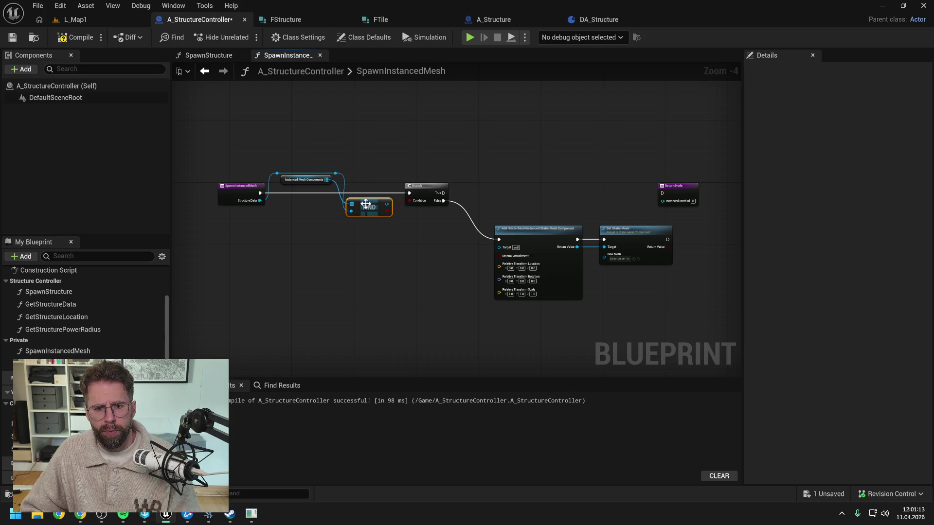
left_click_drag(336, 173, 444, 233)
type("get")
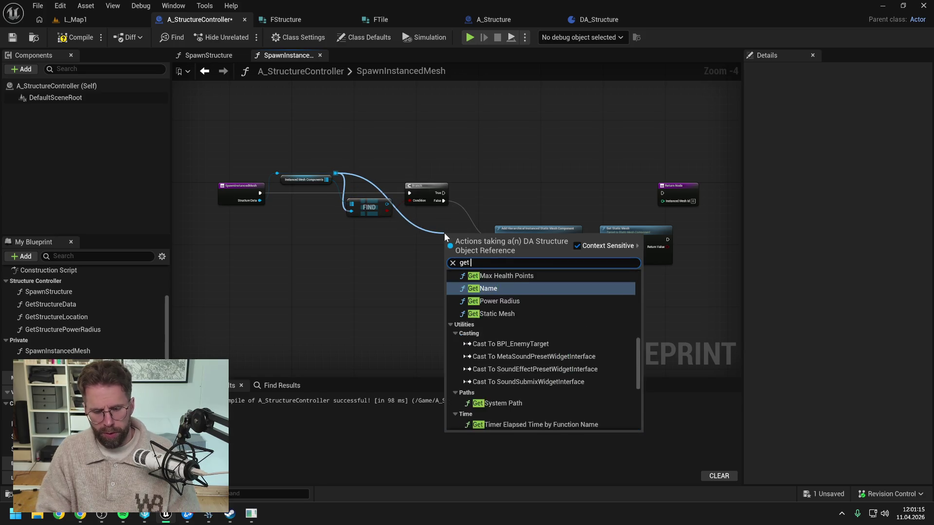
type("st")
key("Return")
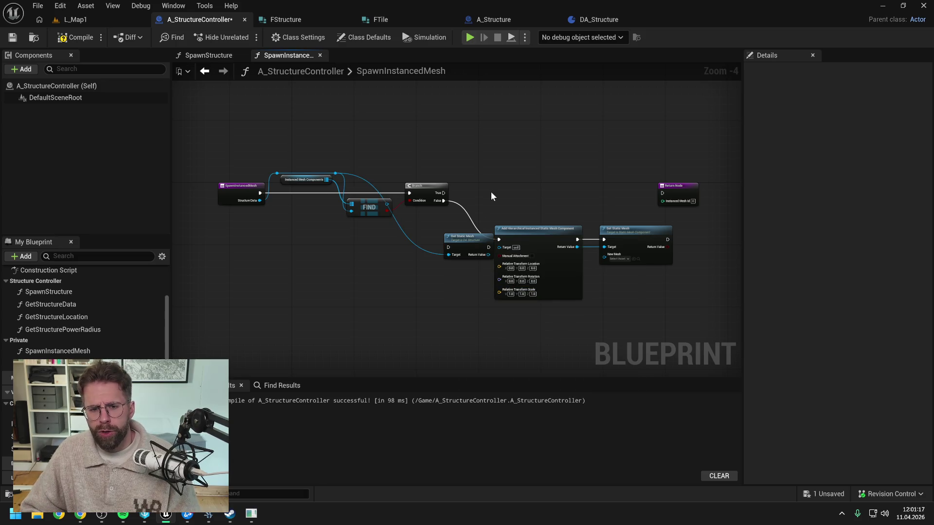
left_click(504, 237)
Step: Chain Get Static Mesh after the False branch, then the component, feeding its mesh into Set Static Mesh
left_click_drag(503, 237, 498, 202)
mouse_move(378, 199)
left_mouse_down()
mouse_move(384, 245)
mouse_move(441, 238)
mouse_move(386, 168)
mouse_move(389, 177)
mouse_move(312, 156)
left_mouse_up()
double_click(391, 242)
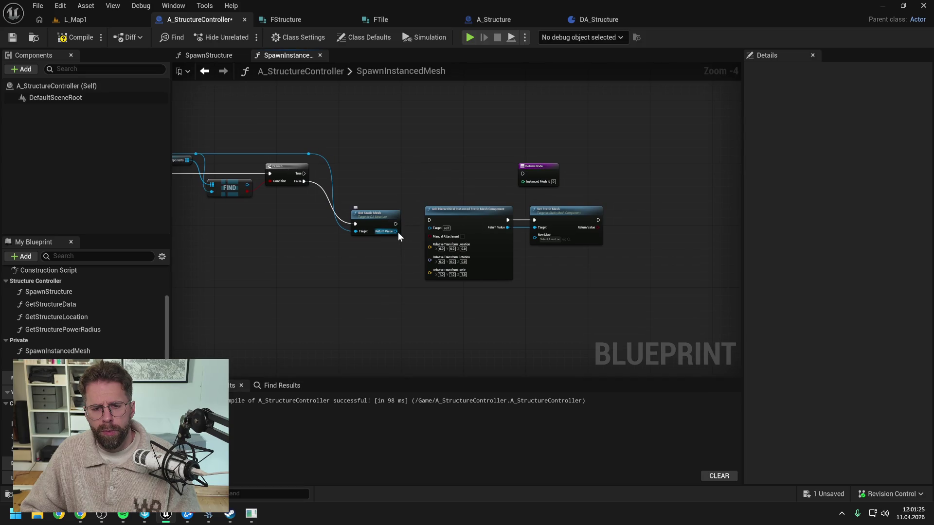
mouse_move(396, 224)
left_mouse_down()
mouse_move(540, 219)
mouse_move(497, 218)
left_mouse_up()
left_click(462, 185)
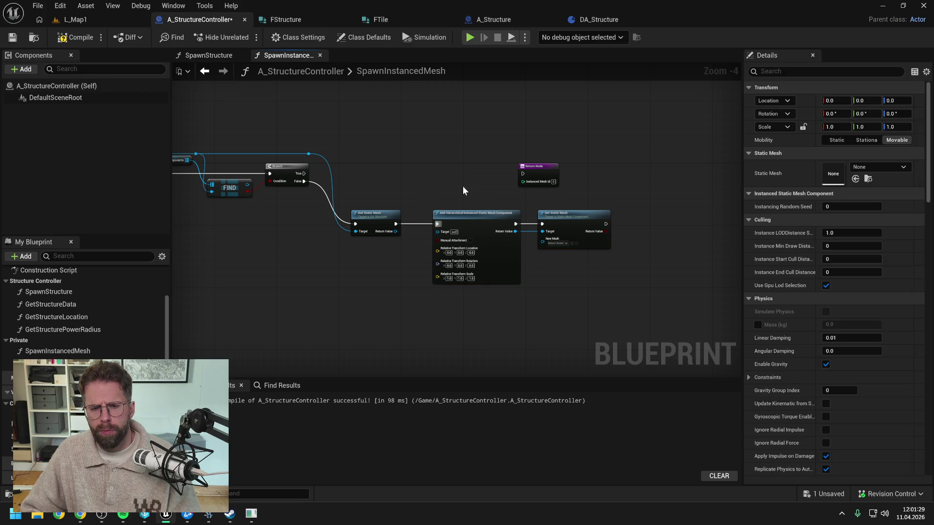
scroll(436, 205, "up", 1)
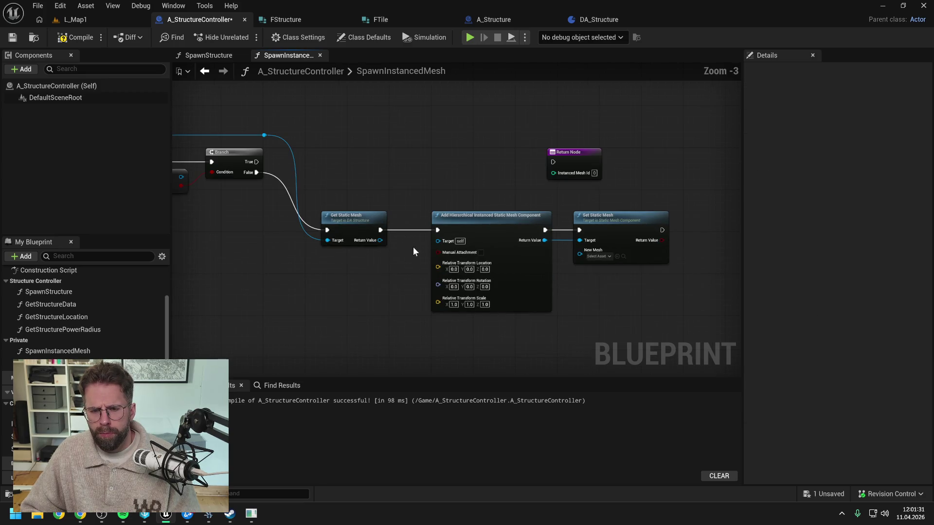
mouse_move(380, 241)
left_mouse_down()
mouse_move(579, 254)
mouse_move(550, 204)
mouse_move(446, 205)
left_mouse_up()
left_click(433, 206)
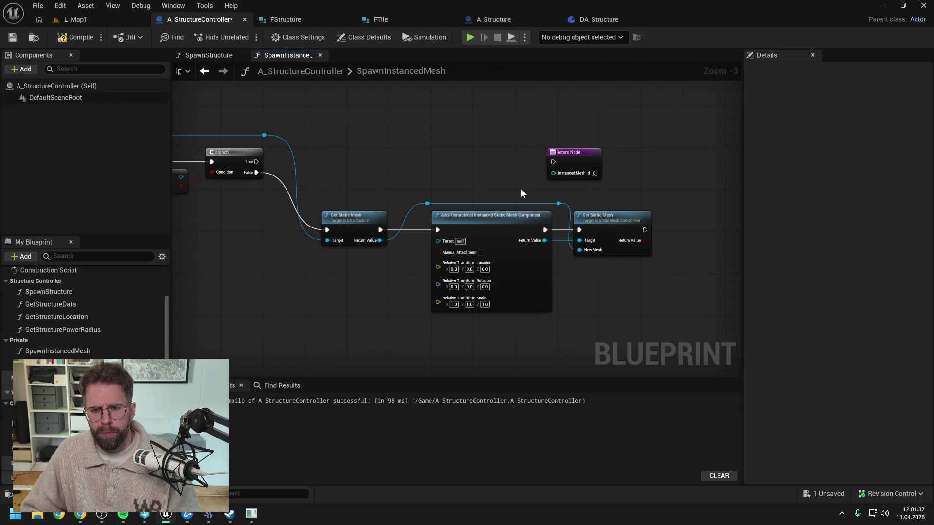
Step: Tidy the component and Set Static Mesh nodes, straighten the reroute point, and save
left_click_drag(547, 203, 632, 243)
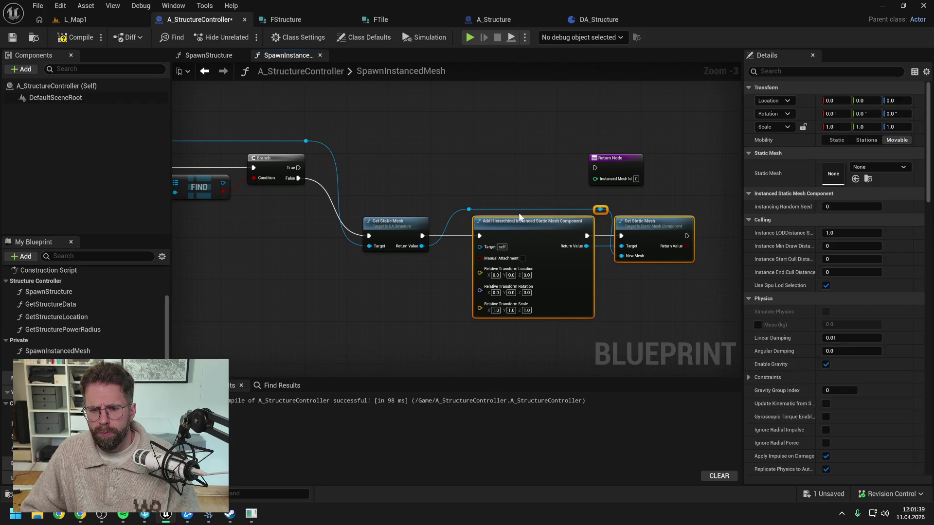
left_click(451, 194)
left_click_drag(537, 197, 651, 251)
left_click(453, 192)
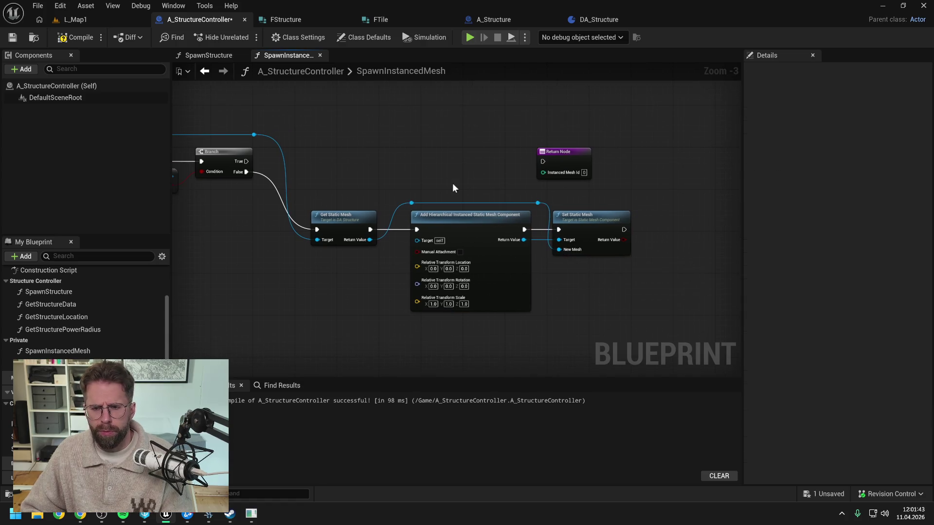
key("ctrl+z")
left_click(468, 204)
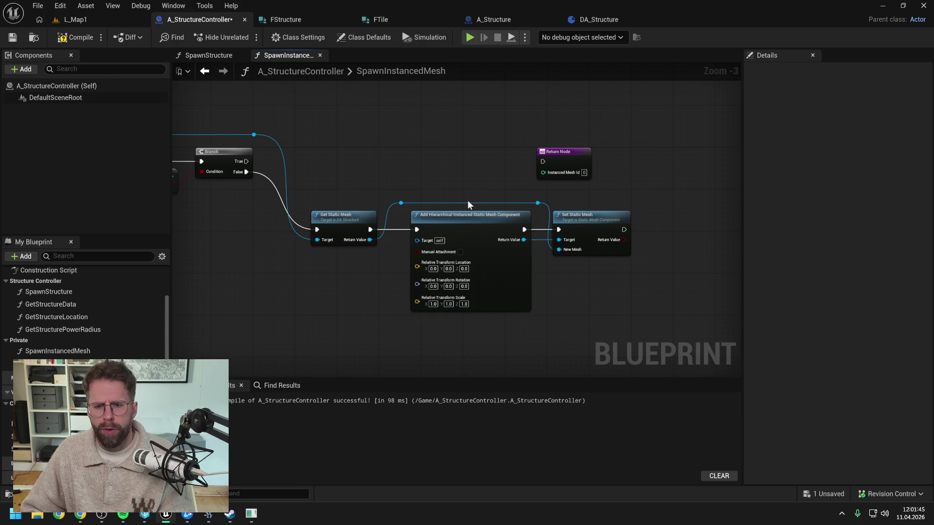
left_click(535, 203)
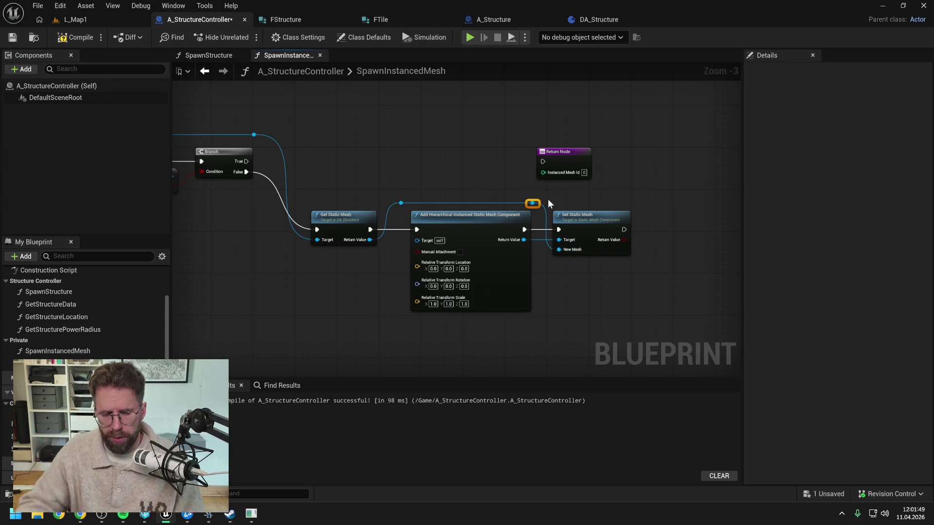
left_click(480, 183)
key("ctrl+s")
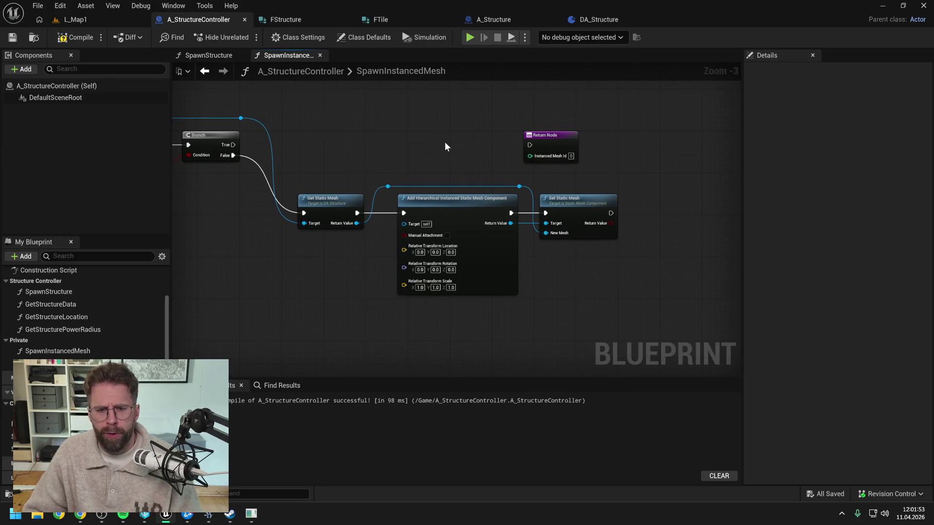
Step: Add a reroute point on the mesh component wire and align both reroutes
scroll(445, 141, "down", 1)
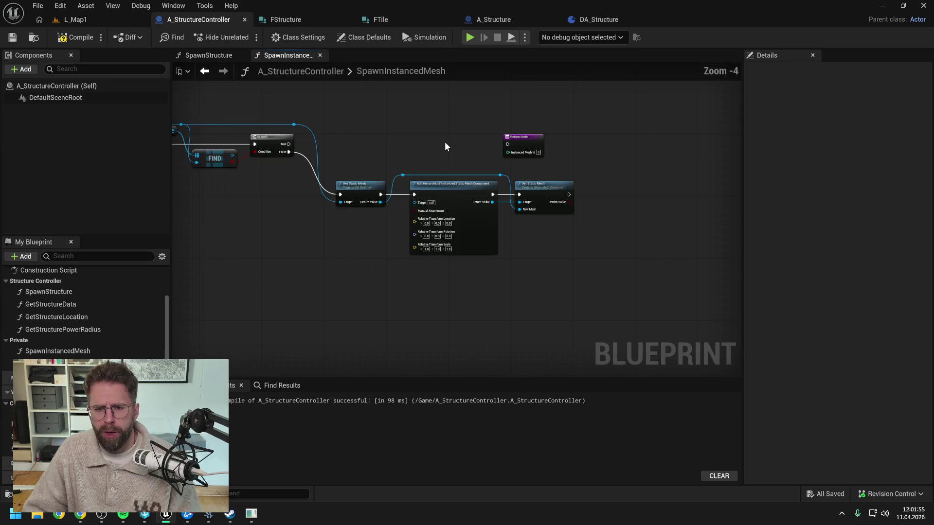
double_click(506, 199)
left_click_drag(507, 201, 509, 197)
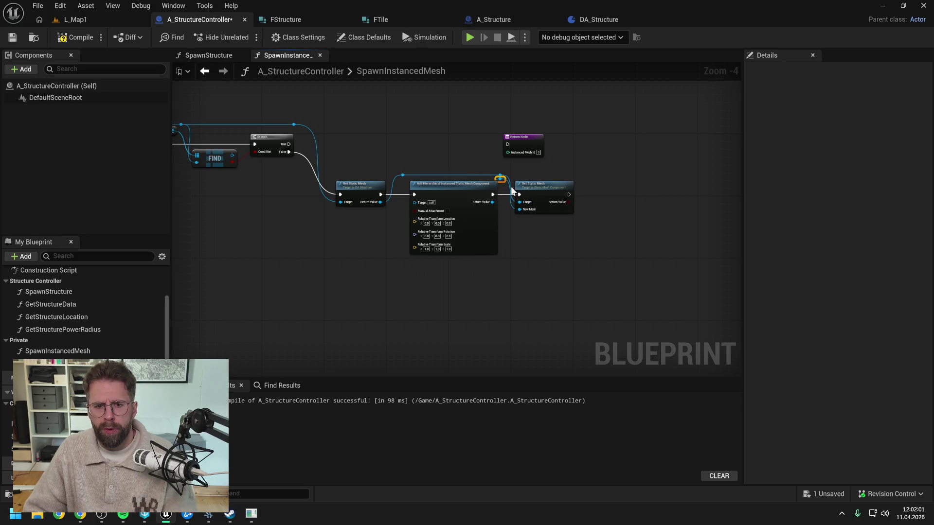
left_click_drag(395, 165, 510, 180)
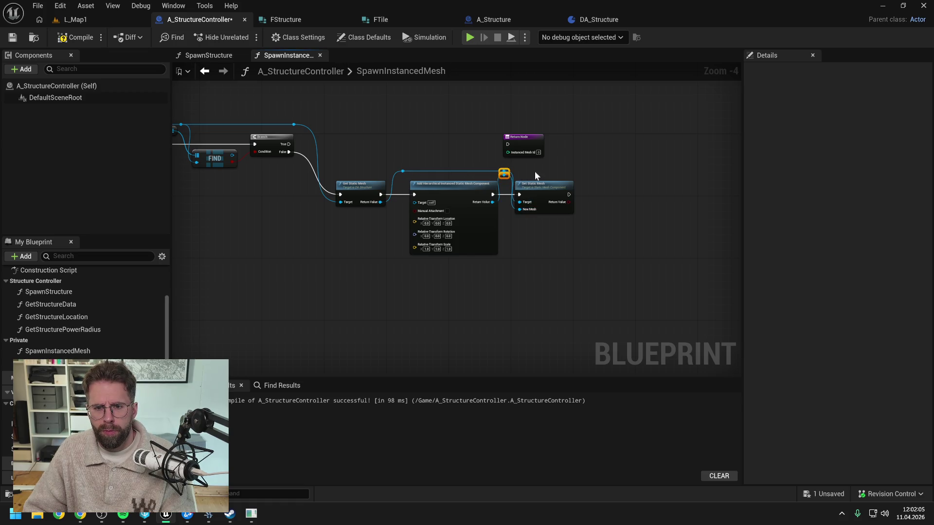
Step: Add an Add Instance node after Set Static Mesh with its Instance Transform pin split, and save
left_click_drag(504, 173, 605, 195)
type("add ins")
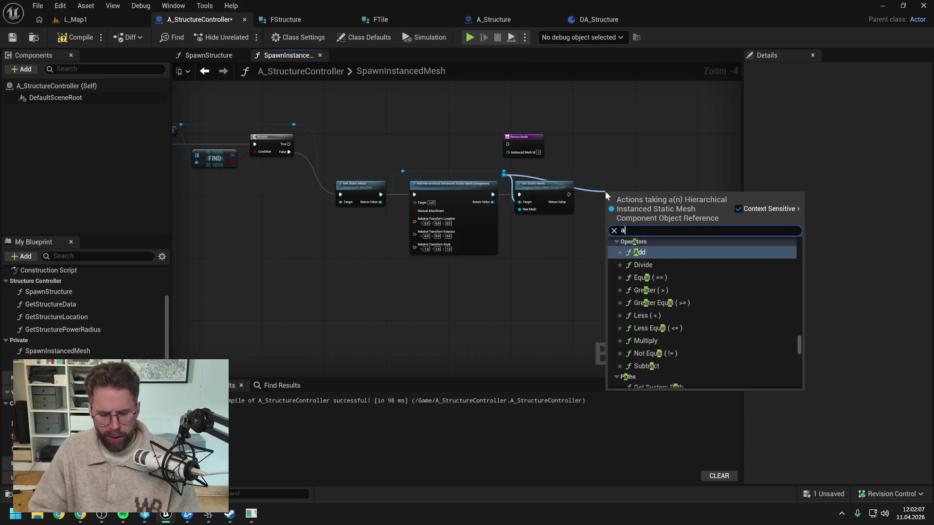
left_click(654, 261)
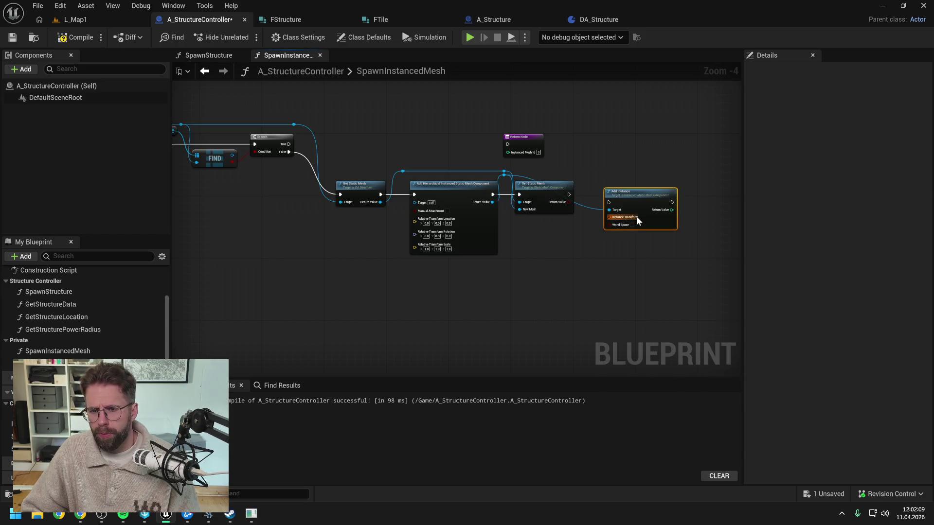
mouse_move(568, 193)
left_mouse_down()
mouse_move(636, 189)
mouse_move(601, 179)
left_mouse_up()
left_click(599, 199)
double_click(599, 200)
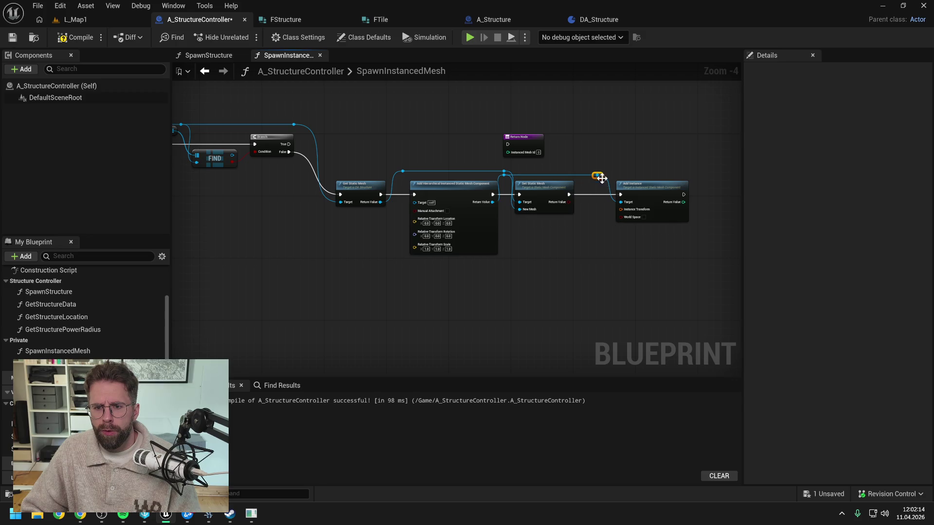
right_click(620, 209)
left_click(651, 263)
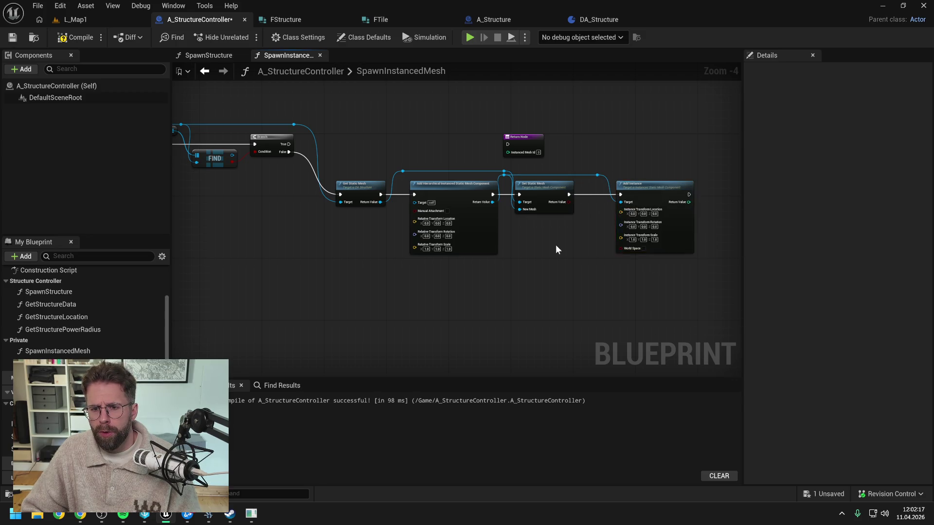
key("ctrl+s")
Step: Add a Vector input named Location to the function and save
left_click(927, 232)
left_click(857, 258)
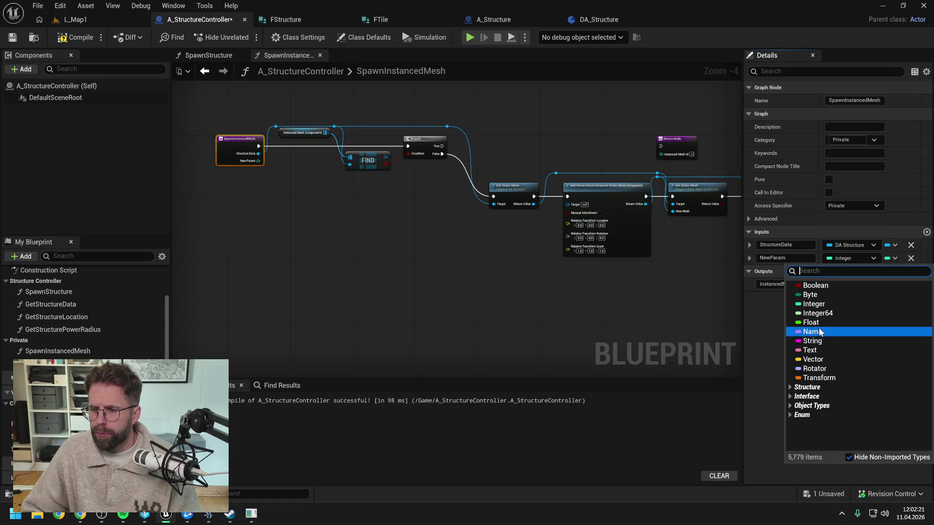
left_click(814, 360)
type("Location")
key("Return")
key("ctrl+s")
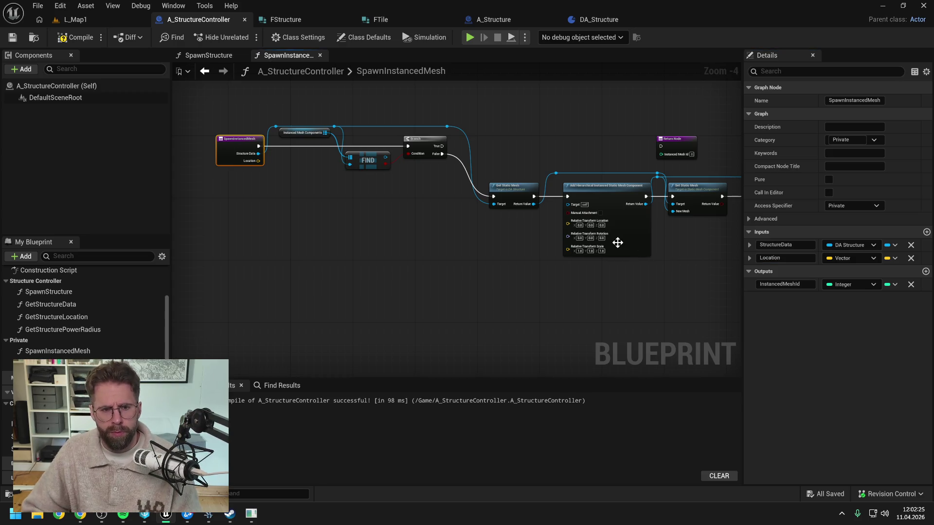
Step: Wire Location into Add Instance's location through two reroute knots, and move the Return Node right
left_click(423, 244)
mouse_move(248, 163)
left_mouse_down()
mouse_move(661, 267)
mouse_move(609, 261)
mouse_move(554, 215)
left_mouse_up()
left_click_drag(519, 246, 614, 240)
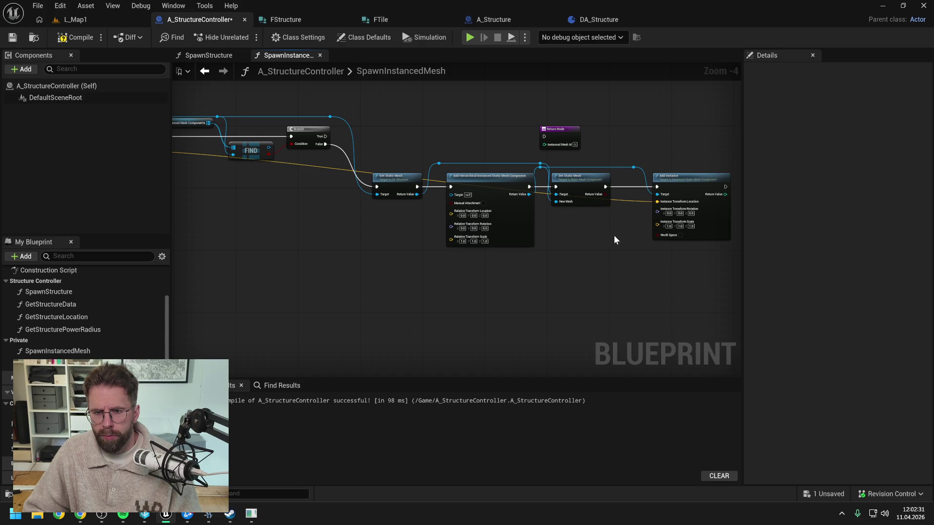
double_click(629, 200)
mouse_move(629, 200)
left_mouse_down()
mouse_move(623, 261)
mouse_move(270, 244)
mouse_move(229, 259)
left_mouse_up()
double_click(612, 253)
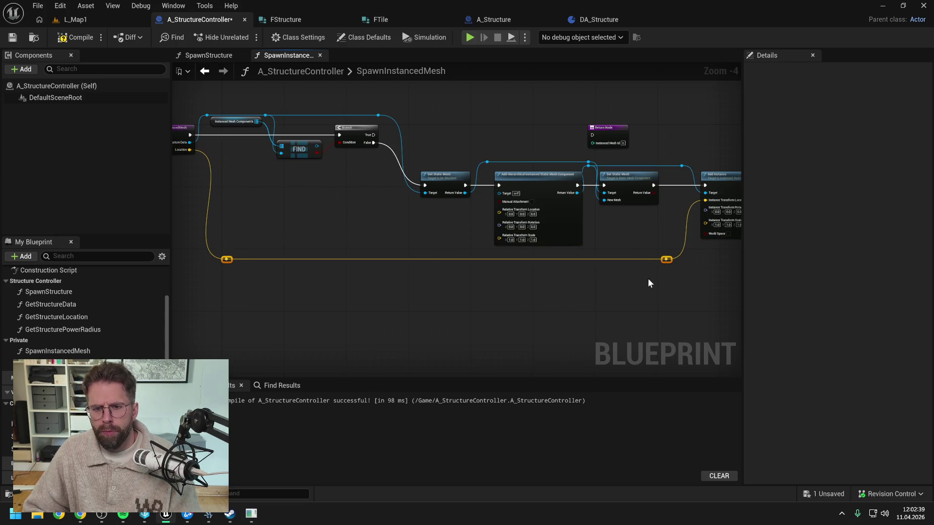
left_click_drag(688, 289, 533, 290)
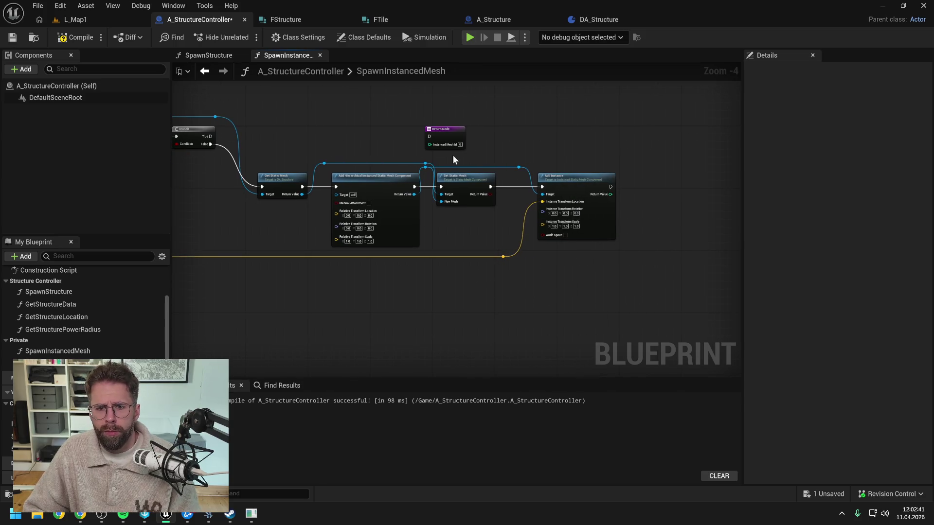
left_click_drag(449, 135, 684, 183)
left_click(650, 180)
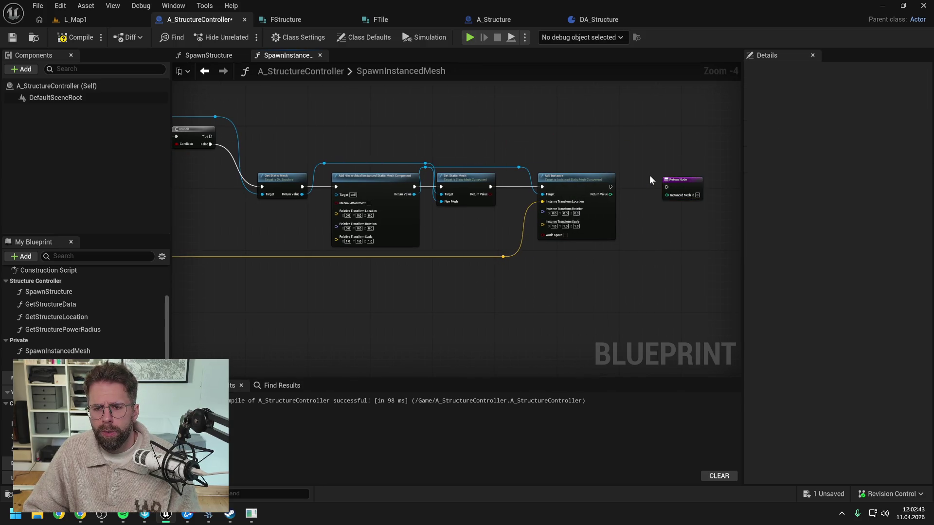
Step: Feed Add Instance's Return Value into the Return Node's Instanced Mesh Id and save
left_click_drag(610, 189, 666, 187)
mouse_move(676, 180)
left_mouse_down()
mouse_move(614, 194)
mouse_move(647, 193)
left_mouse_up()
key("ctrl+s")
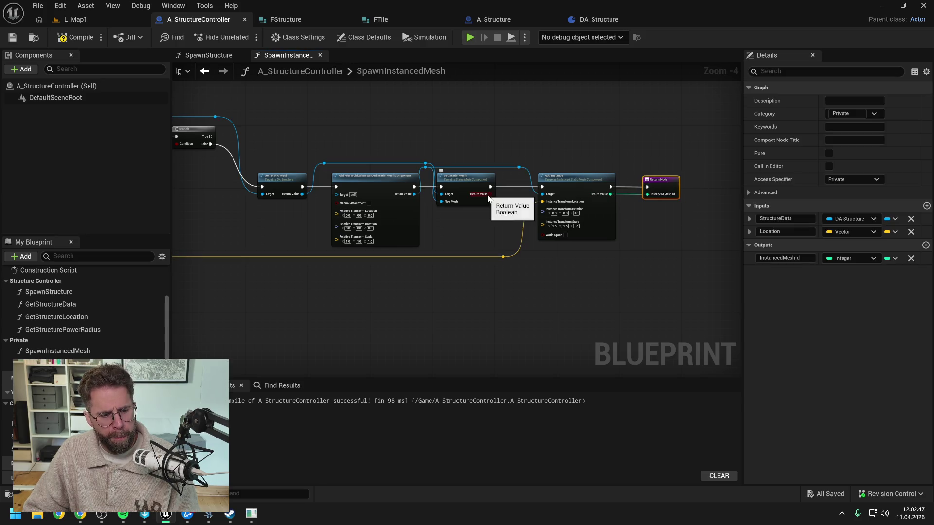
Step: Move Add Instance, the Return Node and their reroutes up beside the Branch
left_click(470, 141)
left_click_drag(470, 141, 575, 158)
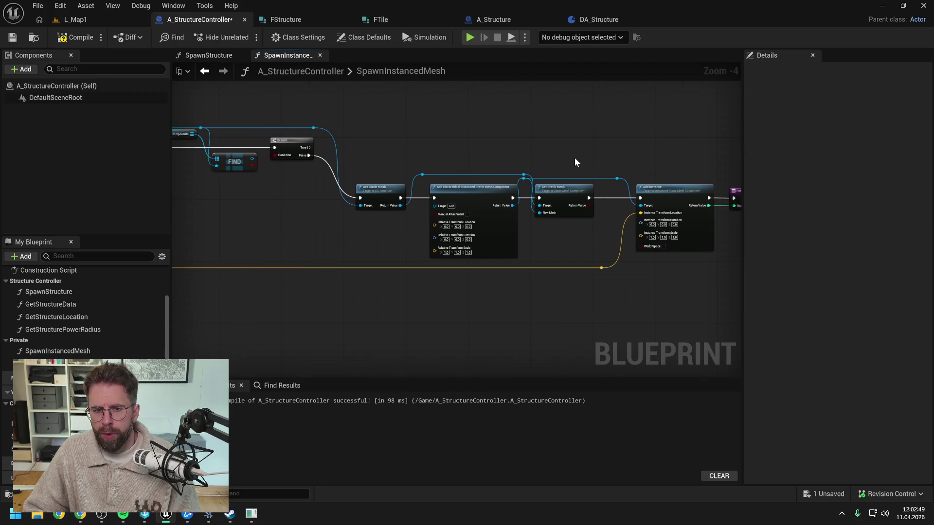
mouse_move(503, 148)
left_mouse_down()
mouse_move(549, 163)
mouse_move(360, 153)
left_mouse_up()
left_click_drag(524, 171, 692, 320)
left_click_drag(622, 288, 448, 181)
left_click(380, 185)
left_click_drag(379, 185, 498, 181)
Step: Run a second Add Instance from Branch True, targeting the found mesh component, positioned beside the Branch
left_click_drag(412, 211, 567, 157)
mouse_move(350, 225)
left_mouse_down()
mouse_move(541, 212)
mouse_move(567, 164)
left_mouse_up()
left_click(548, 142)
key("Delete")
left_click_drag(528, 128, 690, 190)
mouse_move(612, 155)
left_mouse_down()
mouse_move(512, 162)
mouse_move(503, 174)
left_mouse_up()
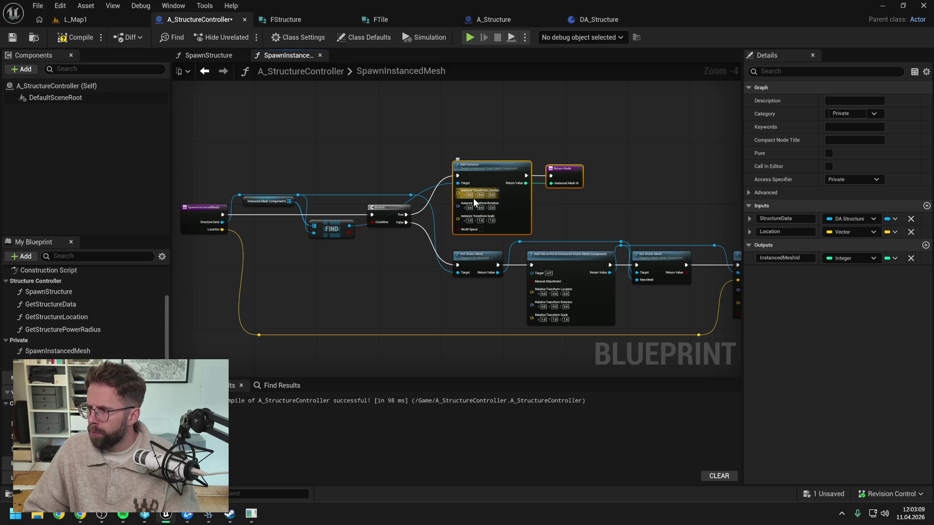
left_click(393, 146)
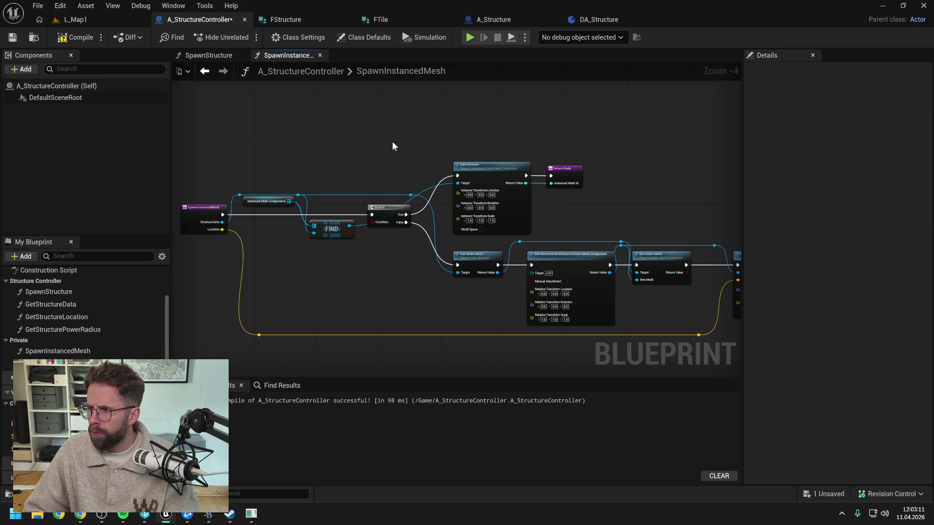
Step: Add two reroute points to tidy the Add Instance target wire
left_click_drag(394, 146, 427, 149)
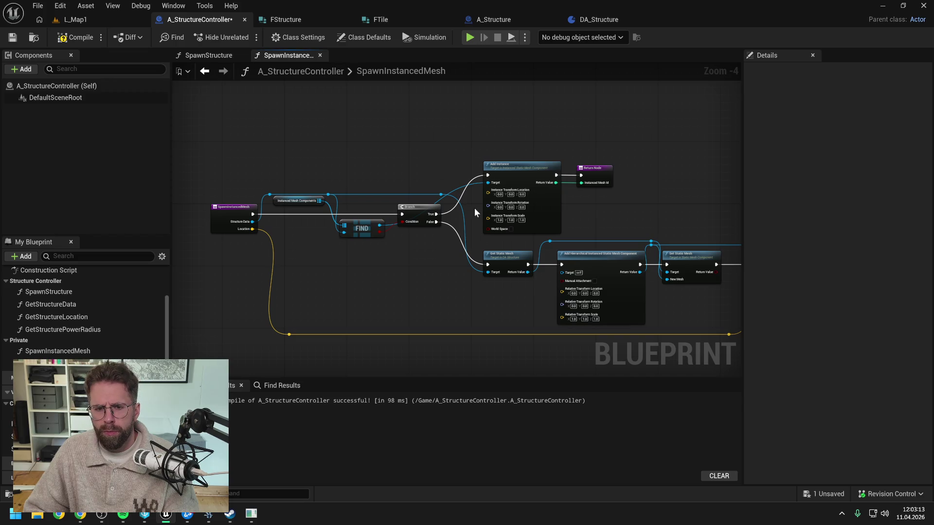
left_click_drag(475, 209, 463, 186)
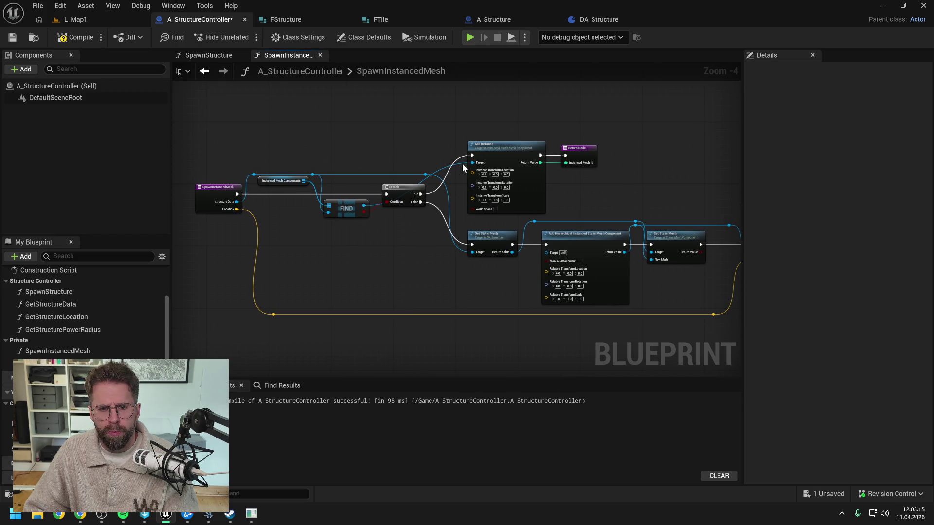
double_click(461, 163)
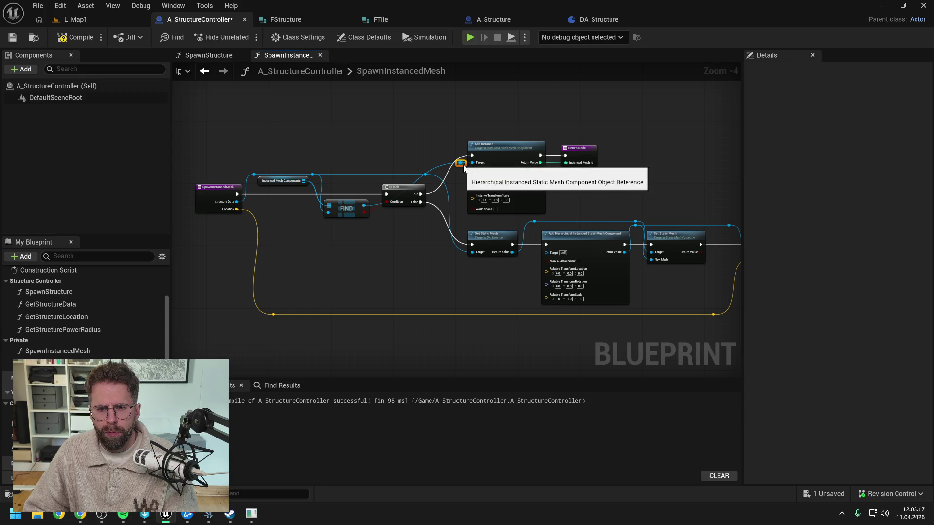
mouse_move(460, 163)
left_mouse_down()
mouse_move(462, 182)
mouse_move(426, 169)
left_mouse_up()
double_click(410, 167)
left_click_drag(409, 166, 387, 167)
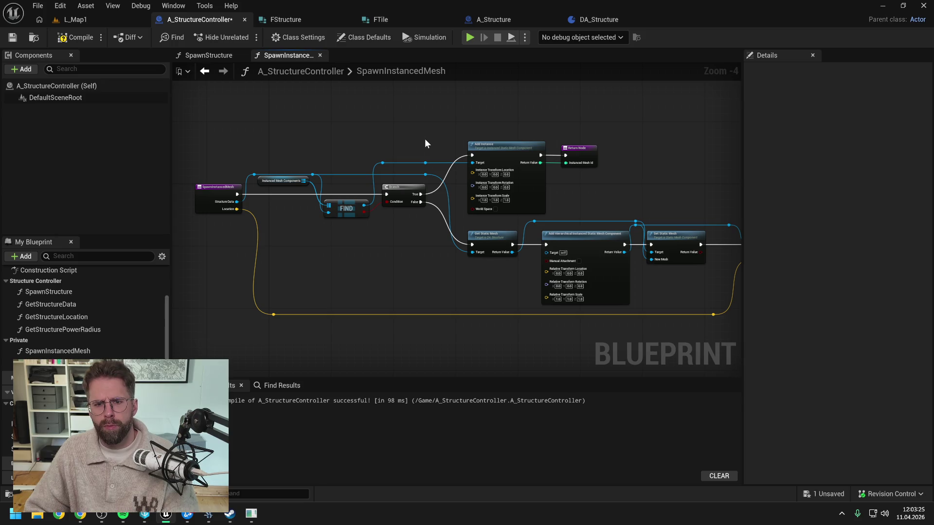
Step: Add a straightened reroute on the lower Location wire, compile and save, then show SpawnStructure
mouse_move(476, 151)
left_mouse_down()
mouse_move(324, 112)
mouse_move(603, 162)
left_mouse_up()
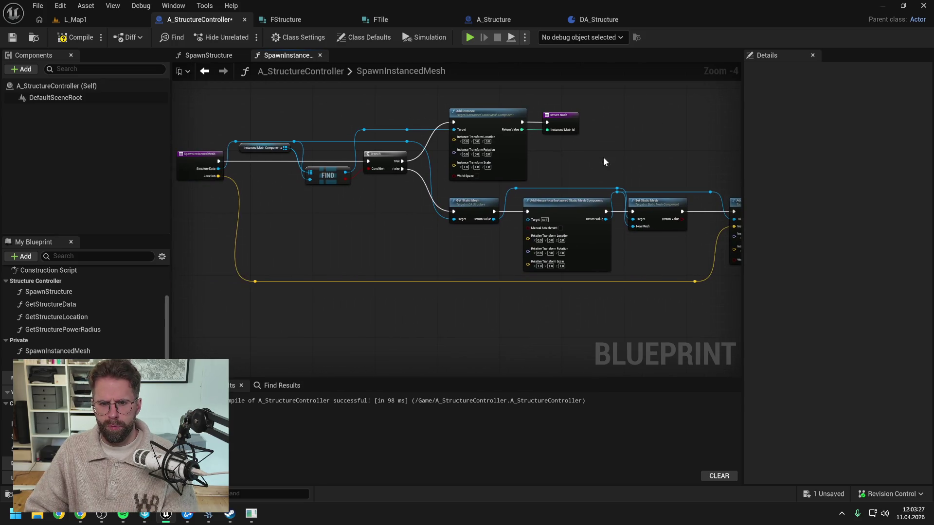
double_click(419, 281)
left_click_drag(424, 281, 452, 141)
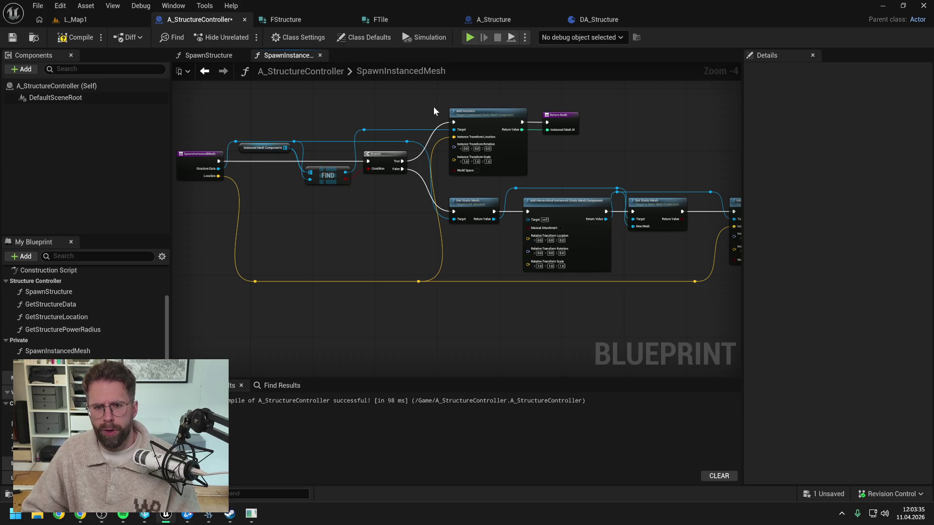
key("f")
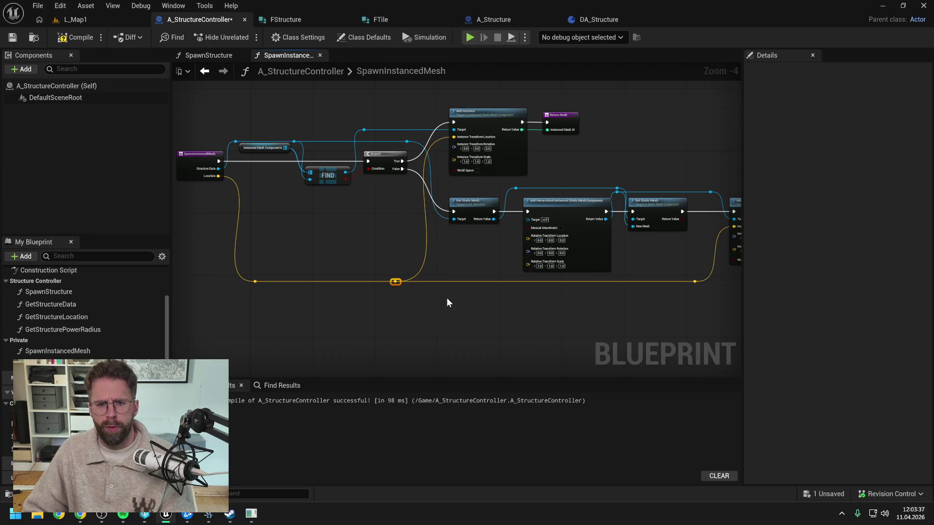
key("ctrl+s")
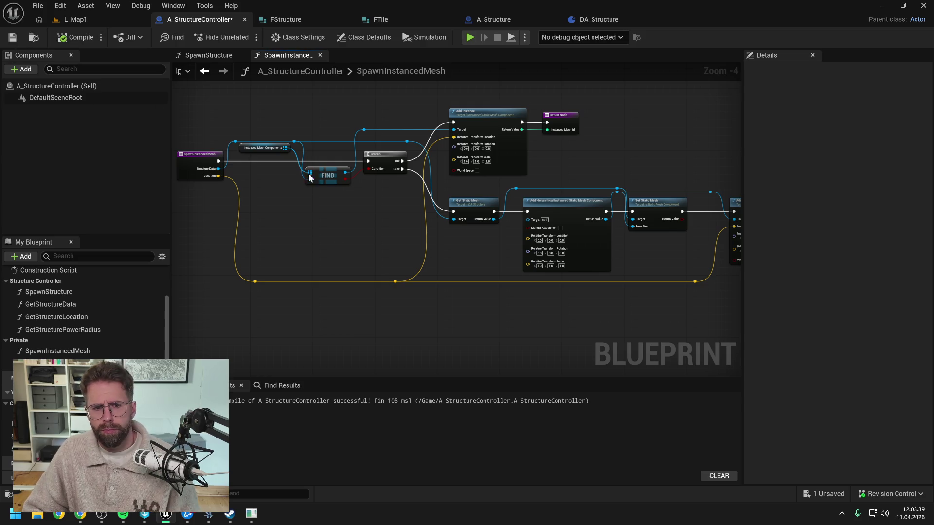
mouse_move(658, 157)
left_mouse_down()
mouse_move(485, 156)
mouse_move(557, 159)
left_mouse_up()
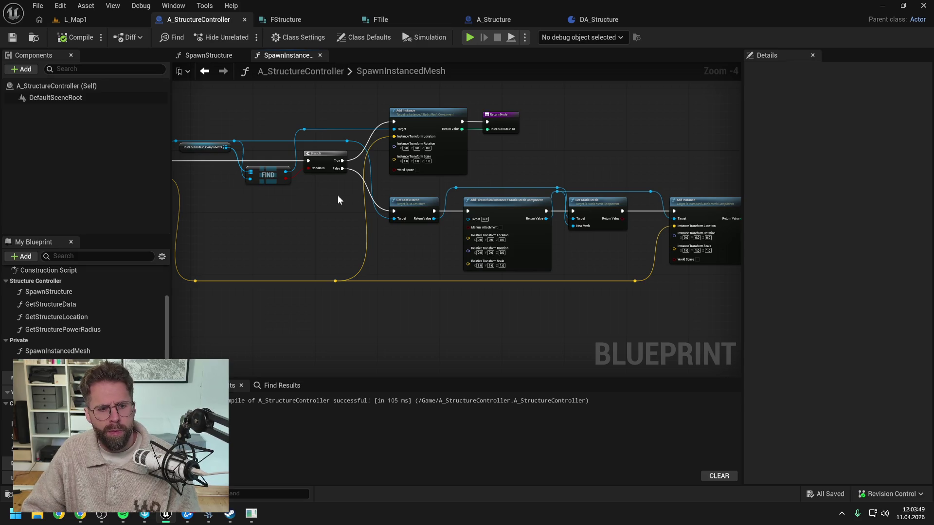
left_click(217, 55)
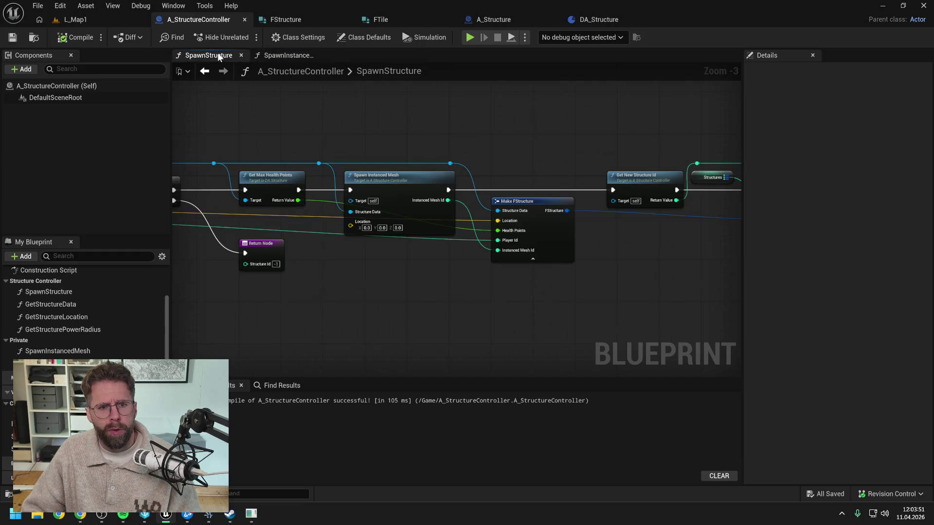
Step: Route the Location wires to Spawn Instanced Mesh and Make FStructure through raised reroute points
left_click_drag(434, 285, 606, 286)
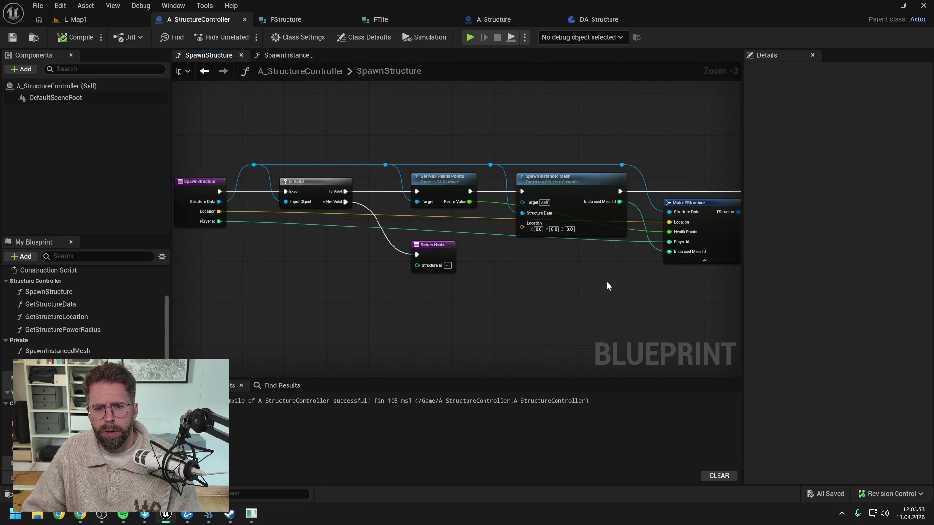
double_click(483, 218)
left_click_drag(486, 222, 494, 174)
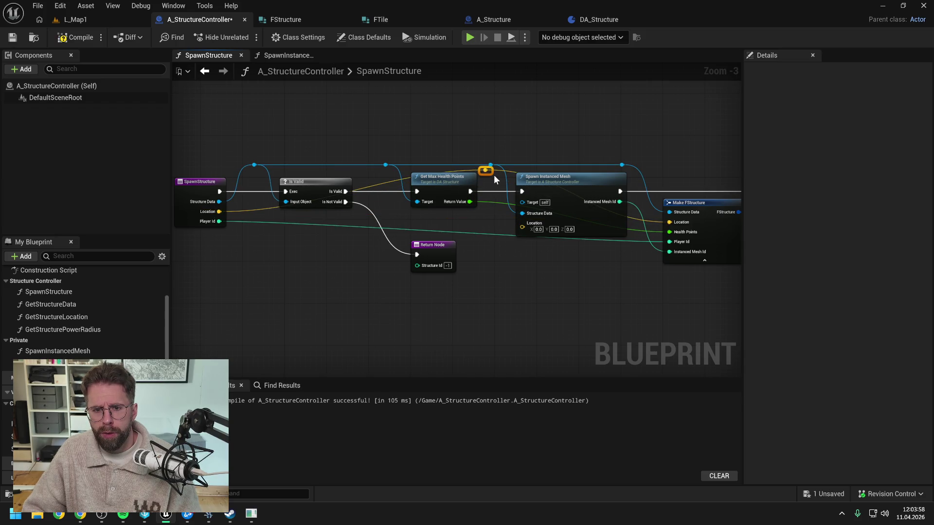
double_click(390, 183)
left_click_drag(390, 183, 258, 174)
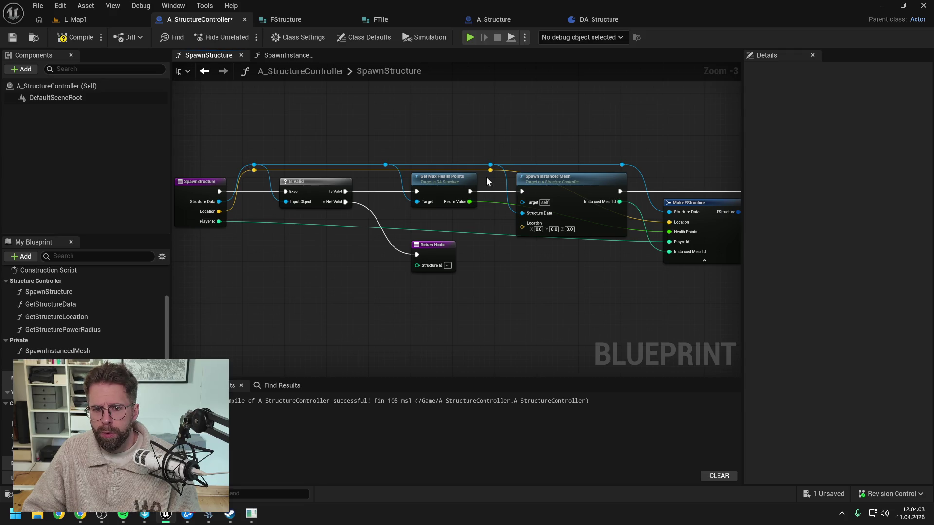
left_click_drag(489, 173, 522, 226)
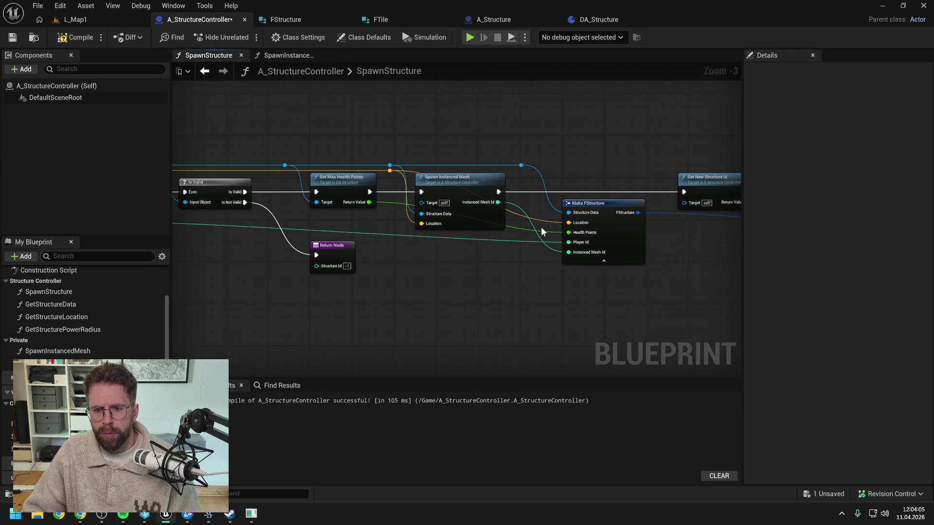
double_click(539, 220)
left_click_drag(533, 205, 523, 176)
Step: Add reroutes on the Health Points and Player Id wires, straighten them, and recompile
double_click(512, 226)
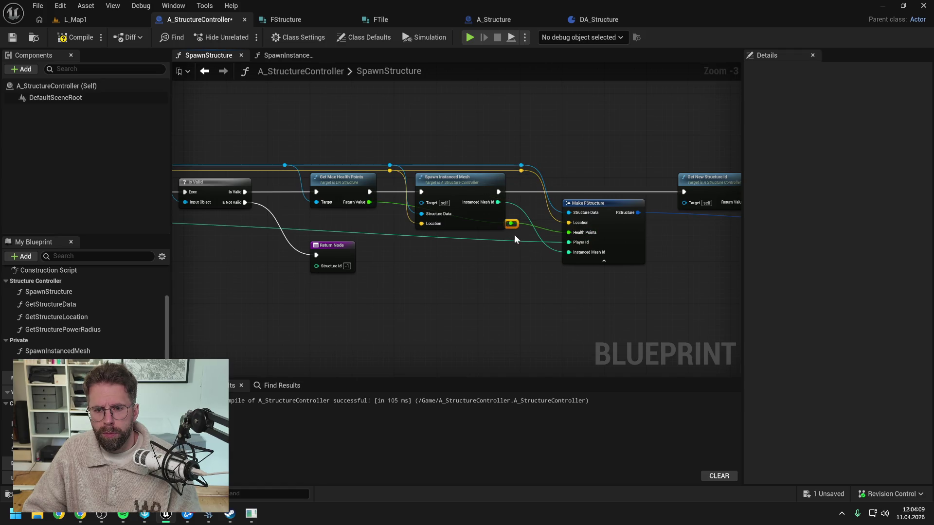
left_click_drag(511, 225, 394, 239)
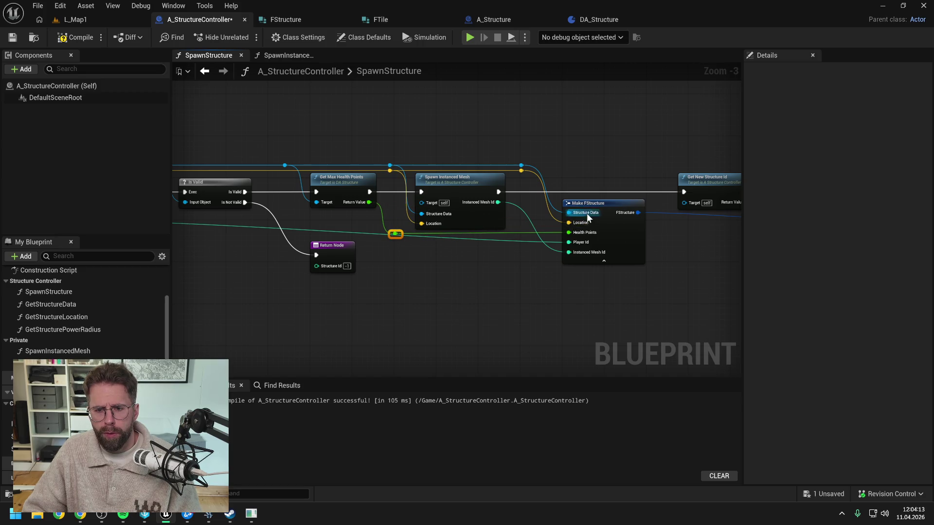
left_click_drag(463, 273, 587, 263)
double_click(472, 222)
mouse_move(472, 223)
left_mouse_down()
mouse_move(326, 241)
mouse_move(282, 235)
left_mouse_up()
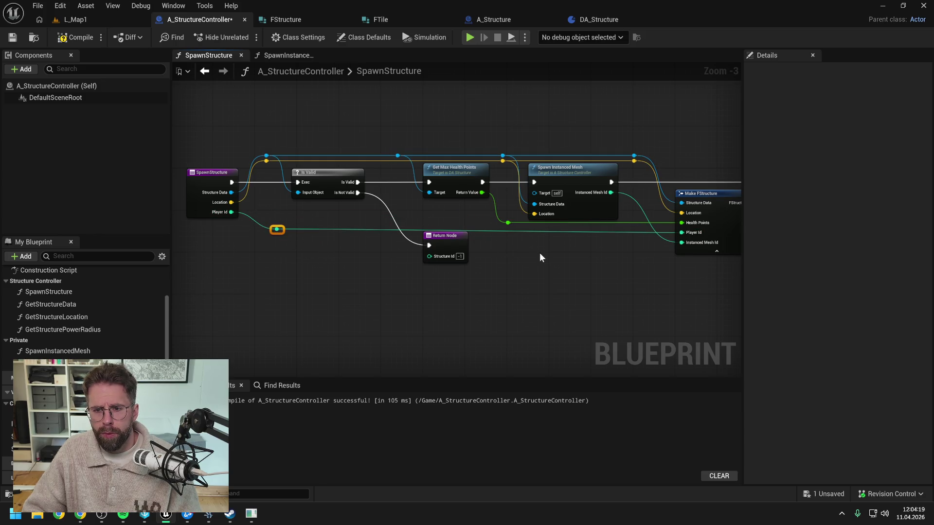
key("q")
mouse_move(452, 240)
left_mouse_down()
mouse_move(453, 250)
mouse_move(451, 213)
mouse_move(450, 250)
left_mouse_up()
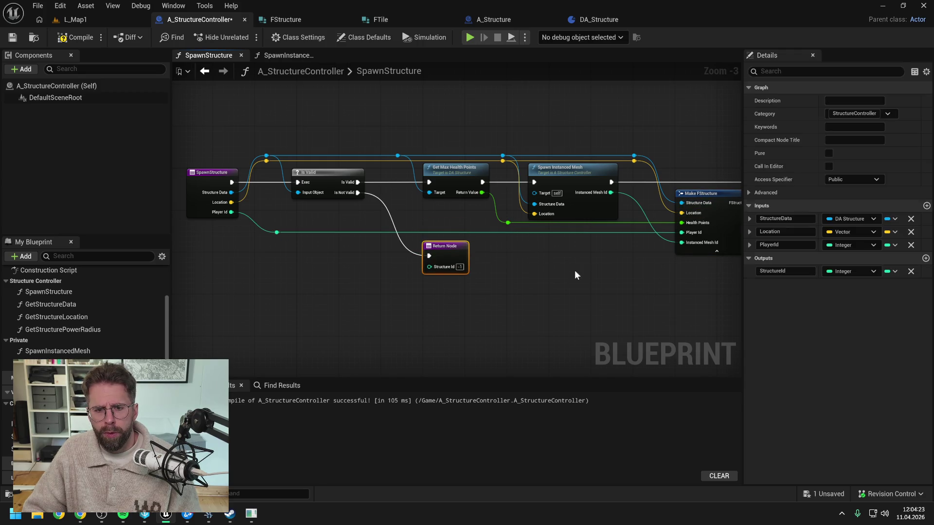
left_click_drag(574, 270, 474, 263)
left_click(76, 37)
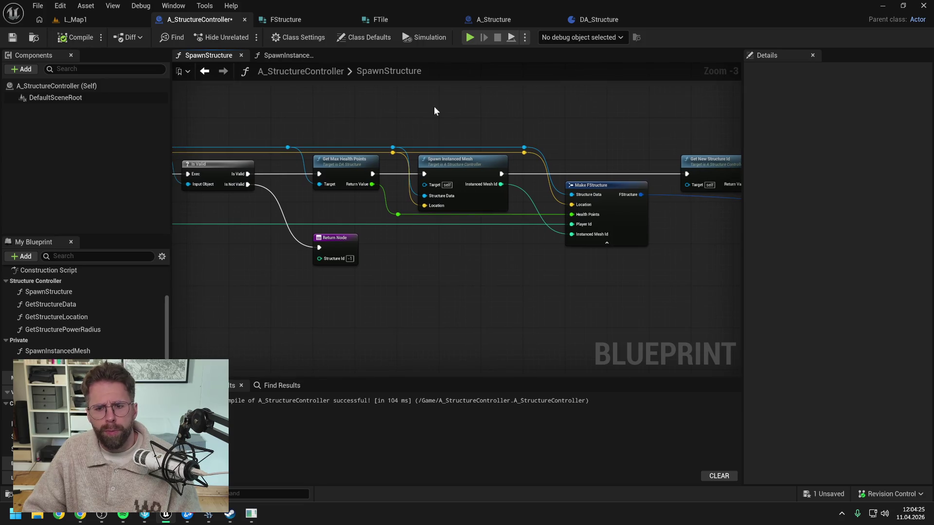
Step: Look over the SpawnStructure function end to start, then go to the L_Map1 level
left_click_drag(617, 121, 454, 121)
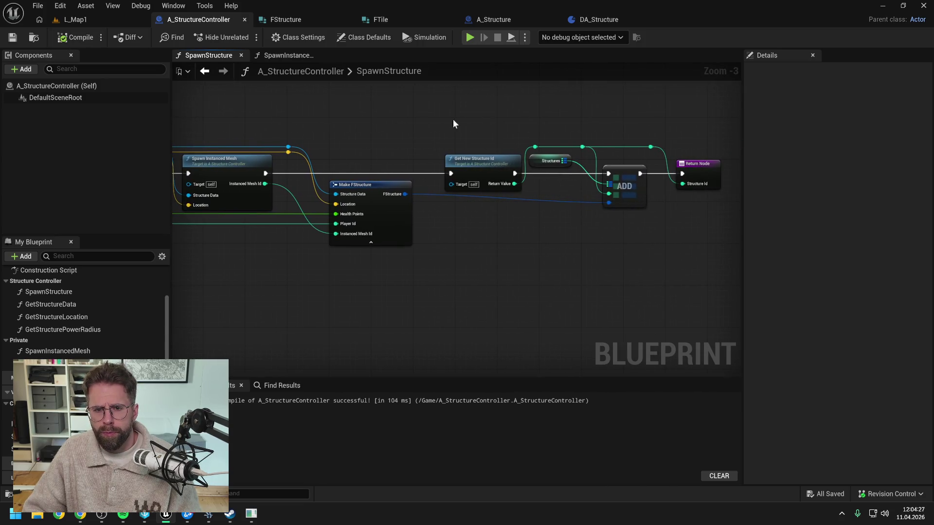
left_click_drag(380, 132, 506, 135)
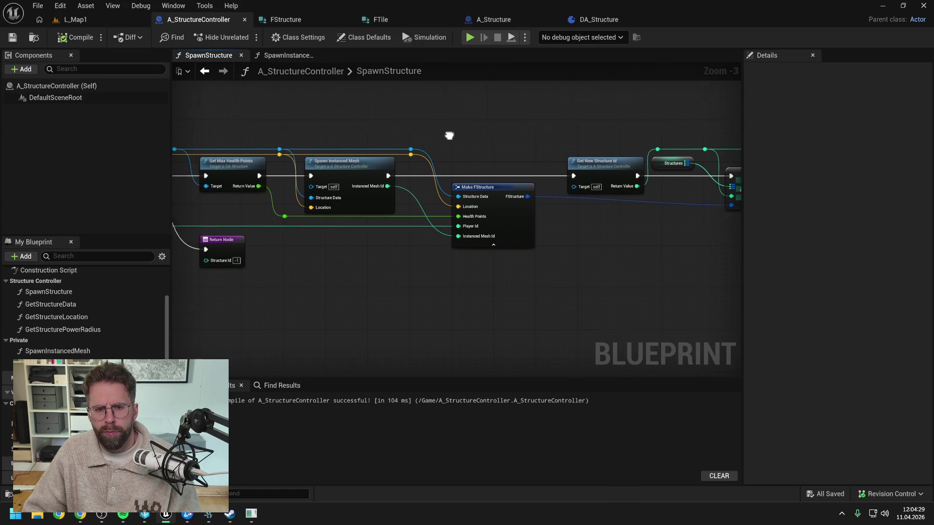
left_click_drag(448, 136, 580, 132)
mouse_move(453, 118)
left_mouse_down()
mouse_move(602, 122)
mouse_move(541, 121)
left_mouse_up()
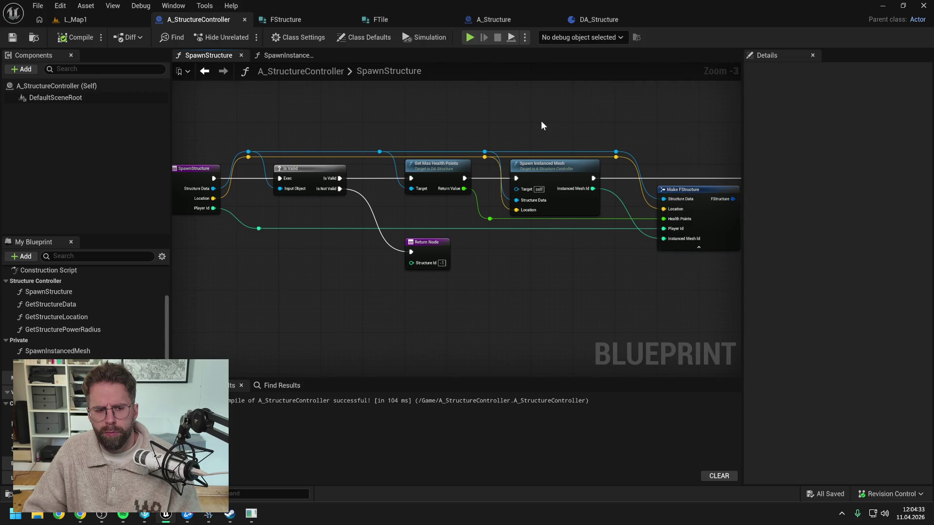
left_click_drag(541, 121, 473, 127)
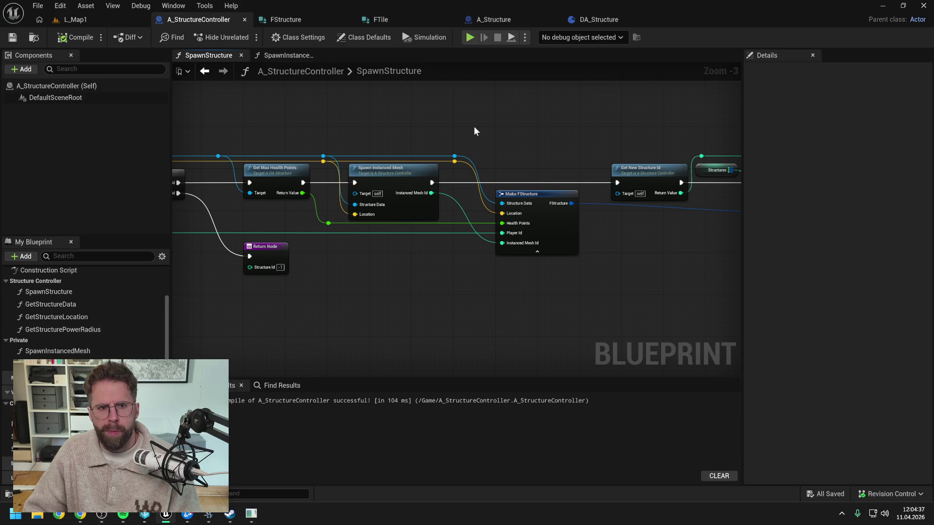
left_click(118, 19)
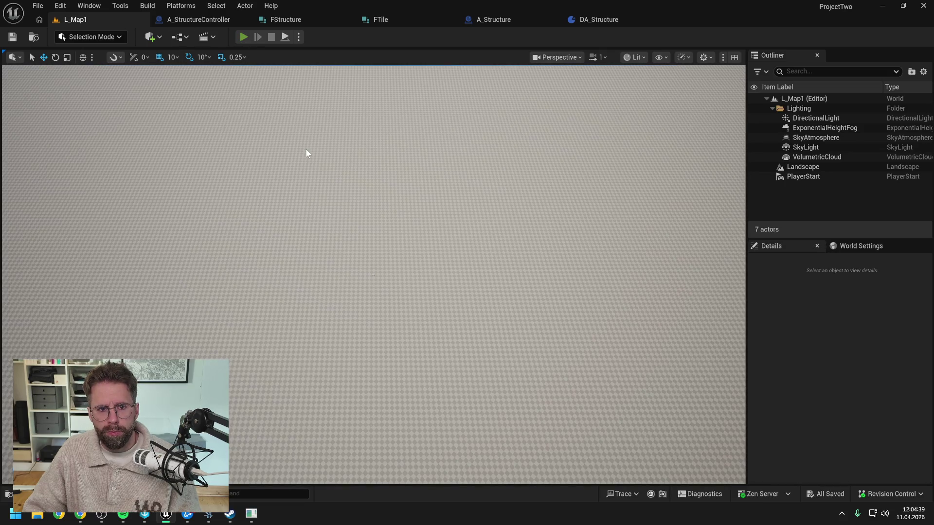
Step: Play L_Map1 in the editor to check a structure cube spawns, then return to A_StructureController
key("alt+p")
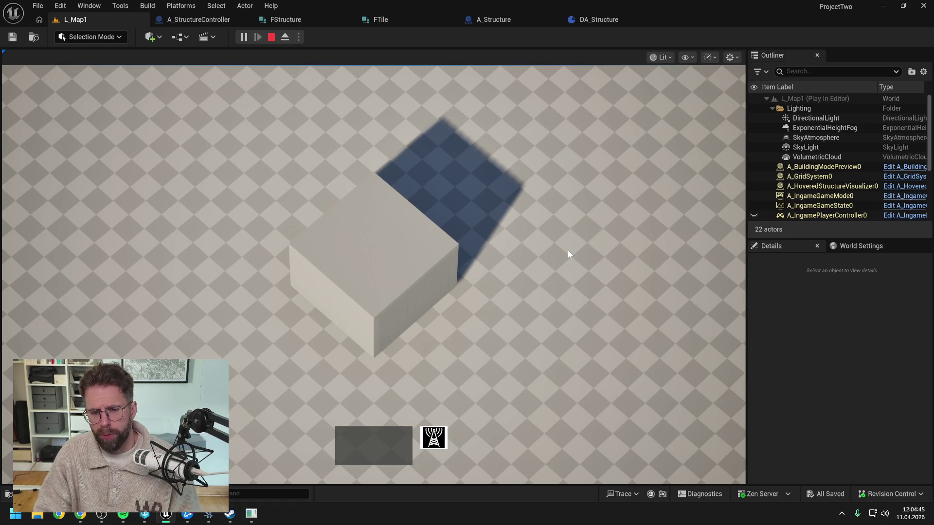
key("Escape")
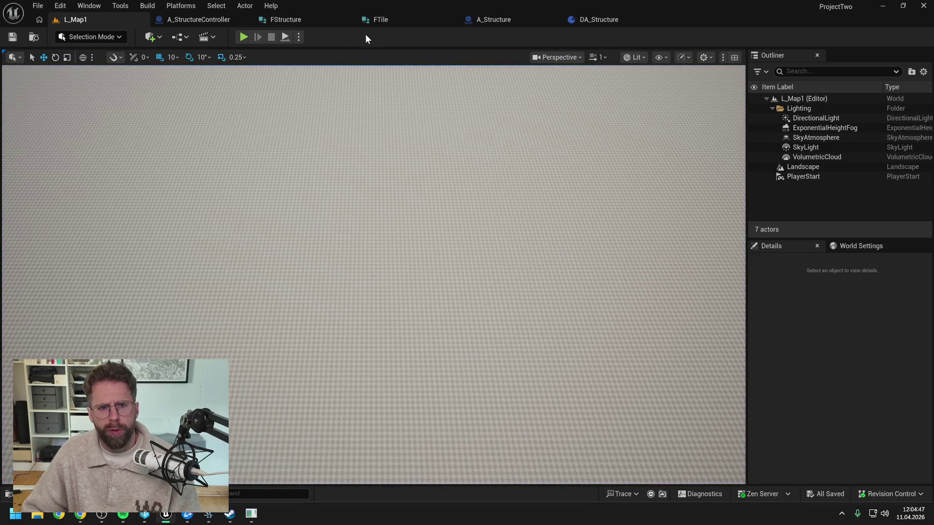
left_click(177, 22)
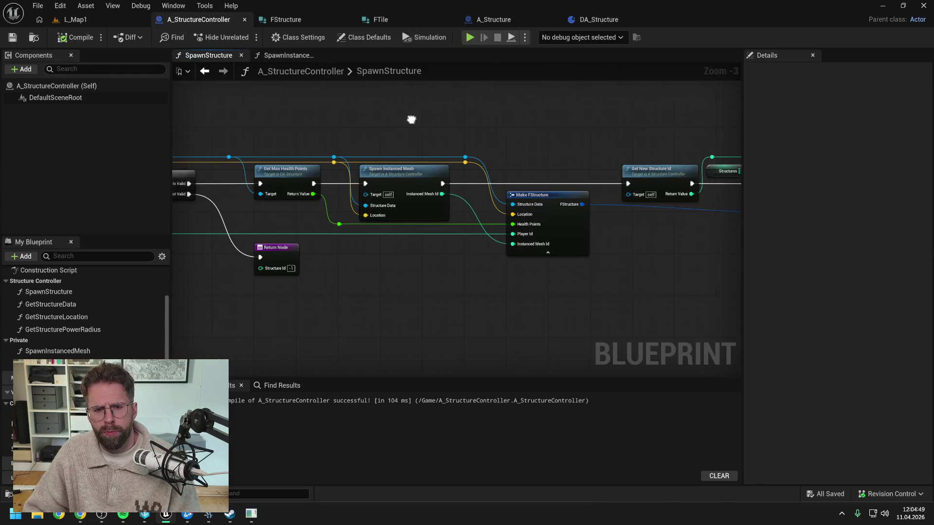
Step: Show the content drawer briefly, then open A_Structure's EventGraph tab
key("ctrl+space")
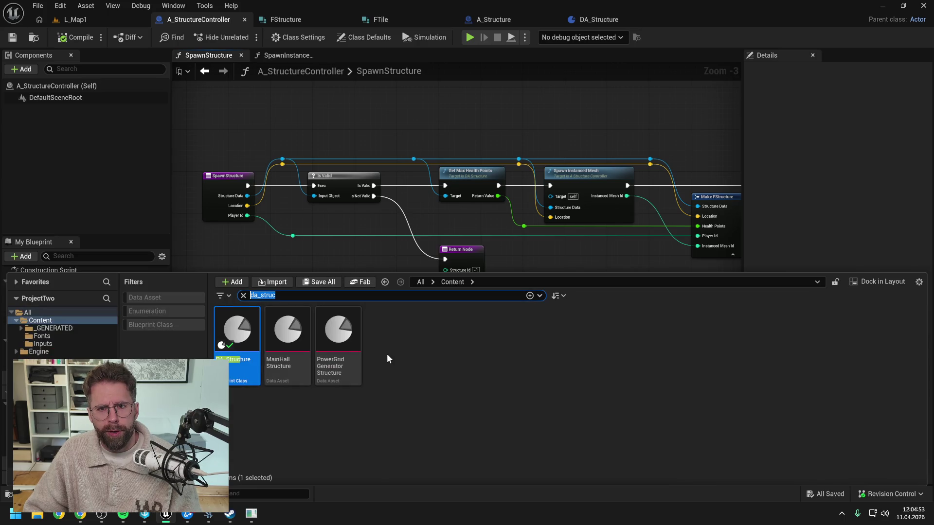
left_click(464, 135)
left_click(506, 19)
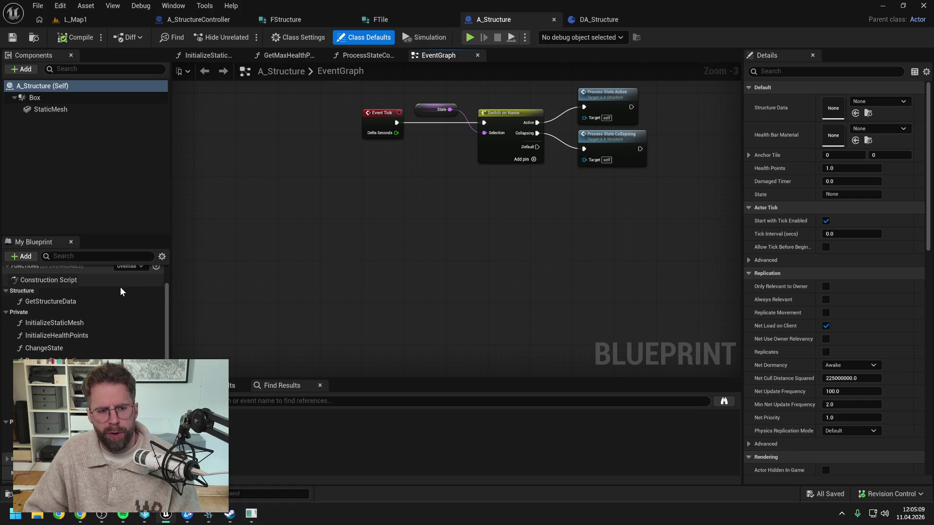
Step: Scroll the My Blueprint function list, then open the content drawer filtered by 'da_struc'
scroll(100, 297, "down", 5)
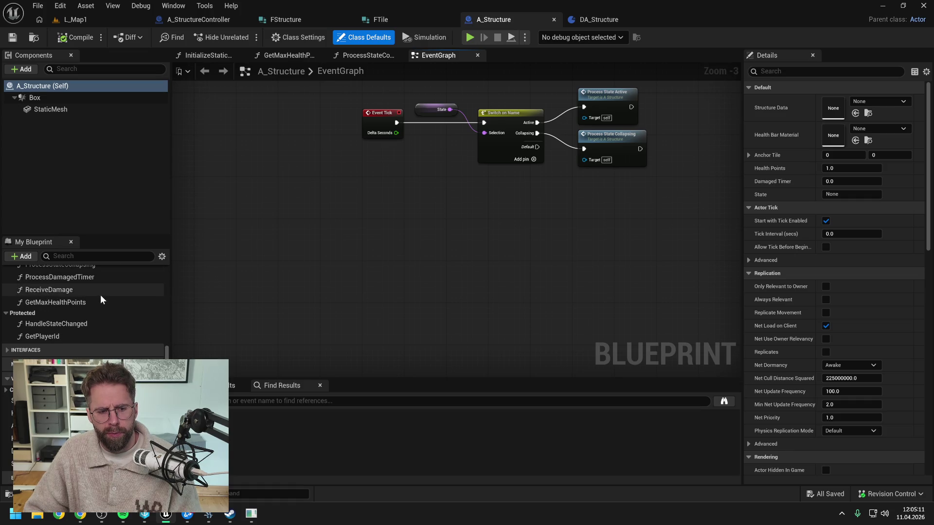
scroll(98, 311, "up", 4)
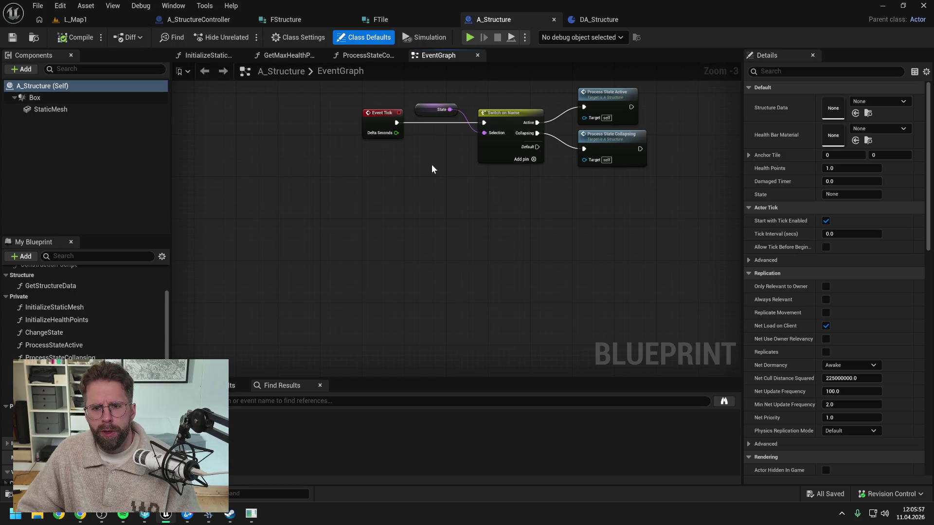
scroll(115, 346, "down", 4)
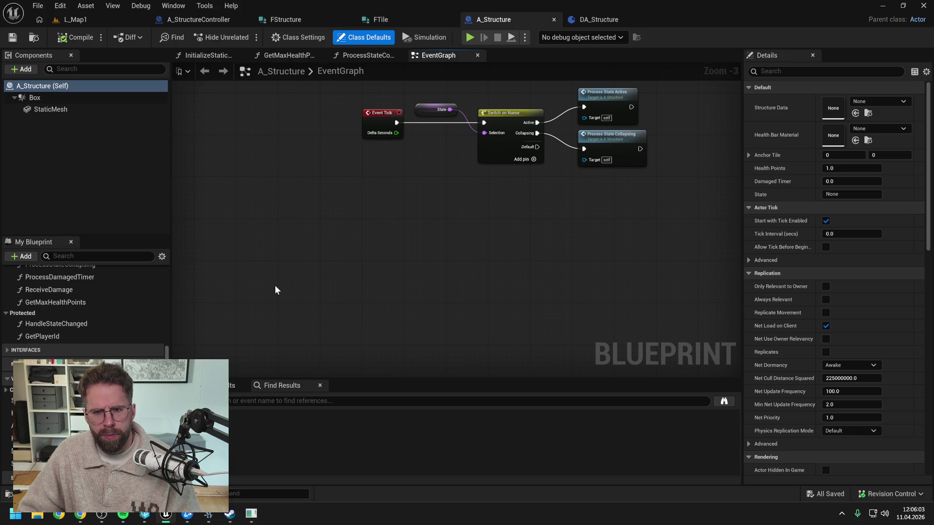
key("ctrl+space")
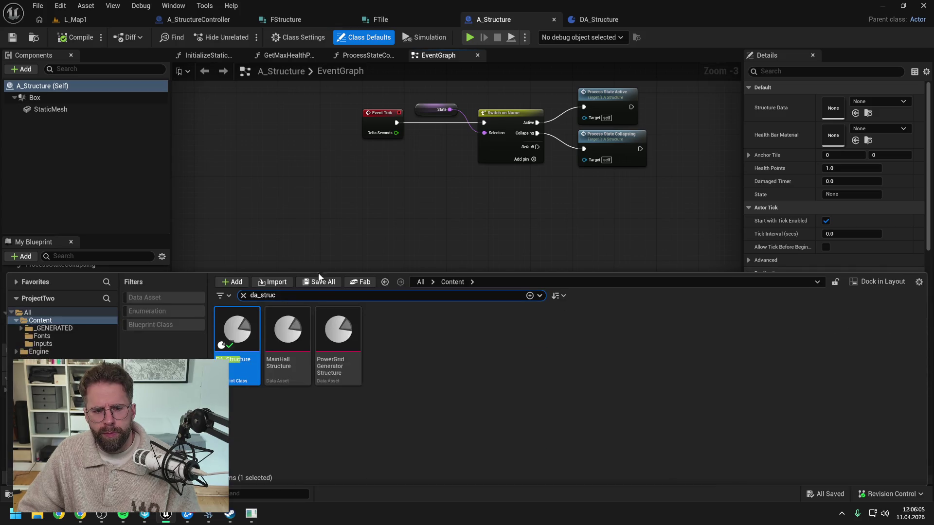
Step: Create a new Enumeration asset named EStructureState
right_click(427, 374)
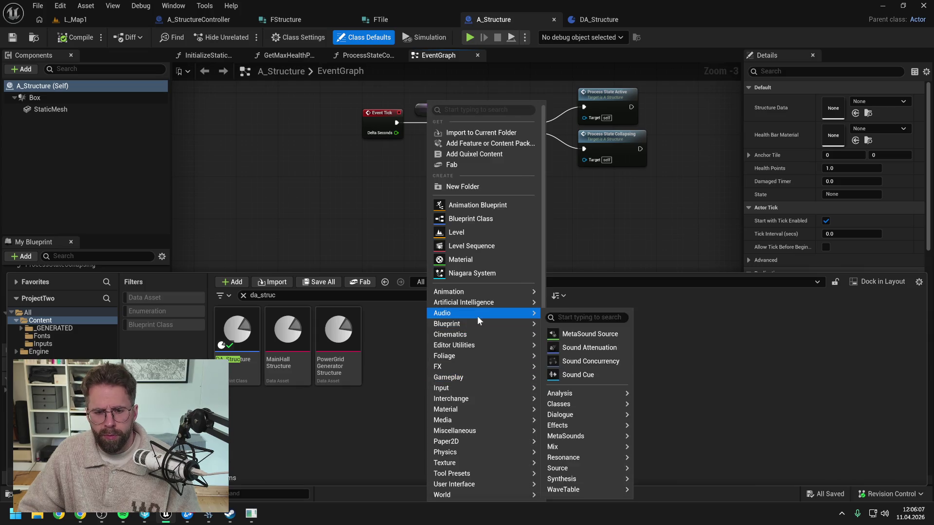
mouse_move(478, 321)
left_click(590, 385)
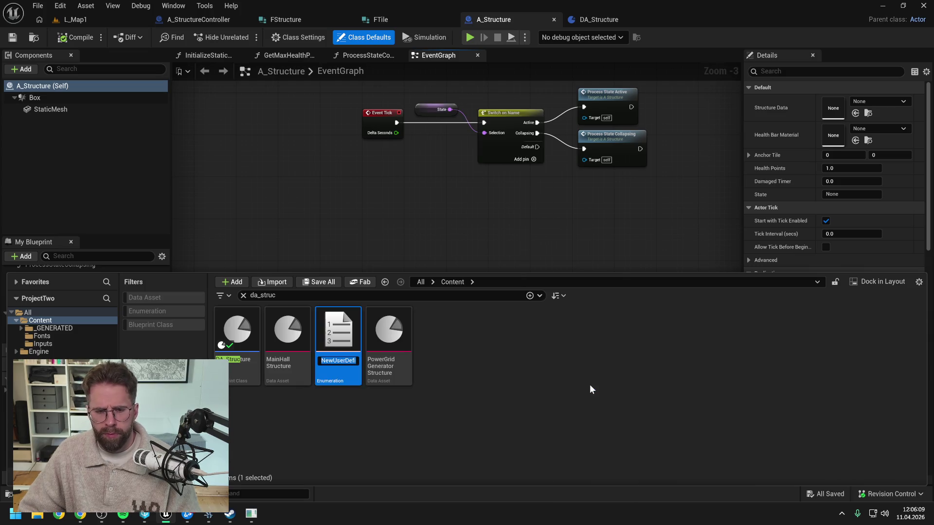
type("E")
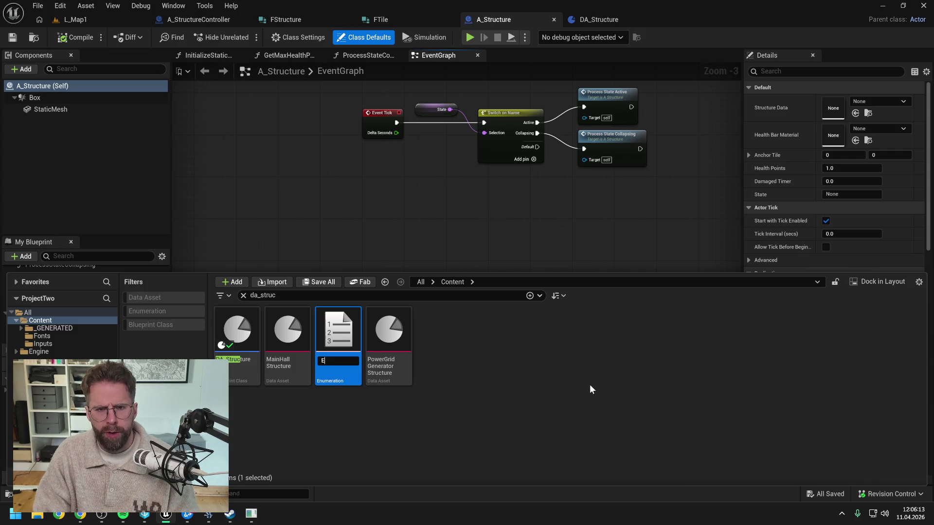
type("Struc")
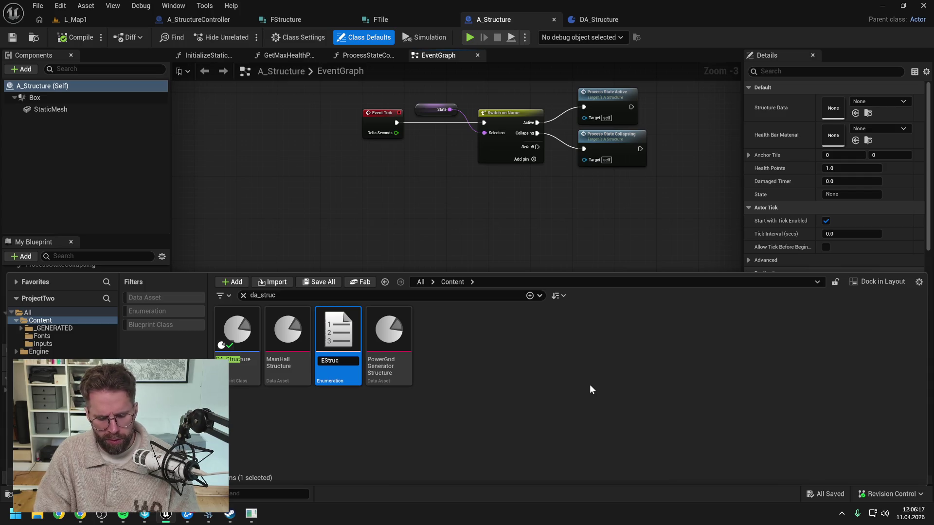
type("ate")
key("Return")
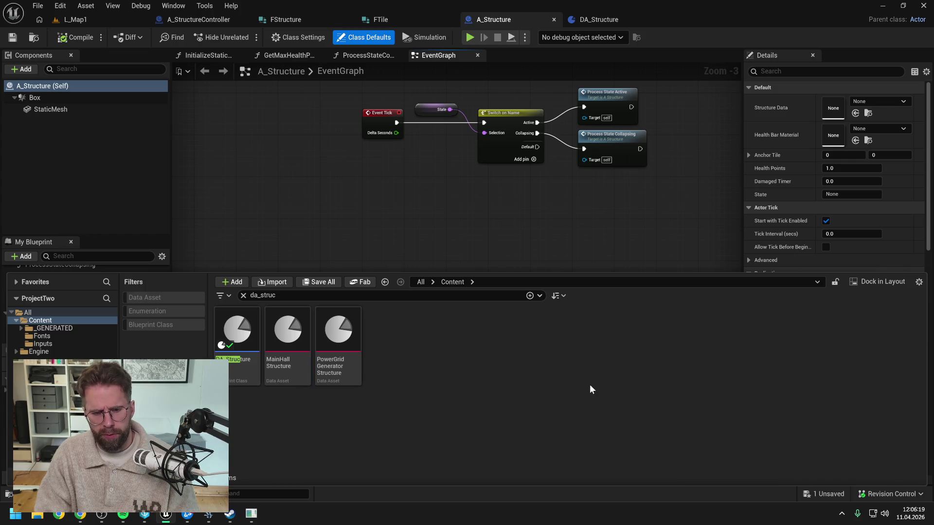
Step: Search the content for EStructureState and open it in the enum editor
left_click(242, 301)
type("e")
type("c")
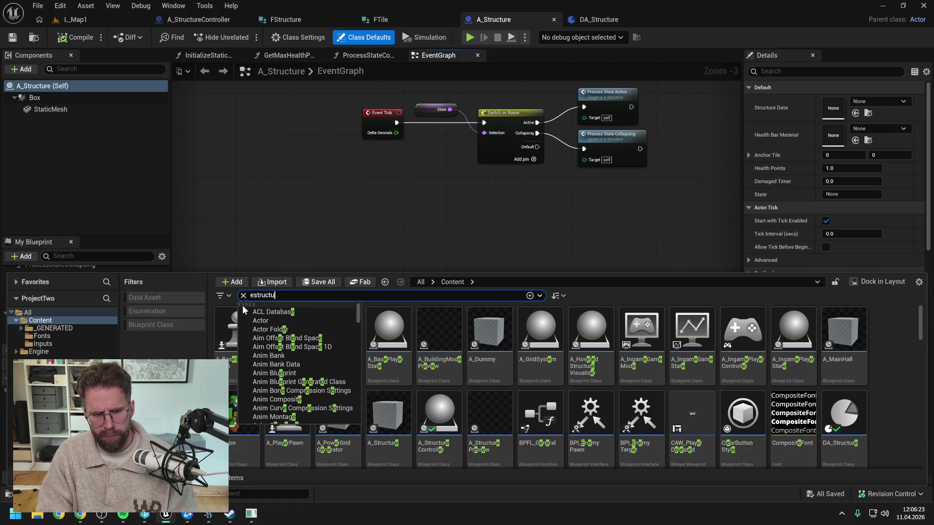
double_click(243, 328)
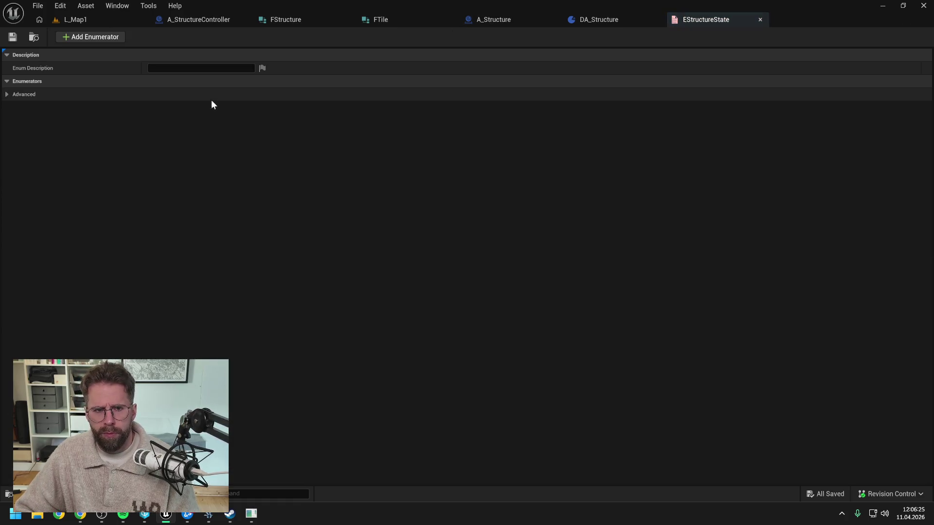
Step: Add enumerators None, Active and Collapsing to EStructureState and save it
left_click(63, 38)
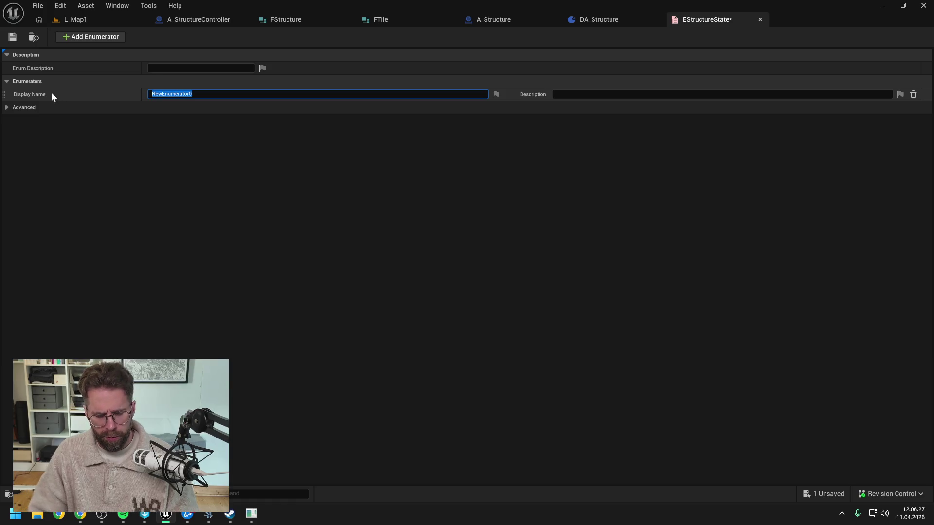
type("None")
key("Return")
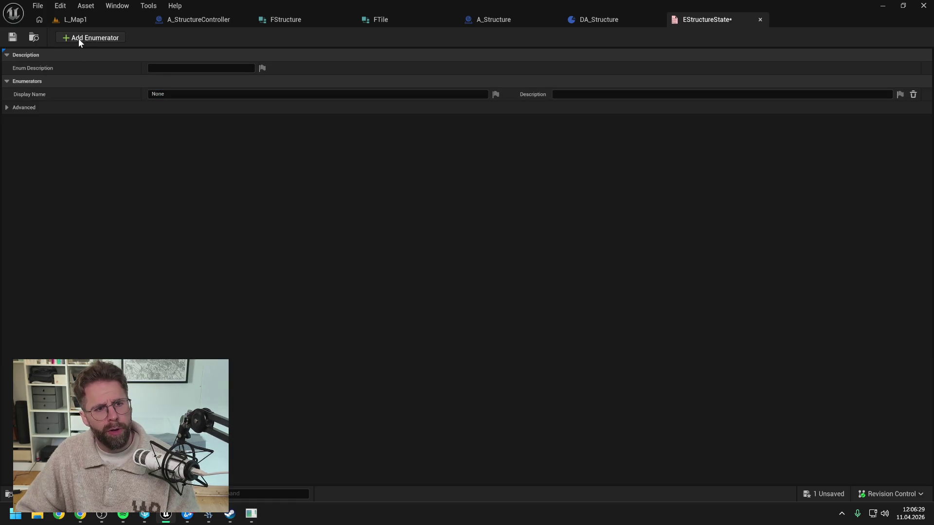
left_click(78, 37)
type("Active")
key("Return")
left_click(95, 37)
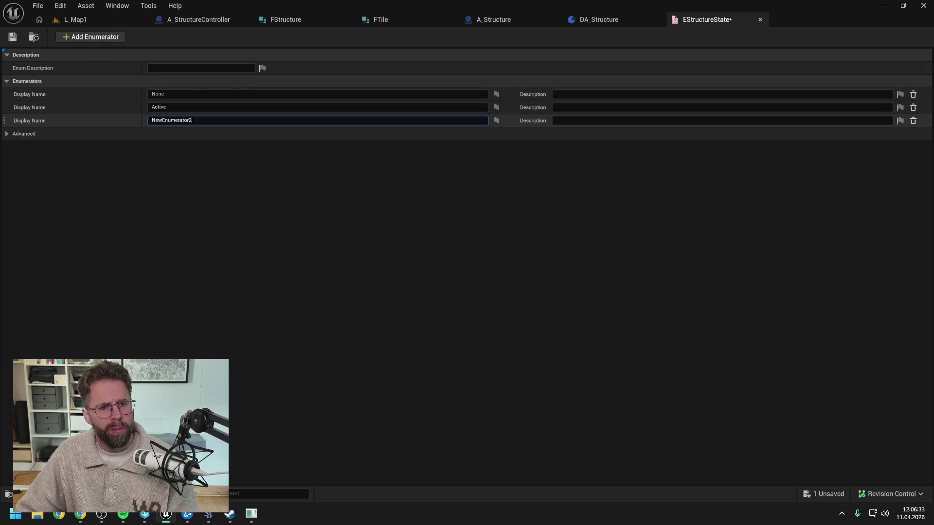
type("Collapsing")
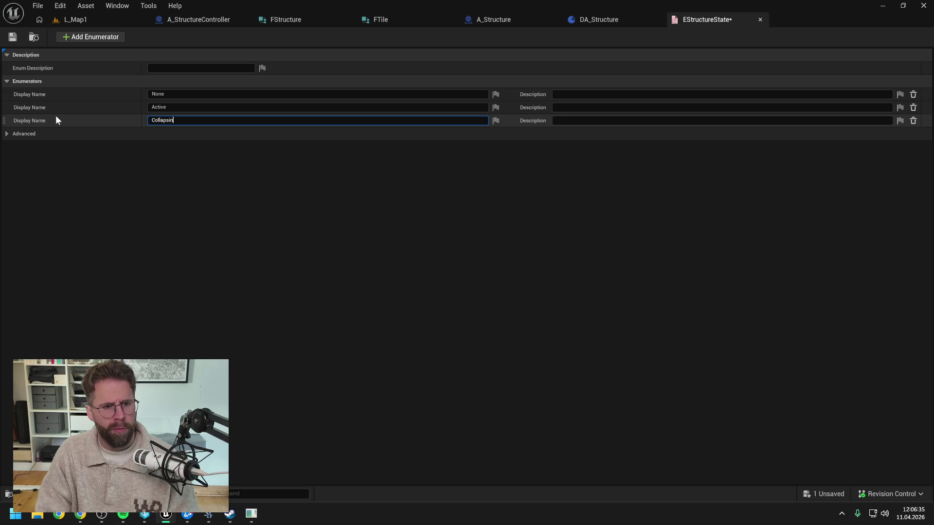
key("Return")
key("ctrl+s")
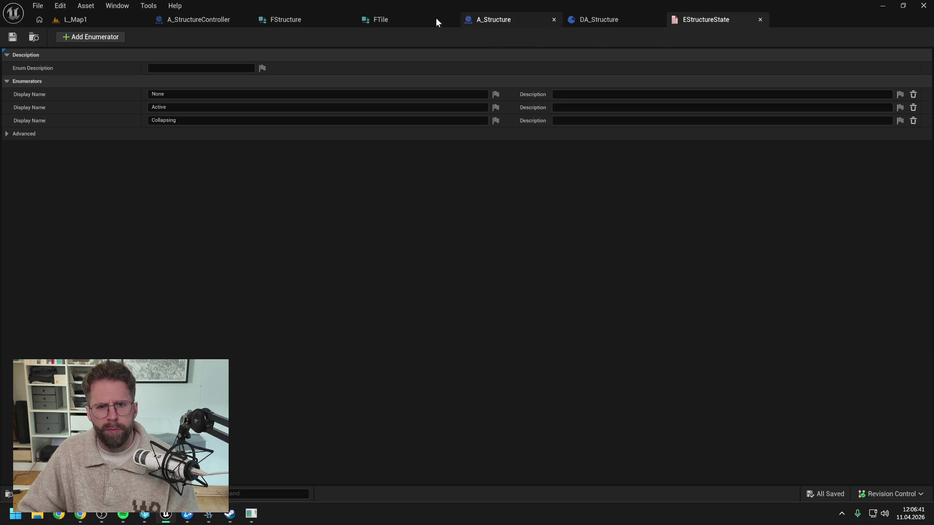
left_click(306, 20)
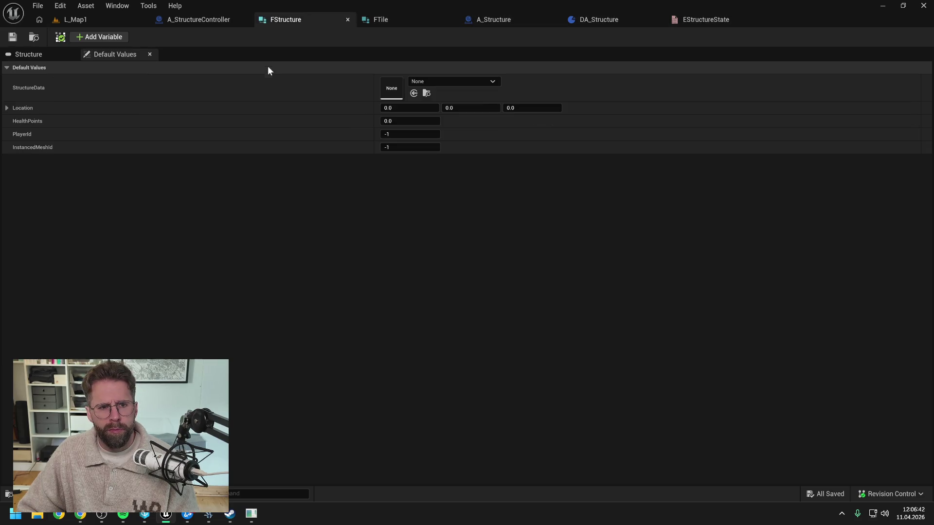
Step: Add an EStructureState-typed member named StructureState to FStructure and save the struct
left_click(30, 52)
left_click(96, 40)
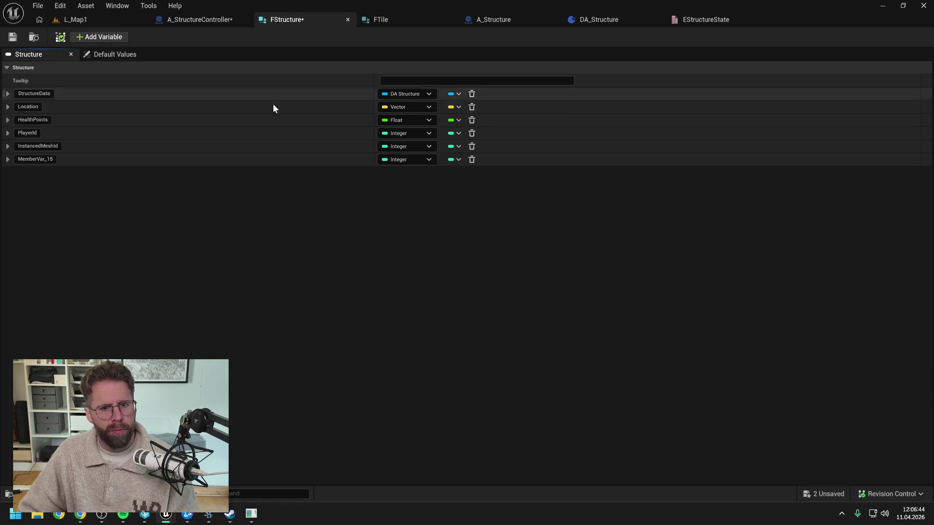
left_click(406, 164)
type("estruc")
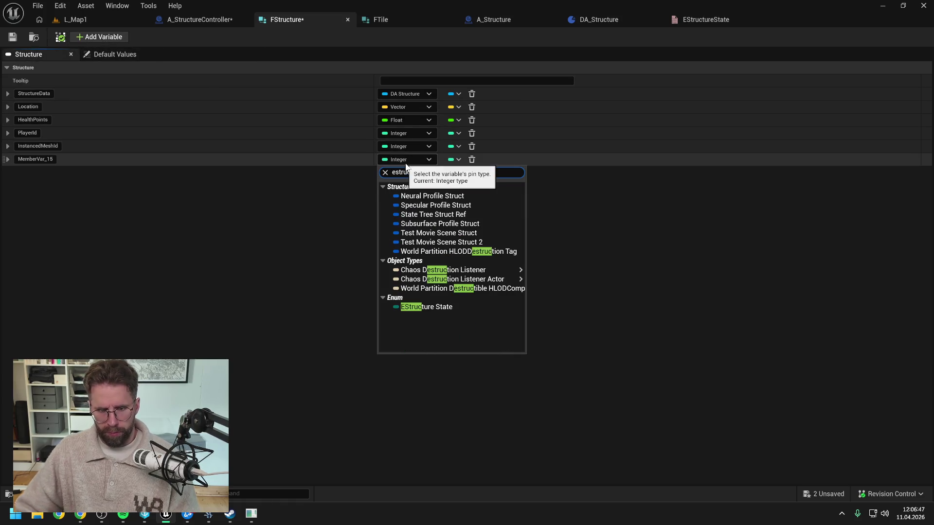
left_click(440, 307)
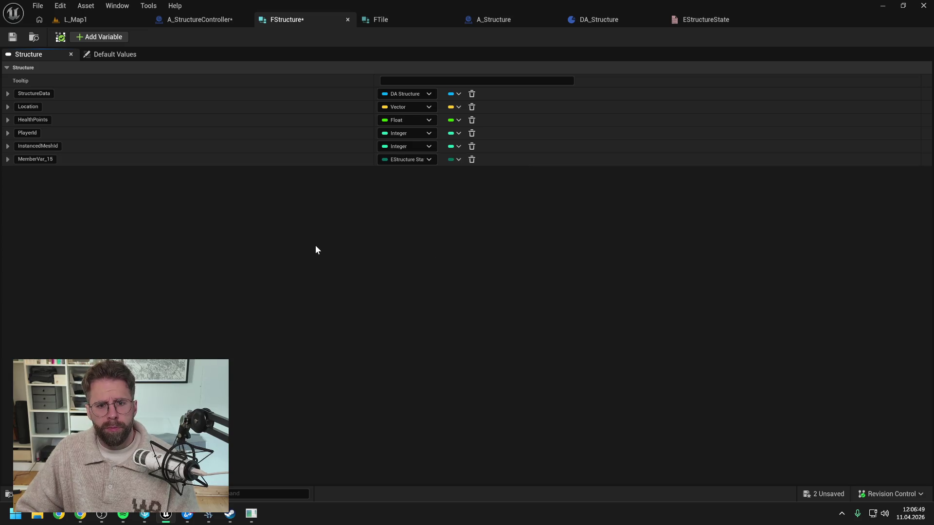
left_click(51, 160)
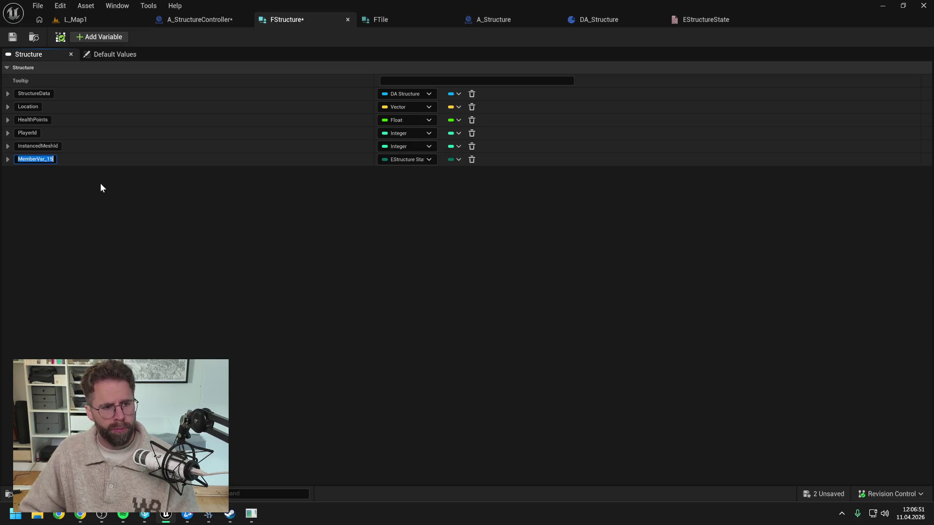
type("StructureState")
key("Return")
key("ctrl+shift+s")
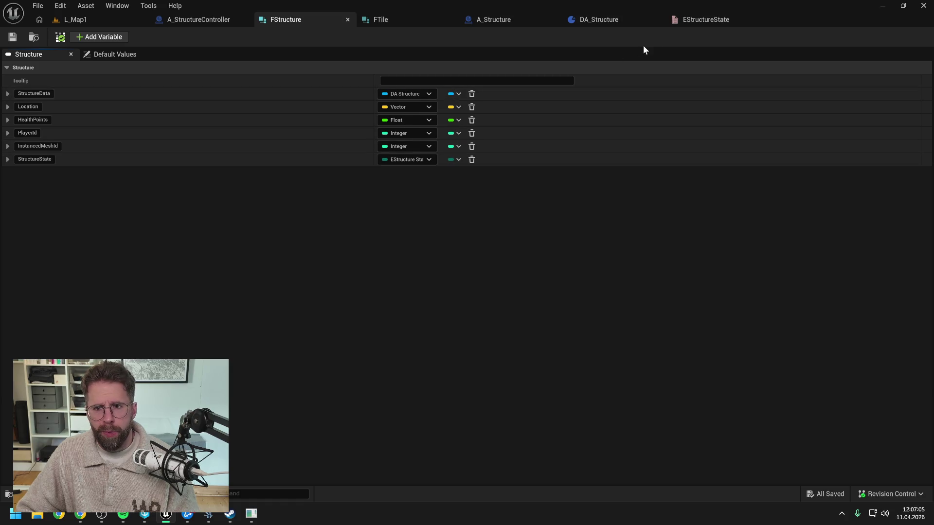
left_click(705, 22)
Step: Rename the EStructureState enum's None value to Spawning
left_click(200, 94)
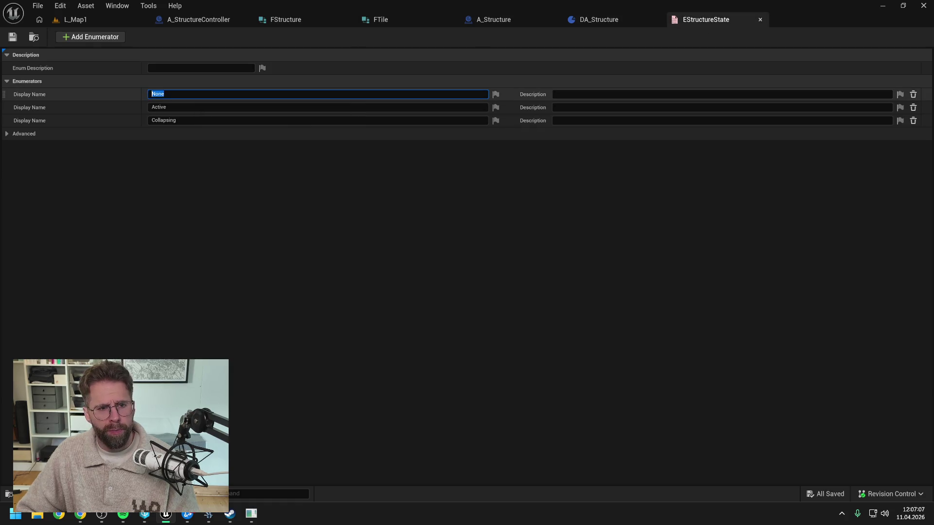
type("Spawning")
key("Return")
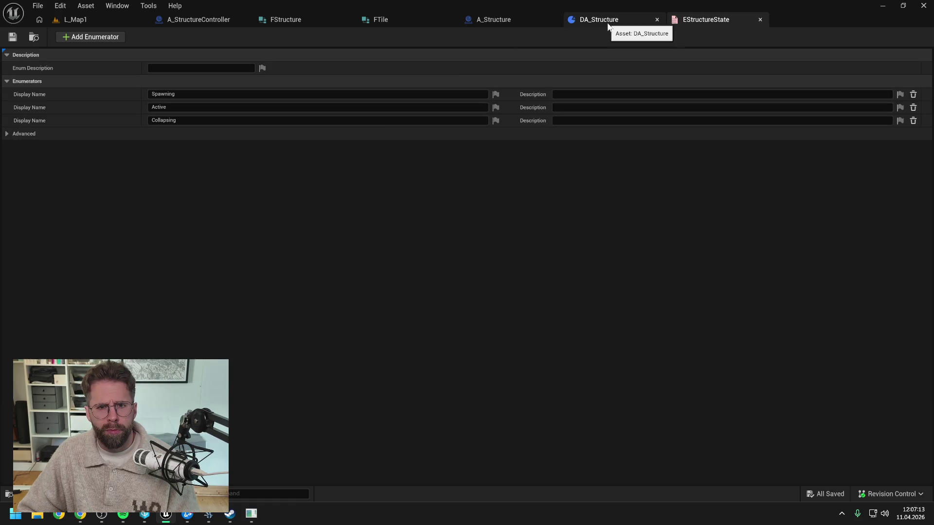
Step: Move StructureState in FStructure to sit directly below StructureData, and save
left_click(305, 22)
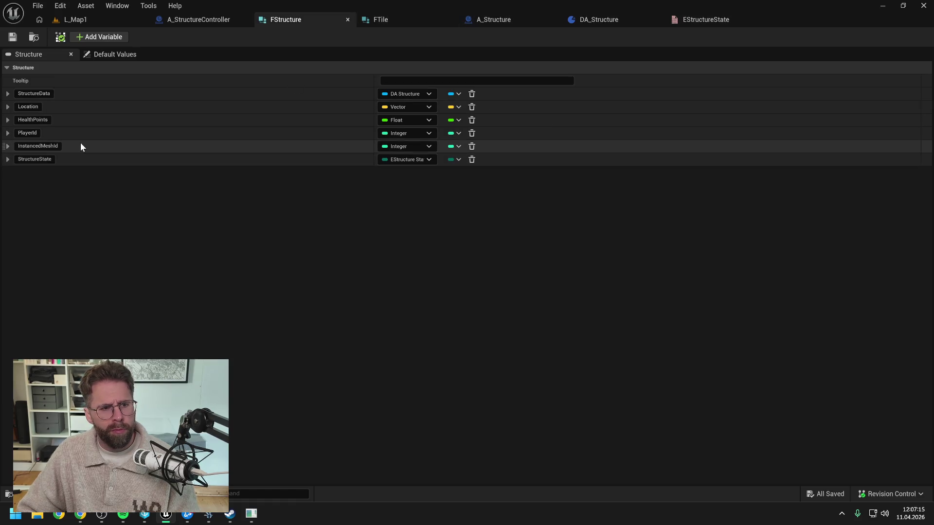
left_click_drag(7, 160, 12, 117)
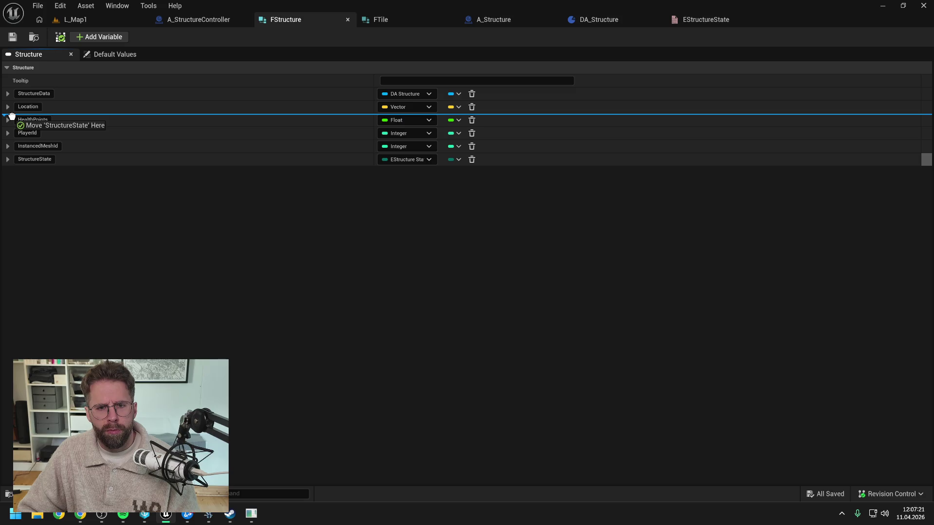
left_click_drag(12, 116, 11, 116)
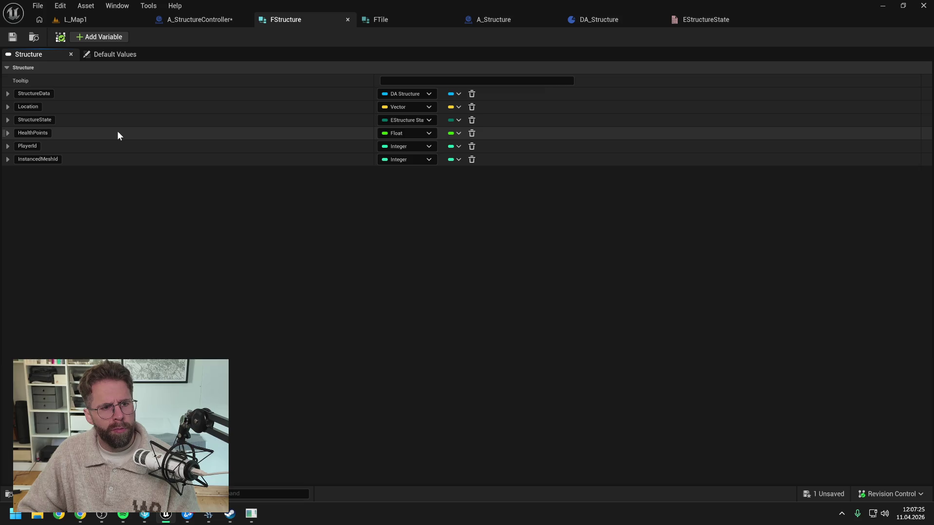
key("ctrl+shift+s")
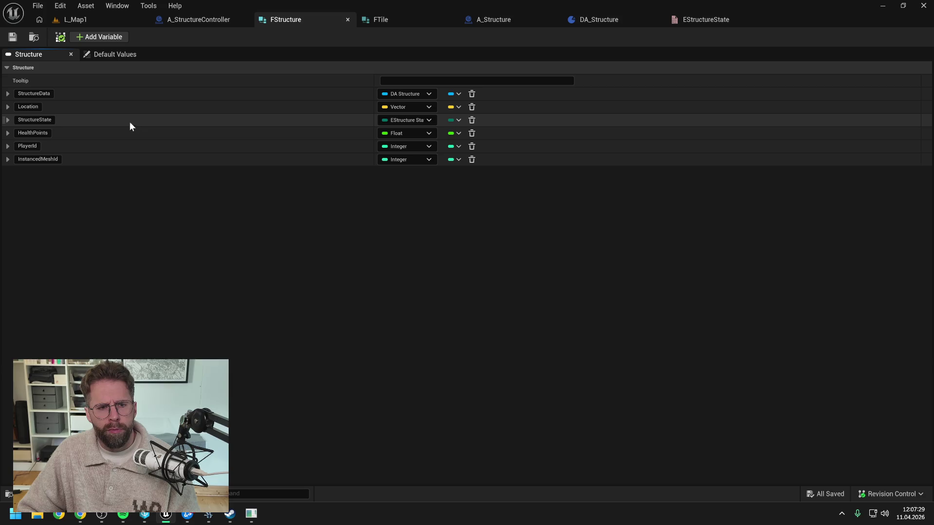
left_click_drag(2, 120, 5, 106)
left_click(12, 37)
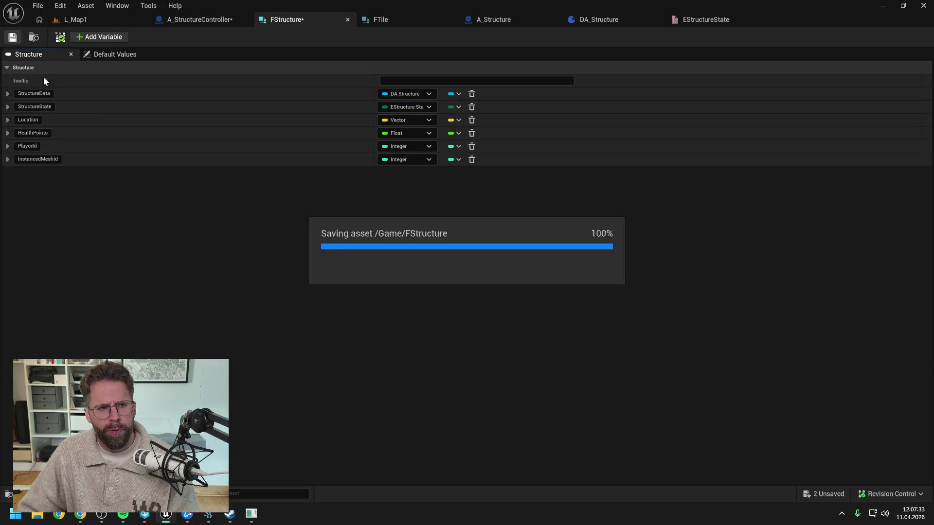
left_click(120, 55)
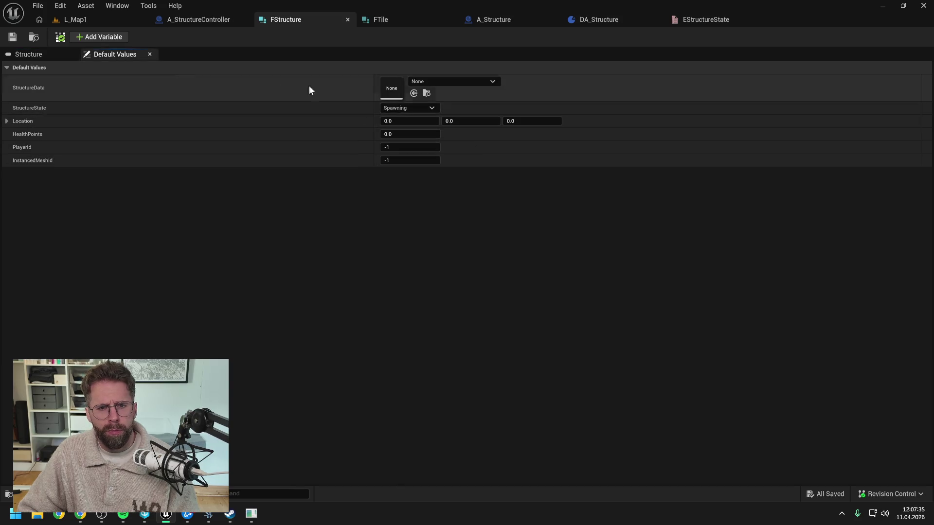
left_click(191, 19)
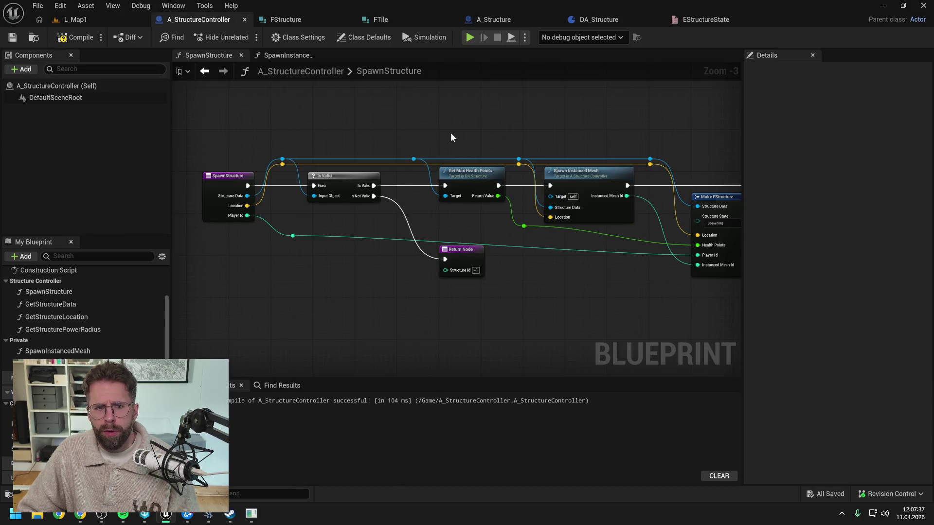
Step: Line up the nodes following Make FStructure in SpawnStructure, then compile and save A_StructureController
left_click(280, 56)
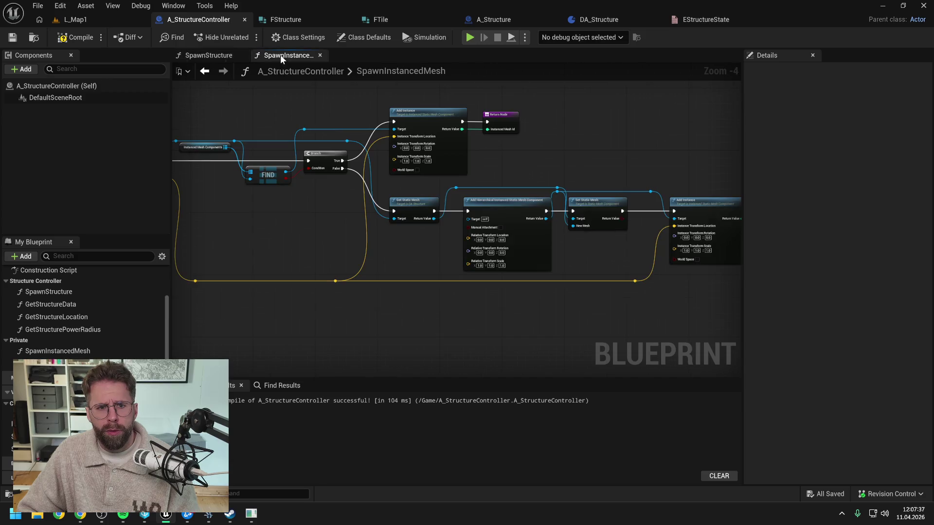
left_click(208, 55)
left_click_drag(645, 158, 448, 158)
key("F7")
left_click_drag(387, 130, 153, 128)
left_click_drag(414, 108, 657, 241)
key("f")
left_click(587, 238)
key("F7")
key("ctrl+s")
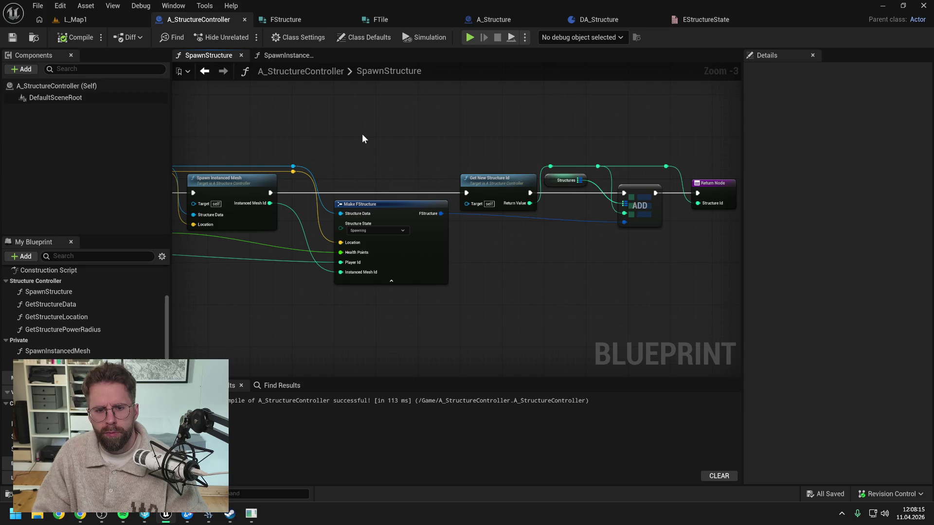
Step: Delete the Spawning value from EStructureState and save all changed assets
left_click(696, 20)
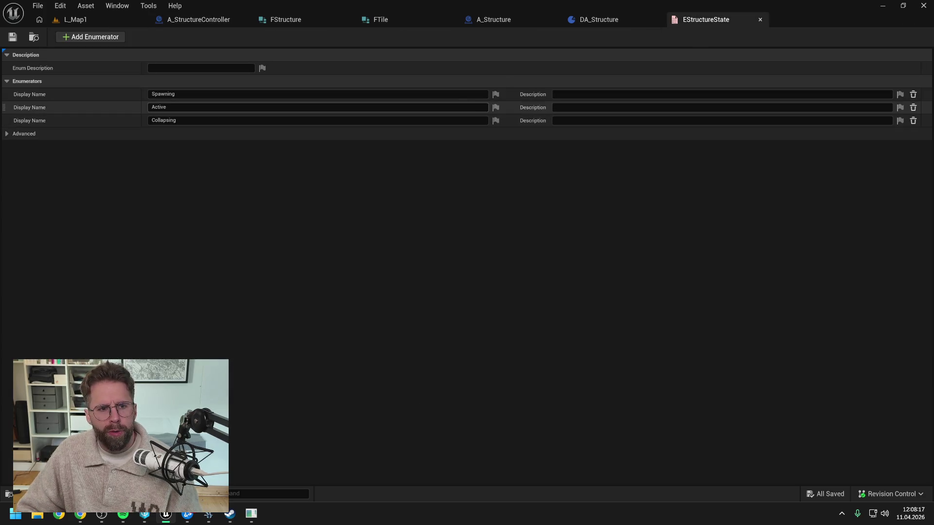
left_click(913, 95)
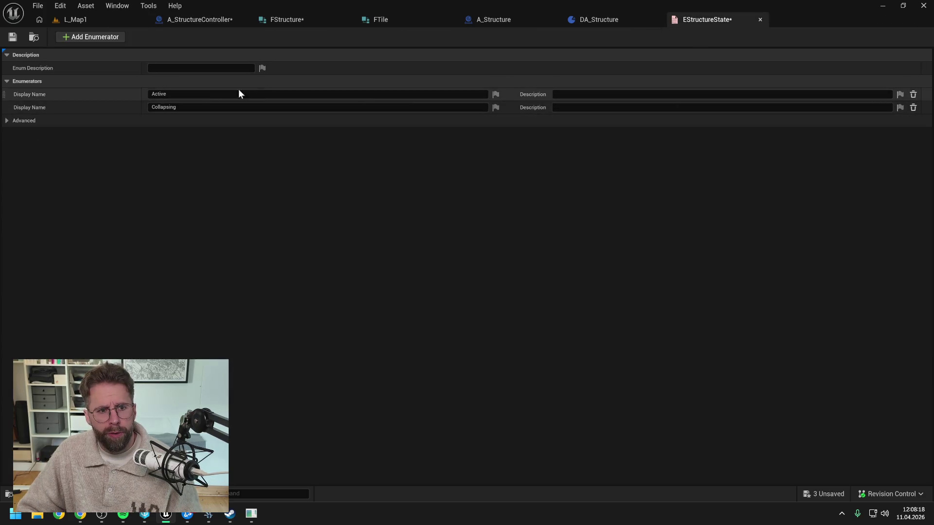
left_click(10, 39)
Step: Set Make FStructure's Structure State to Active, then compile and save A_StructureController
left_click(303, 19)
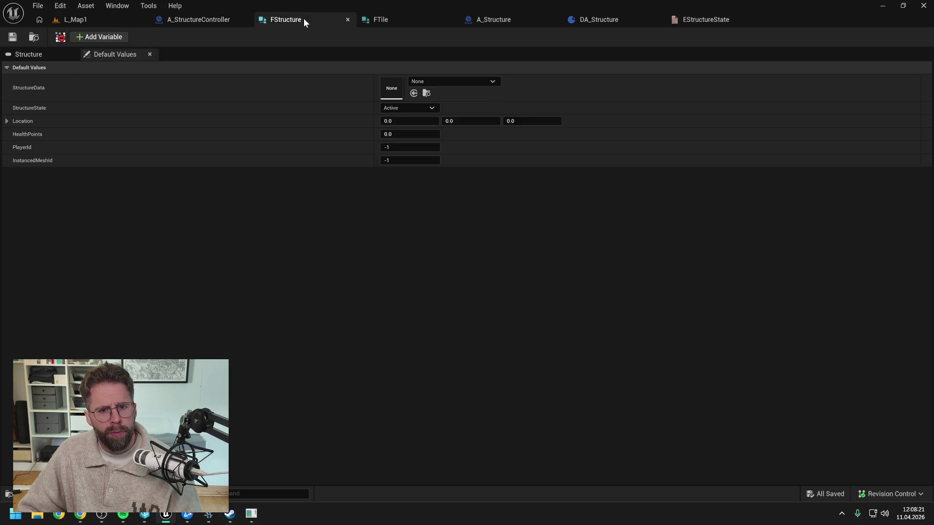
left_click(191, 20)
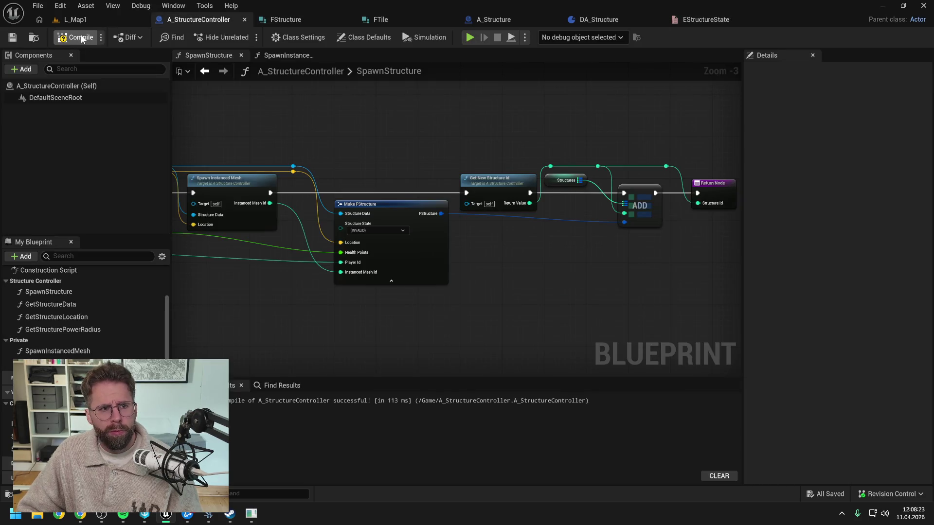
left_click(385, 230)
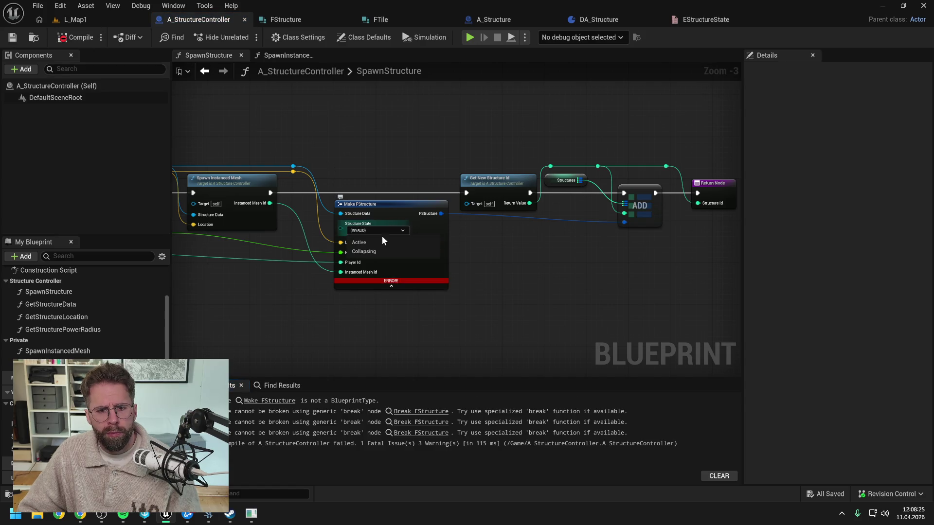
left_click(381, 240)
left_click(74, 38)
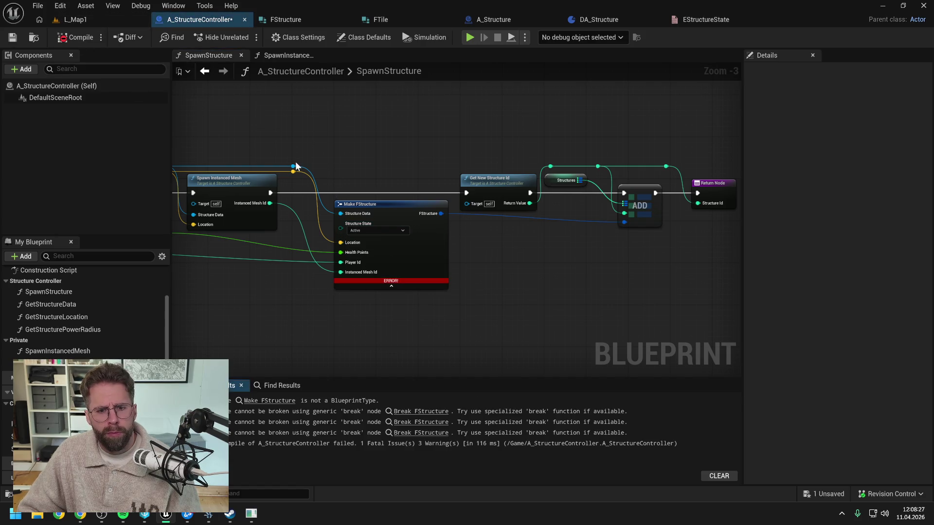
key("ctrl+s")
Step: Refresh the Make FStructure node and jump to the Break FStructure node flagged in the log
right_click(383, 206)
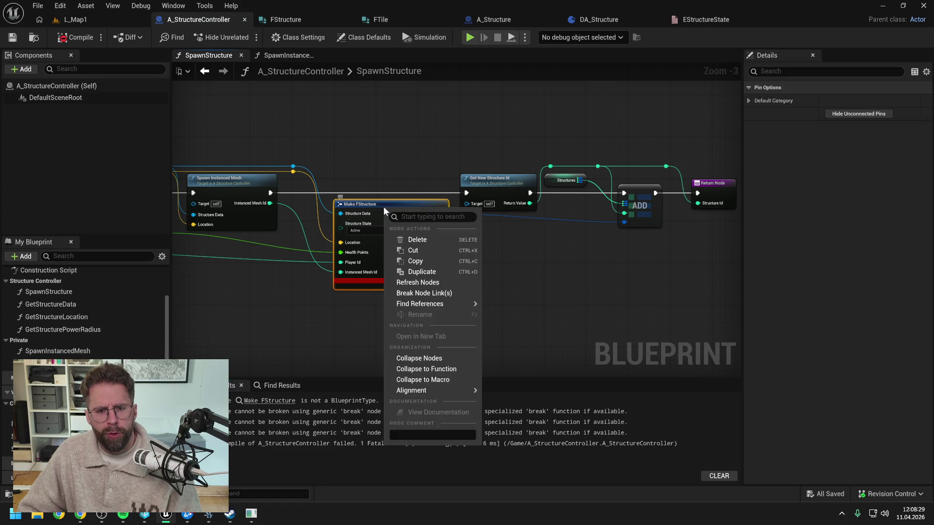
left_click(417, 282)
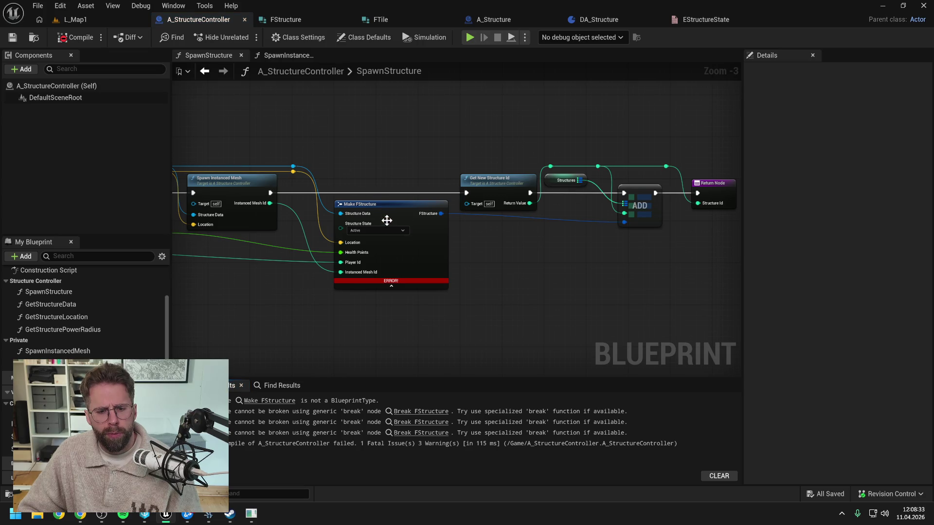
left_click(415, 313)
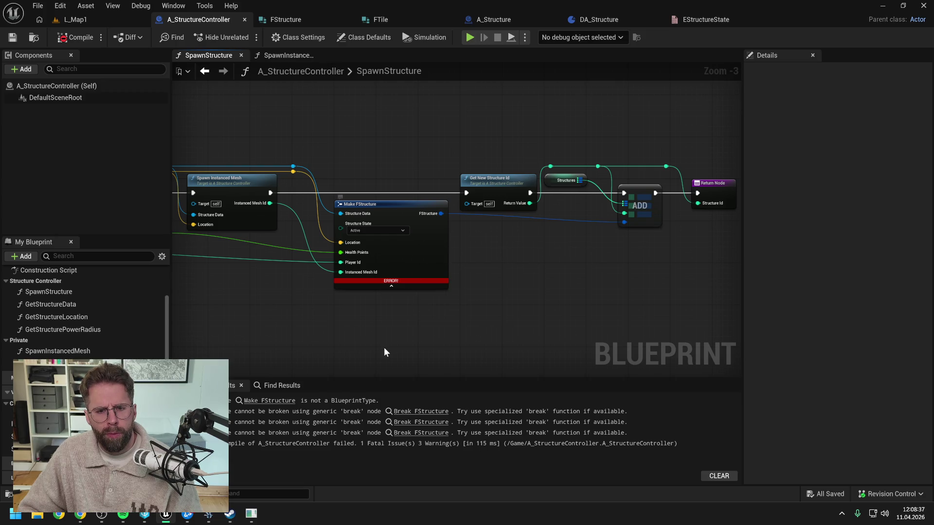
left_click(393, 289)
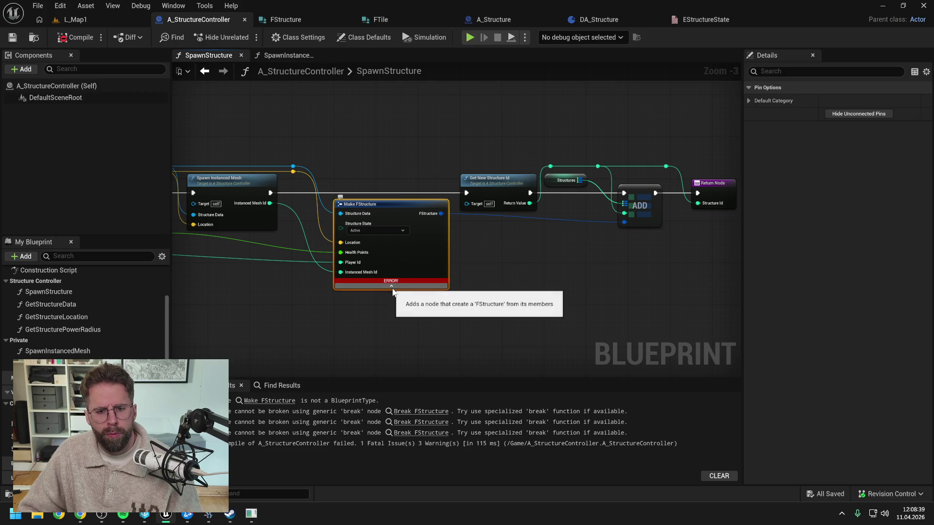
left_click(385, 315)
left_click_drag(384, 314, 469, 313)
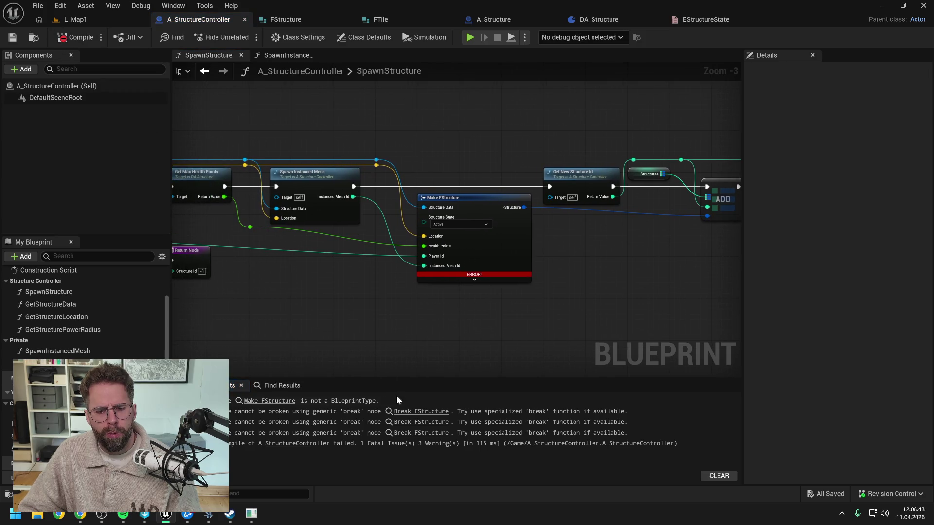
left_click(411, 412)
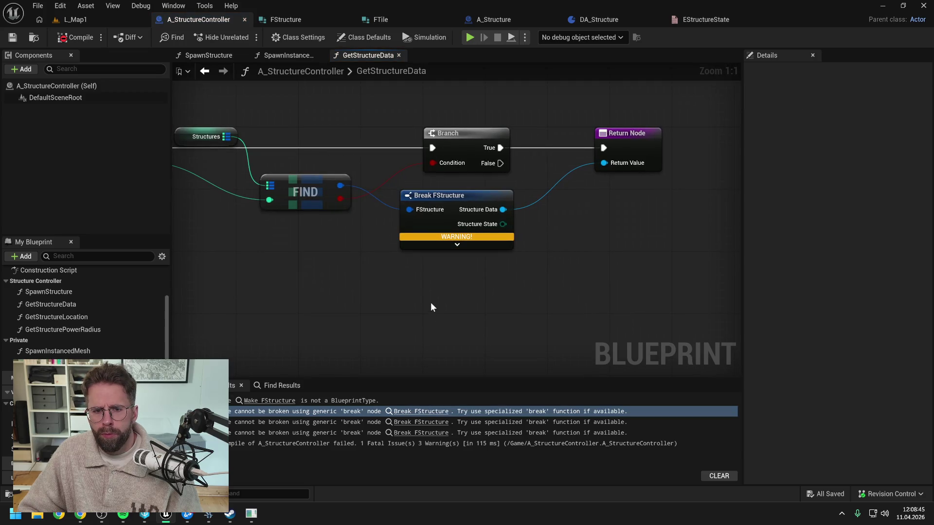
Step: Inspect FStructure's member list and the EStructureState enum, then close the Unreal editor
left_click(287, 20)
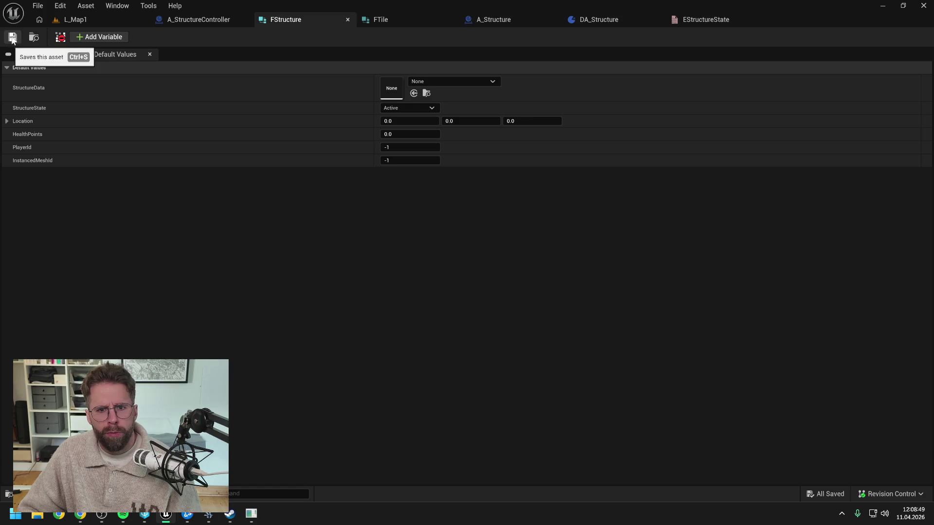
left_click(29, 54)
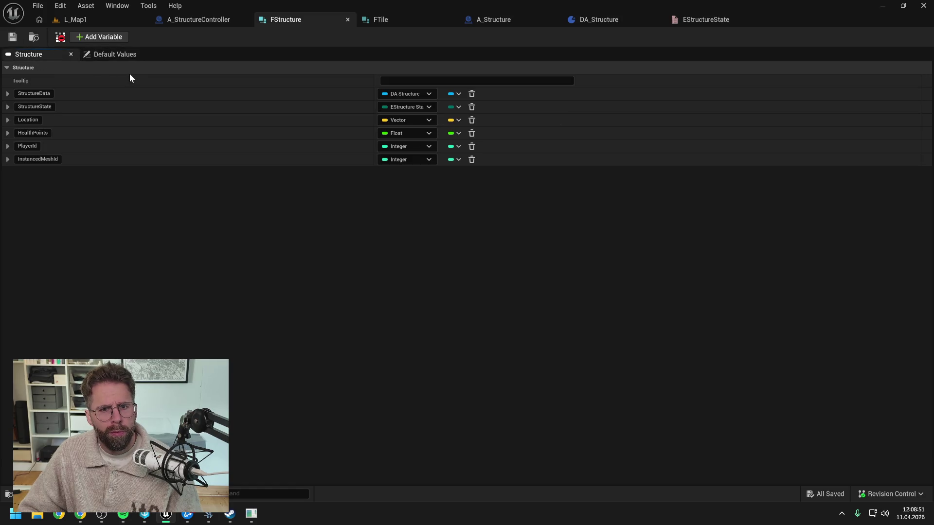
mouse_move(59, 39)
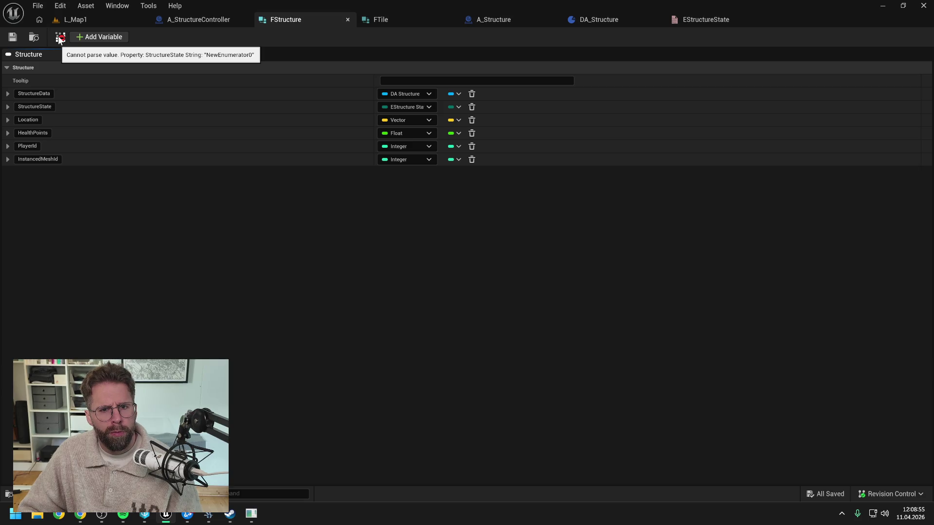
left_click(715, 20)
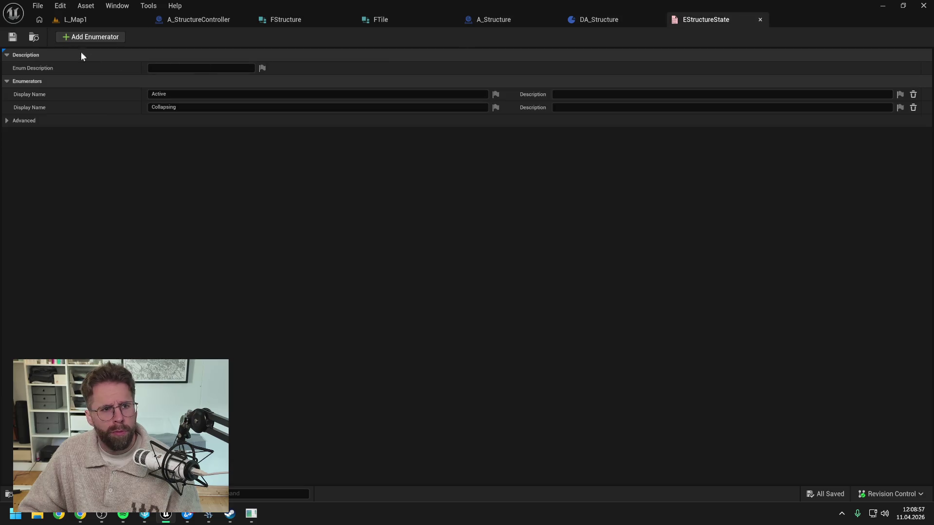
left_click(294, 21)
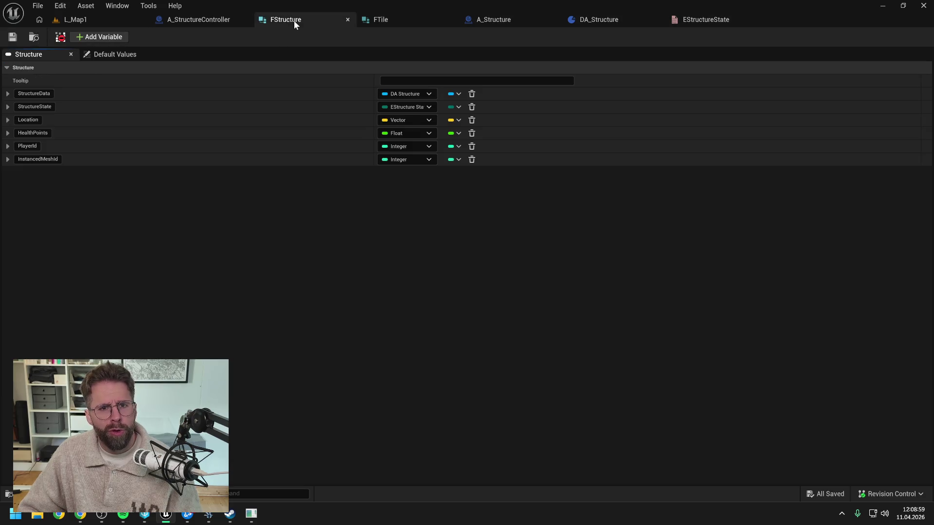
left_click(924, 5)
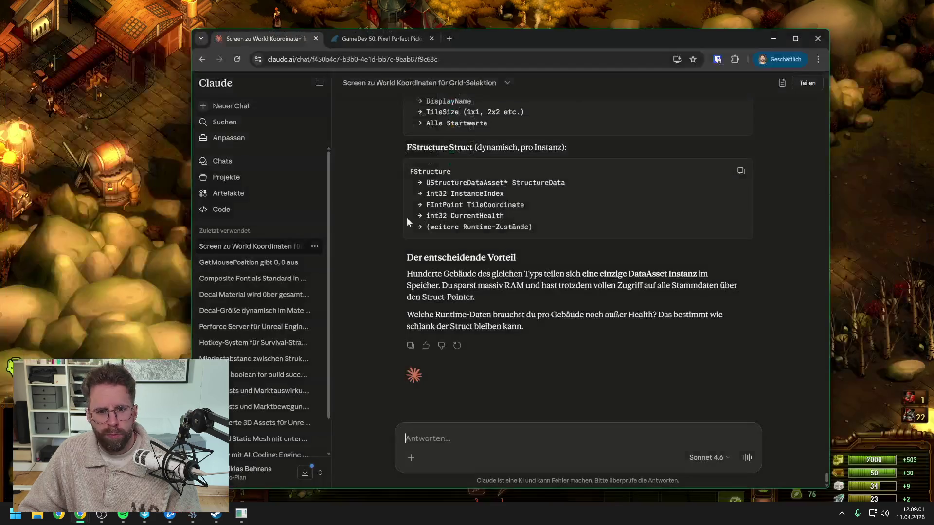
Step: Relaunch ProjectTwo.uproject in Unreal from the P4V depot tree
left_click(149, 516)
left_click(349, 200)
double_click(349, 200)
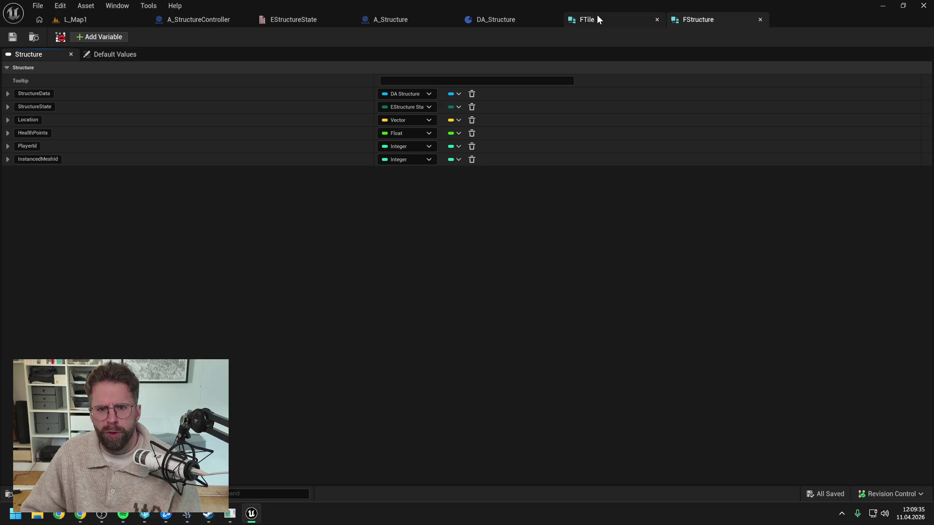
left_click(598, 17)
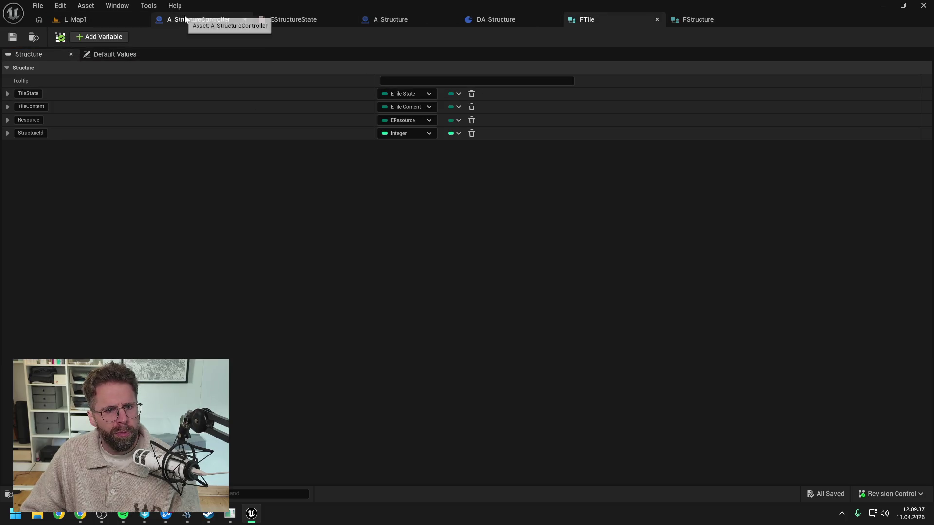
left_click(282, 19)
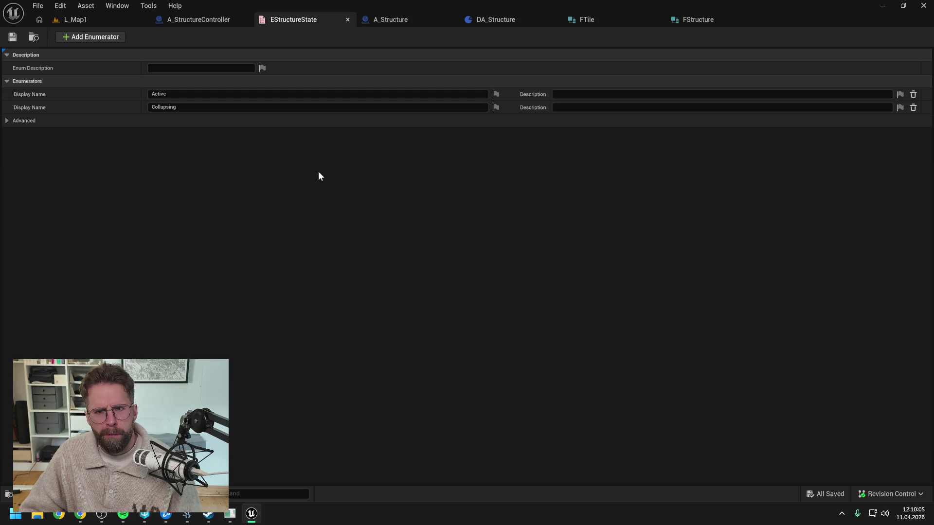
left_click(606, 19)
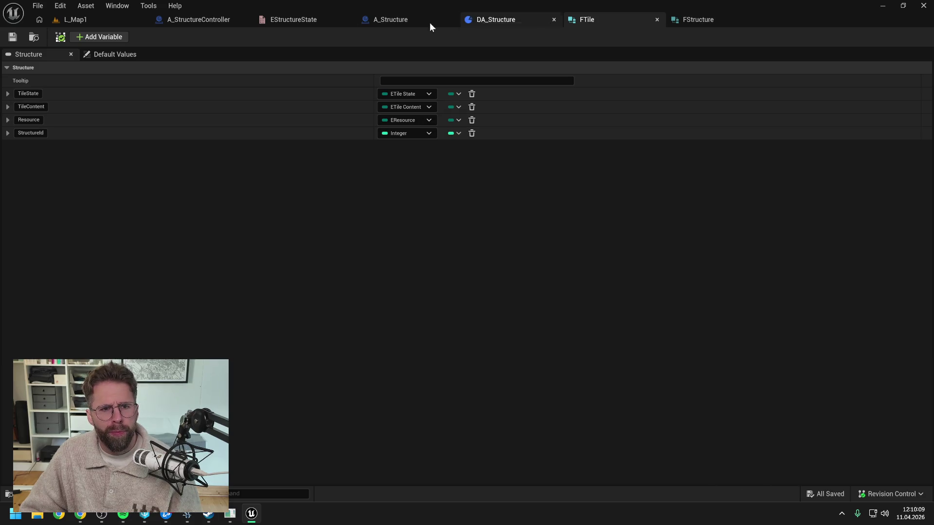
left_click(292, 19)
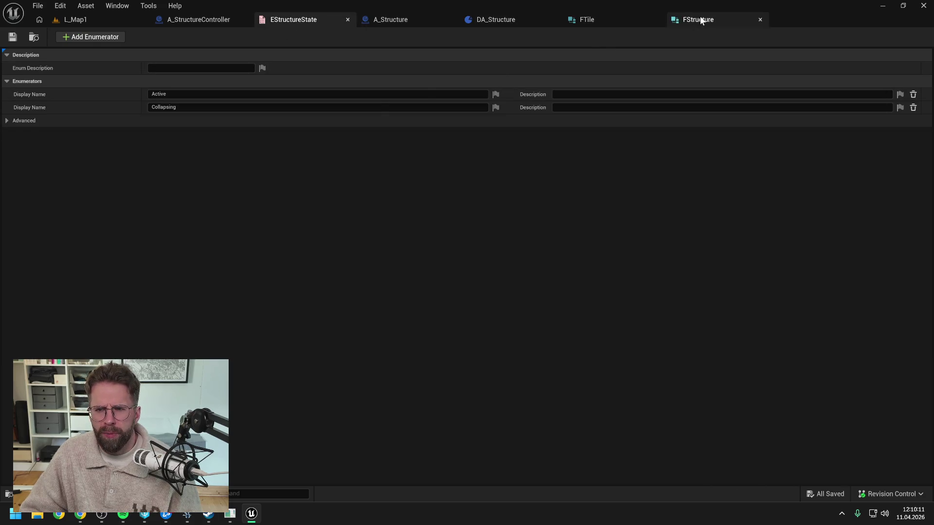
left_click(700, 20)
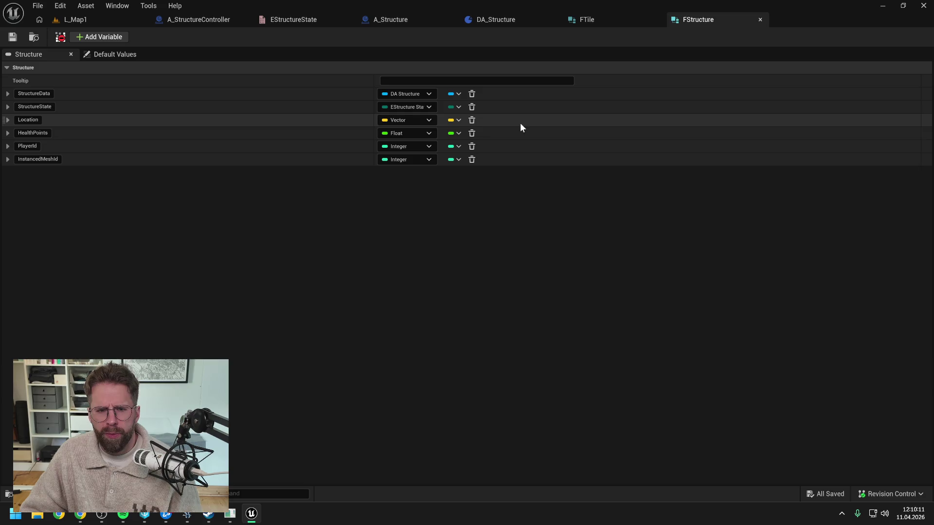
Step: Delete the StructureState member from FStructure and save all assets
left_click(472, 107)
left_click(12, 37)
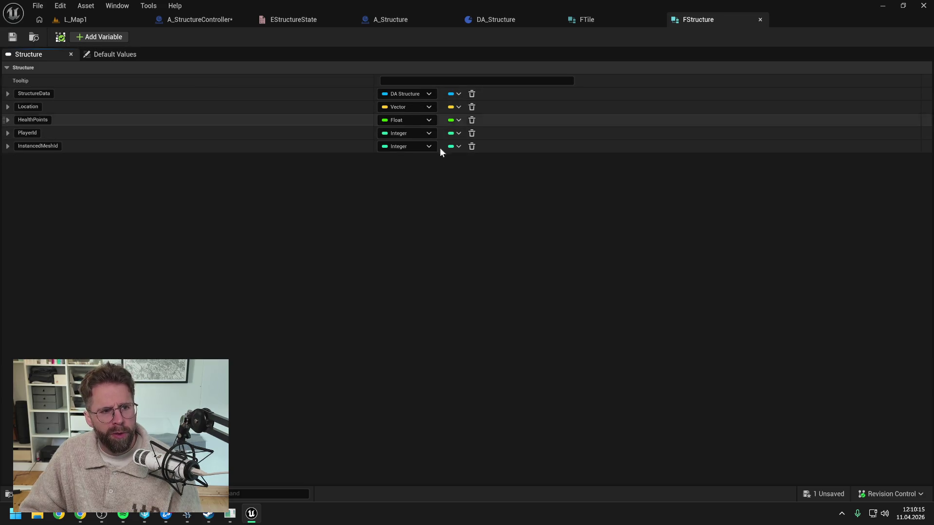
left_click(293, 19)
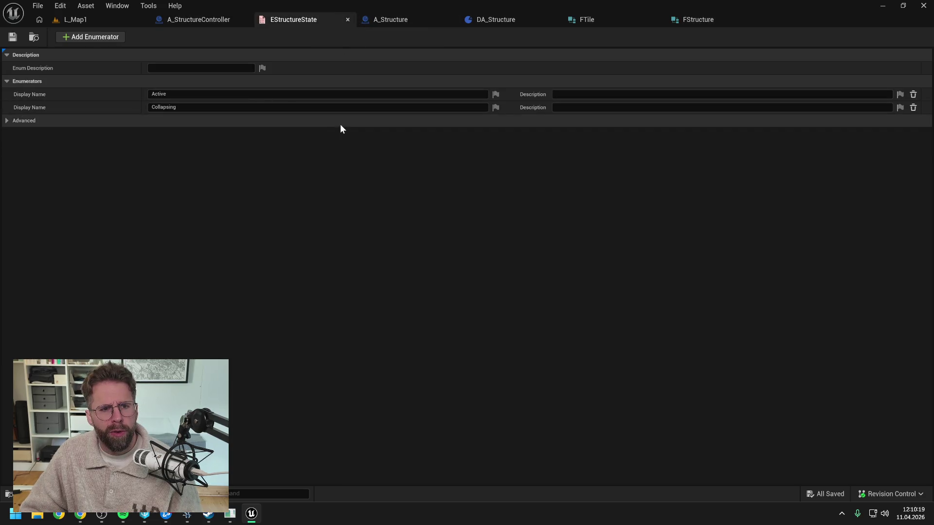
Step: Search 'estr' in the Content Drawer, start deleting EStructureState, then cancel
key("ctrl+space")
type("estr")
key("Escape")
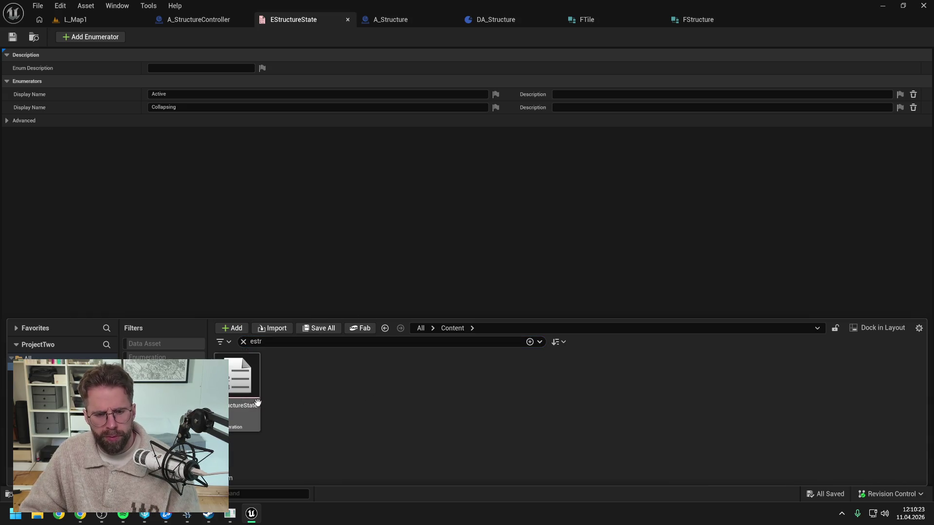
key("Down")
key("Delete")
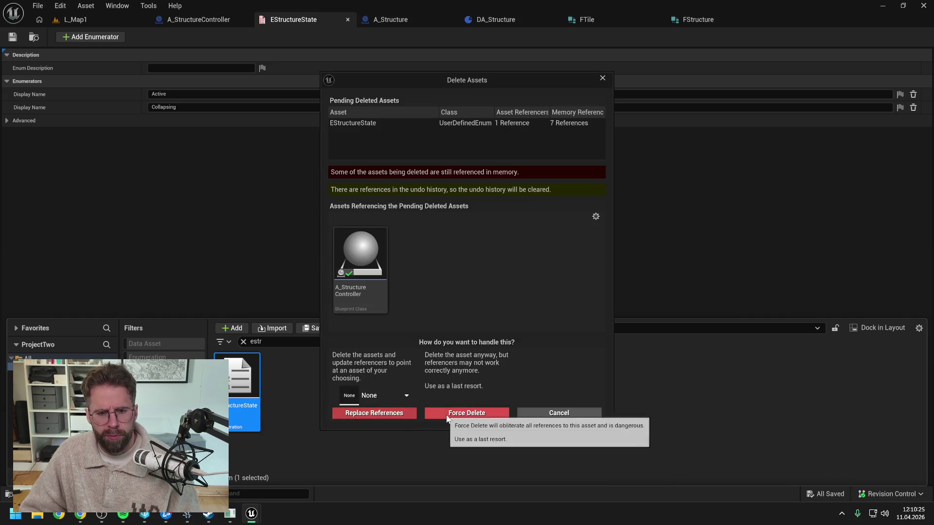
left_click(538, 413)
Step: Refresh the Make FStructure node in A_StructureController and recompile the blueprint
left_click(195, 19)
left_click(80, 37)
right_click(398, 233)
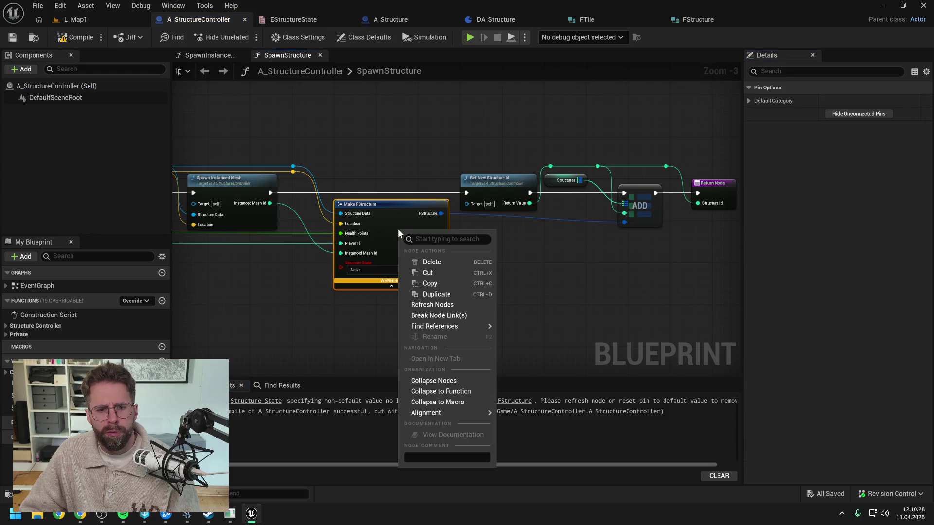
left_click(432, 304)
left_click(421, 320)
key("F7")
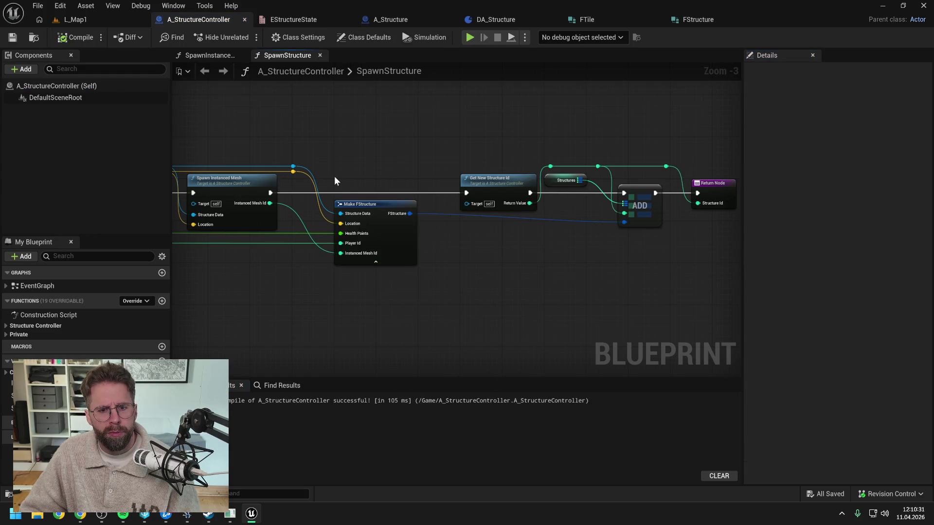
Step: Find EStructureState via an 'estr' Content Drawer search and attempt deleting it, cancelling
key("ctrl+space")
type("estr")
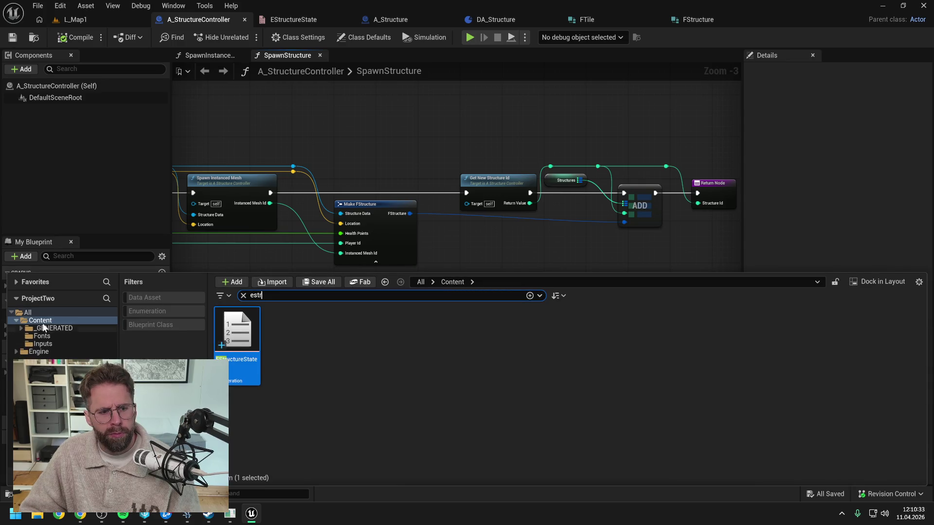
left_click(304, 384)
left_click(251, 343)
key("Delete")
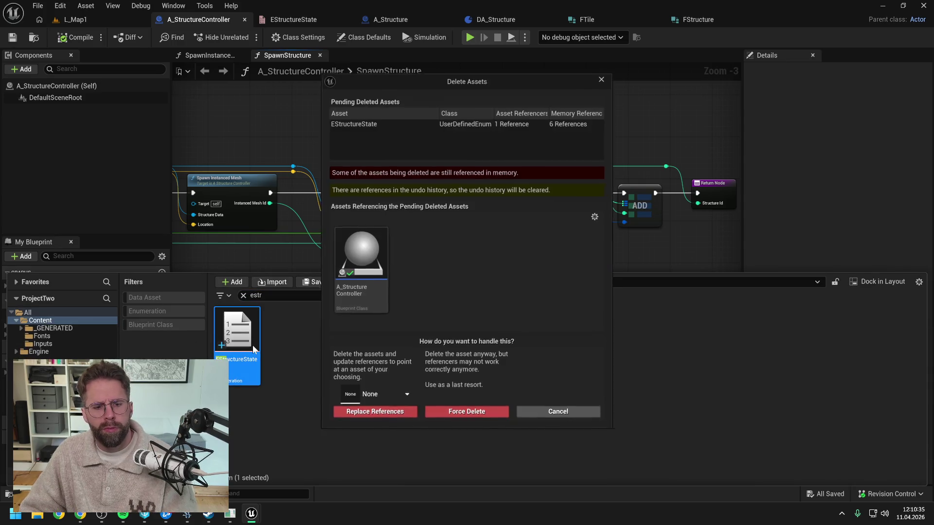
left_click(520, 418)
right_click(68, 319)
left_click(116, 223)
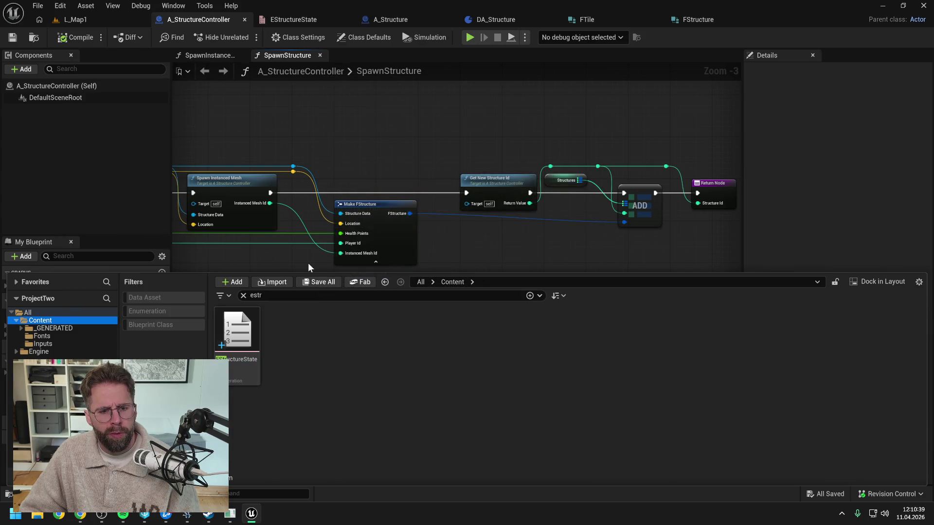
Step: Force delete the EStructureState enum despite its reference, then recompile A_StructureController
left_click(209, 55)
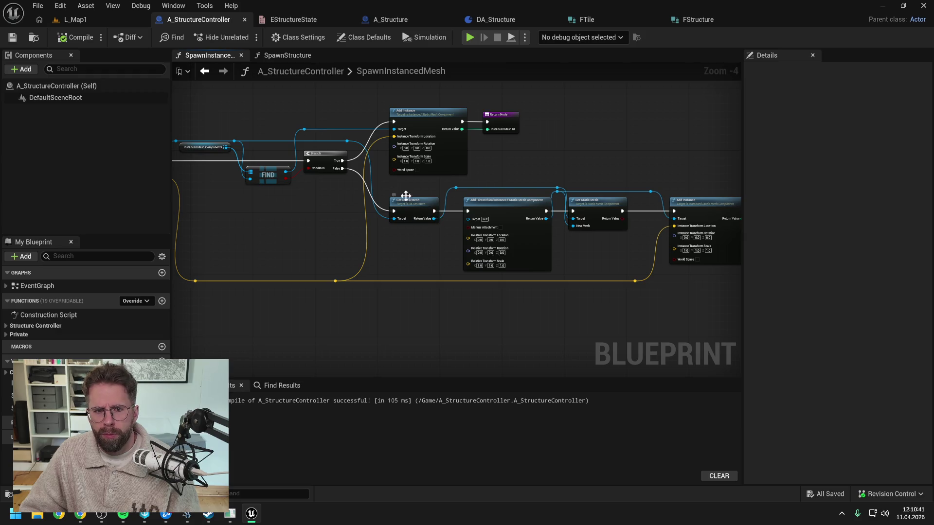
left_click(295, 55)
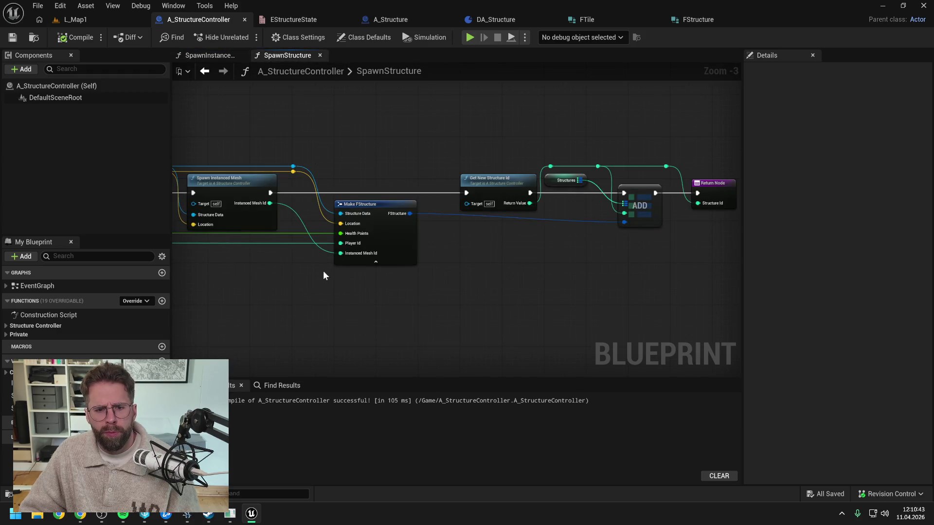
key("ctrl+space")
left_click(238, 343)
key("Delete")
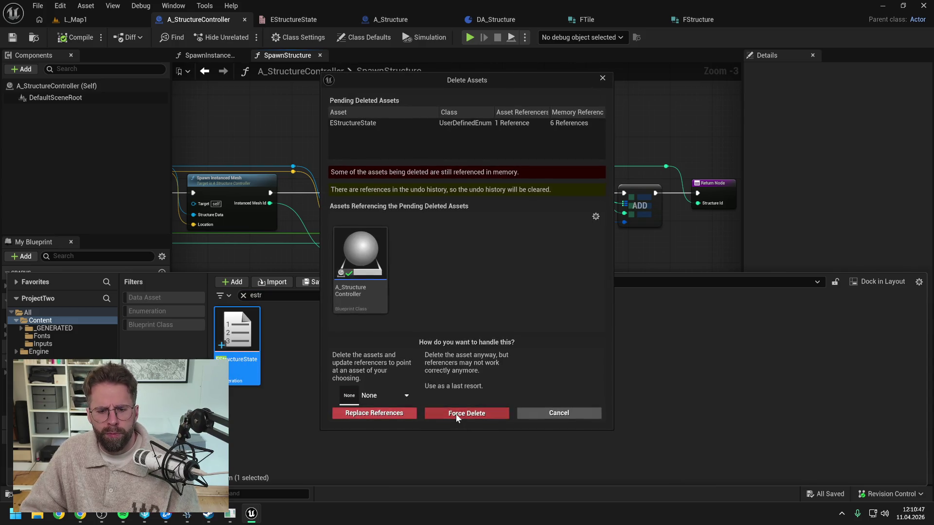
left_click(457, 414)
left_click(76, 37)
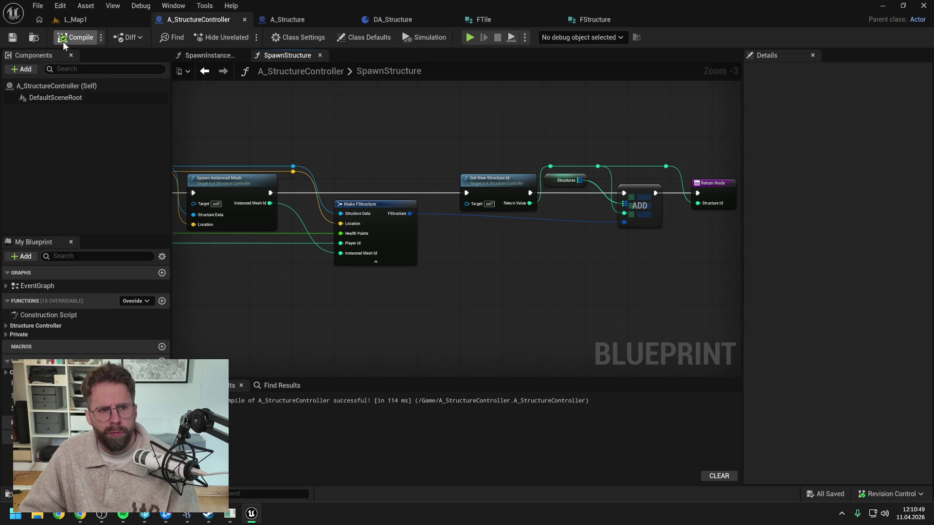
Step: Confirm the Content Drawer no longer holds an EStructureState asset, then close it
key("ctrl+space")
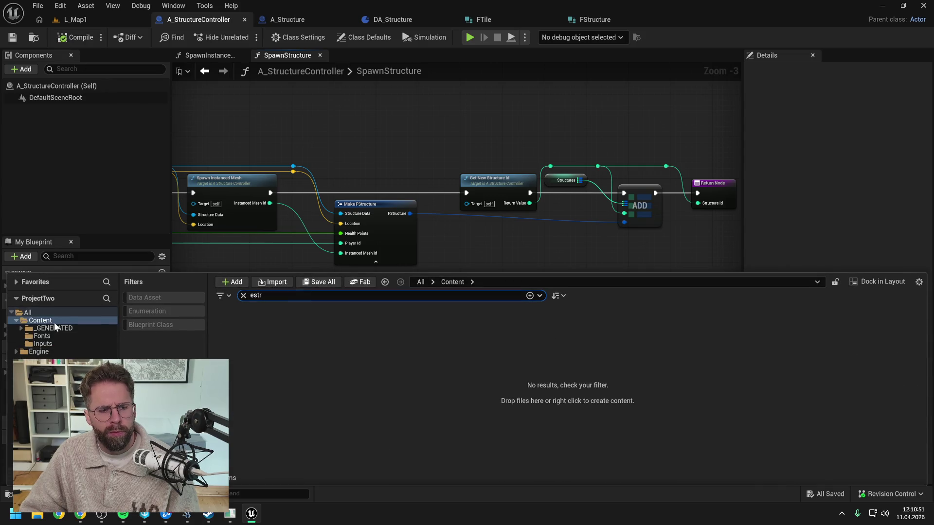
right_click(54, 321)
key("Escape")
left_click(475, 249)
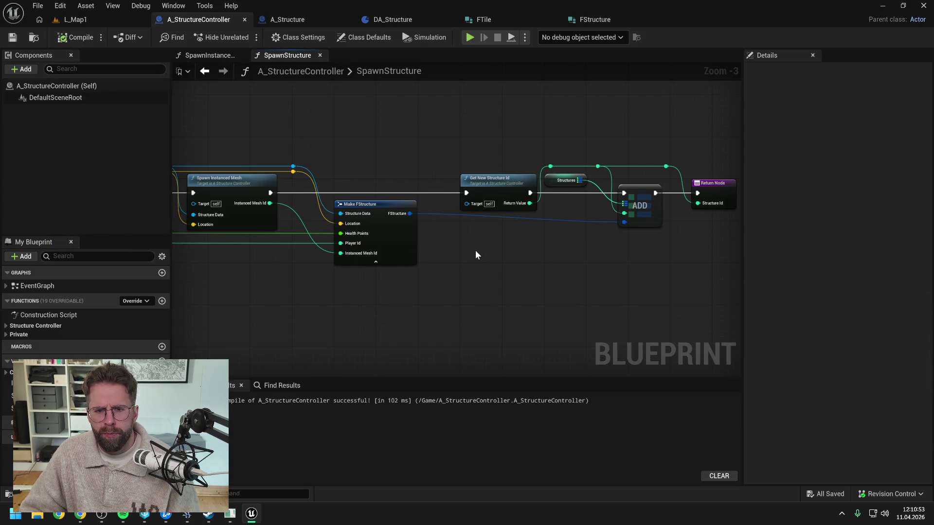
Step: Pan through the SpawnStructure graph from Get Max Health Points to the Return Node
left_click_drag(466, 253, 549, 256)
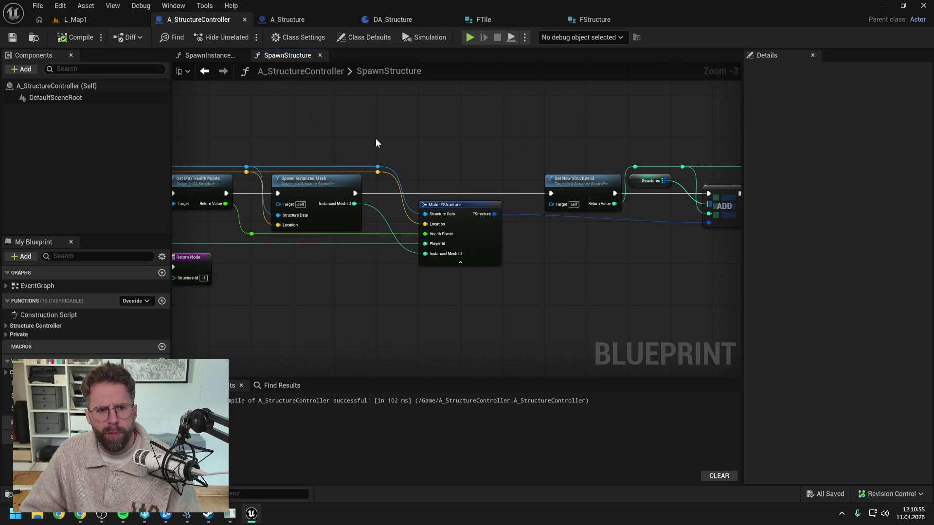
left_click_drag(376, 139, 522, 143)
left_click(210, 56)
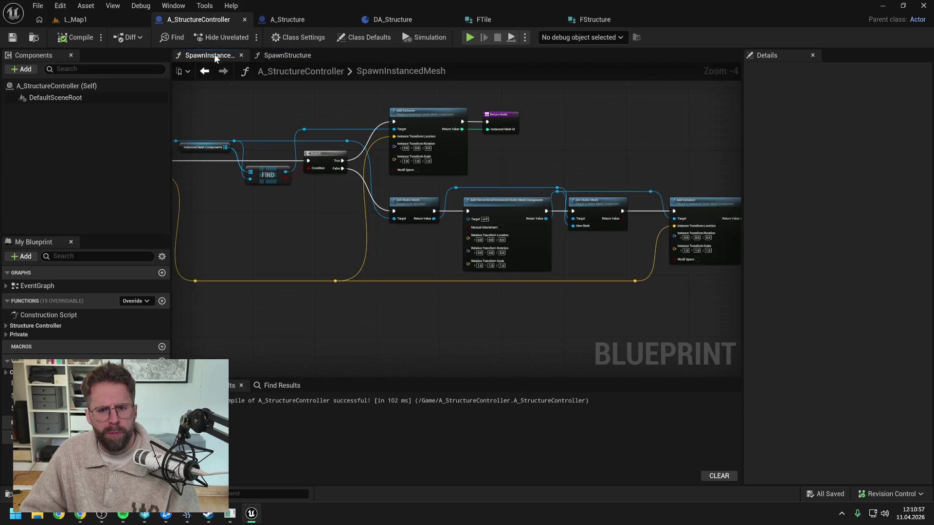
left_click(287, 56)
left_click_drag(474, 143, 316, 141)
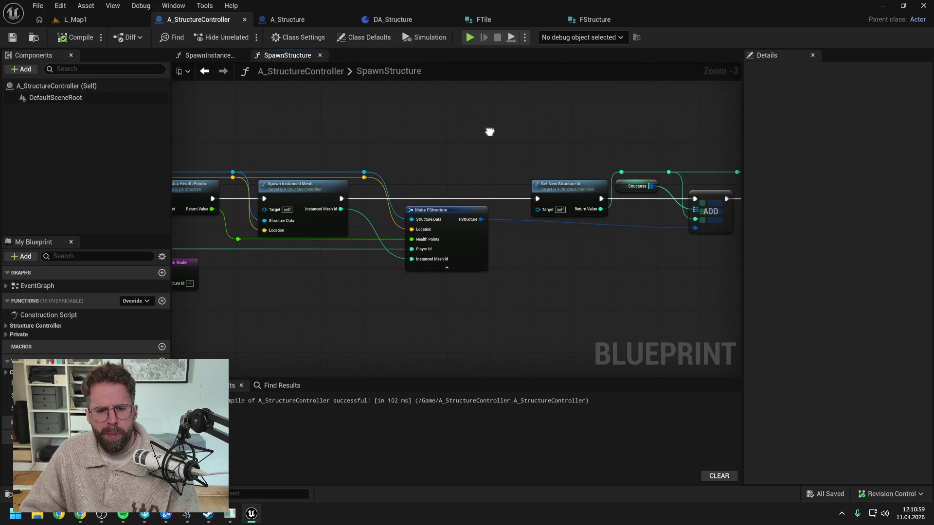
mouse_move(518, 146)
left_mouse_down()
mouse_move(399, 138)
mouse_move(632, 142)
mouse_move(530, 143)
left_mouse_up()
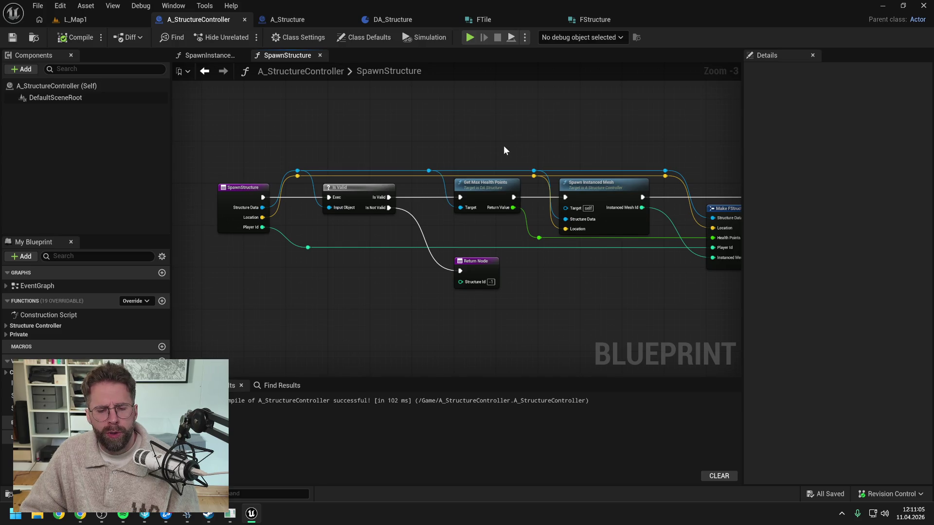
Step: Play L_Map1 in the editor and choose the tower structure in the HUD
left_click(96, 18)
left_click(244, 37)
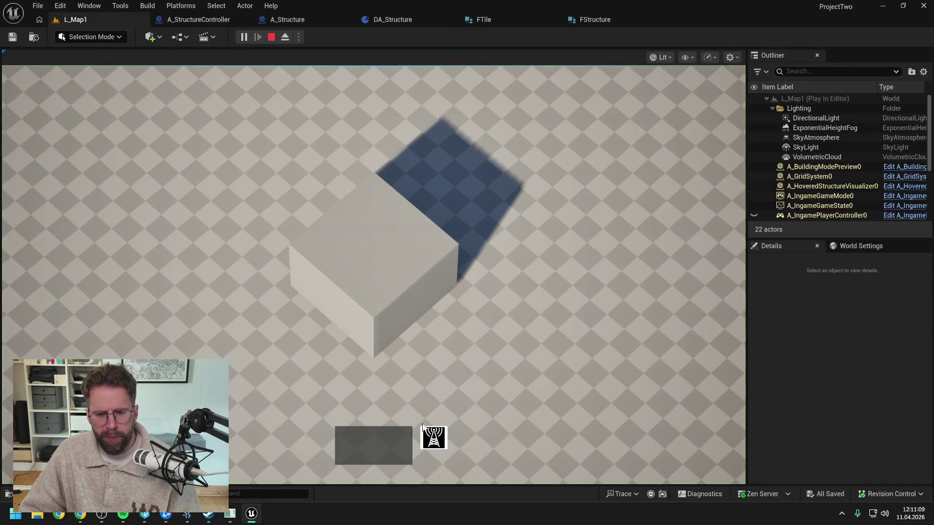
left_click(436, 437)
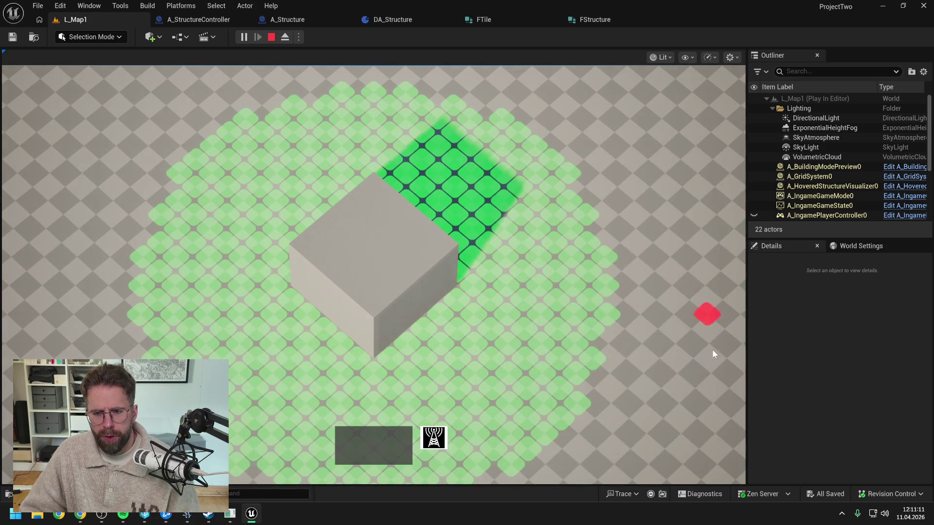
Step: Place five structures on grid tiles around the cube, then leave building mode and stop
left_click(614, 284)
key("w")
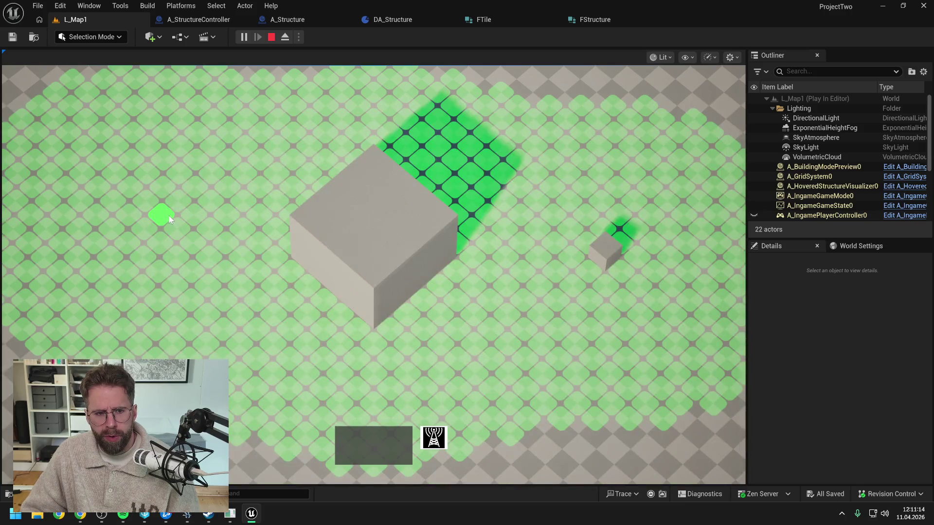
left_click(165, 226)
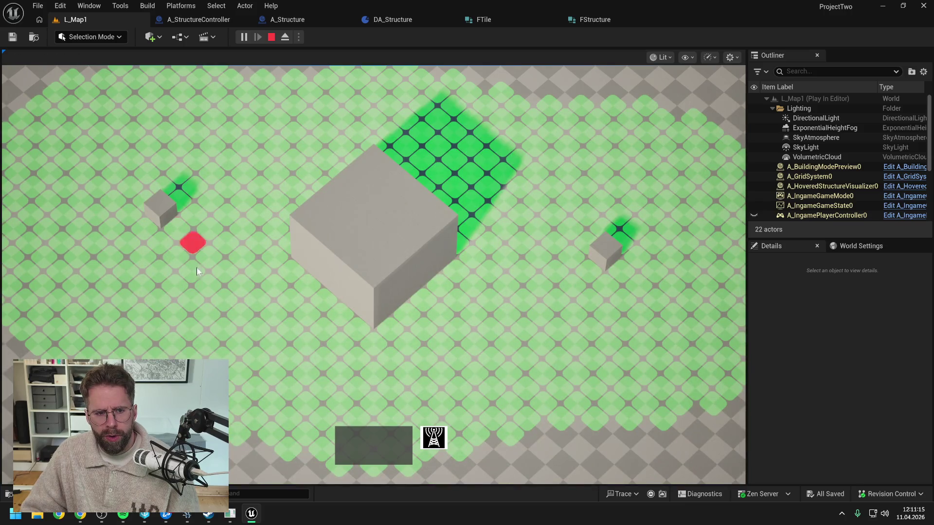
left_click(238, 389)
left_click(577, 389)
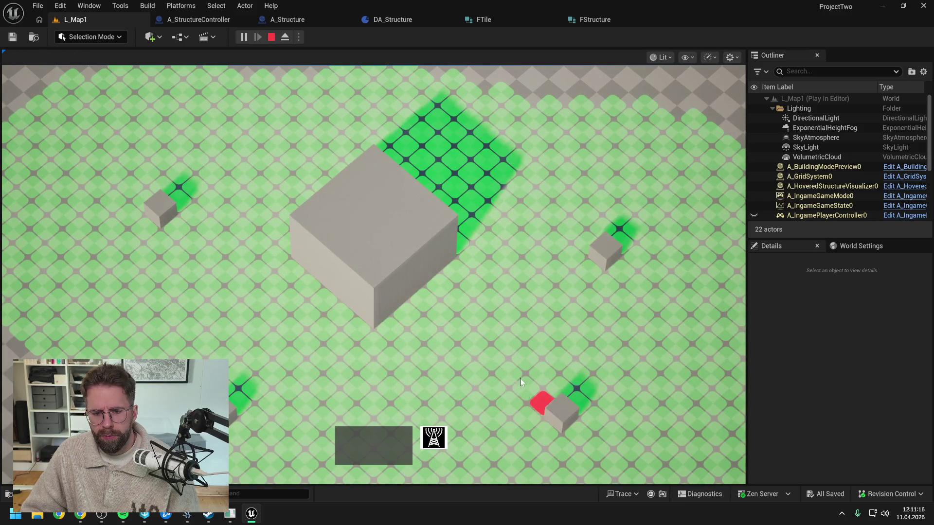
left_click(523, 129)
key("b")
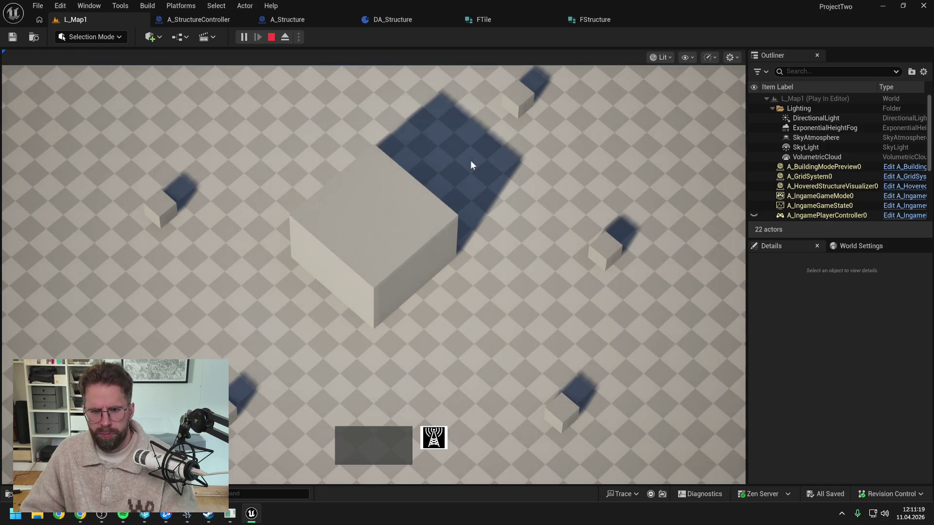
key("Escape")
left_click(393, 19)
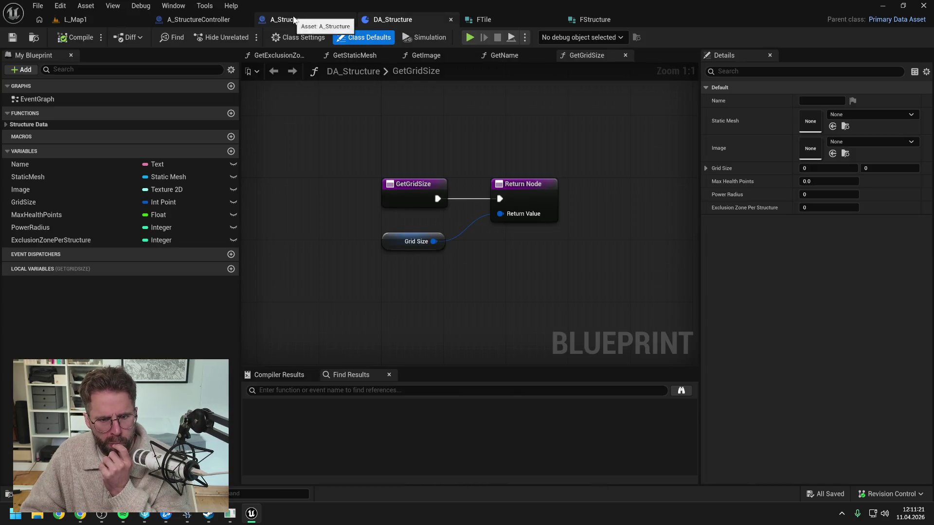
Step: Review A_StructureController's SpawnStructure graph and function categories, then view A_Structure's EventGraph
left_click(198, 19)
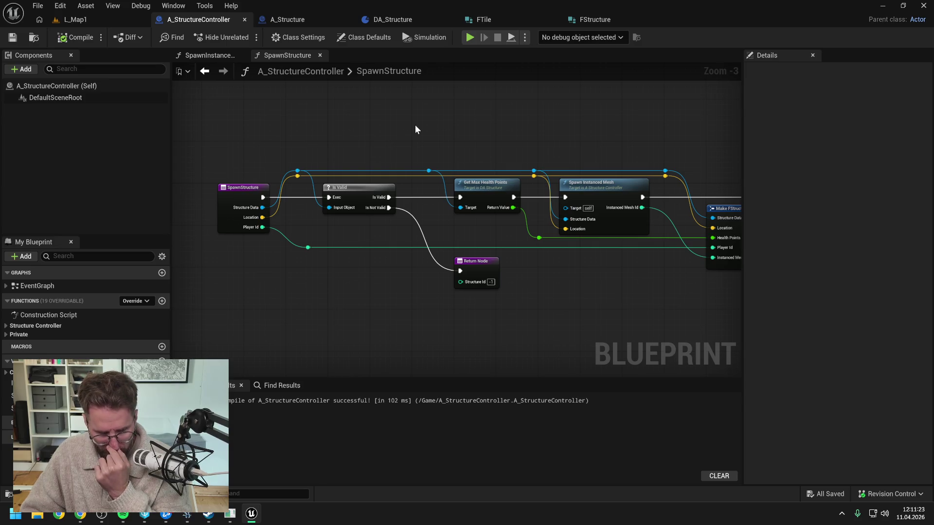
left_click(516, 142)
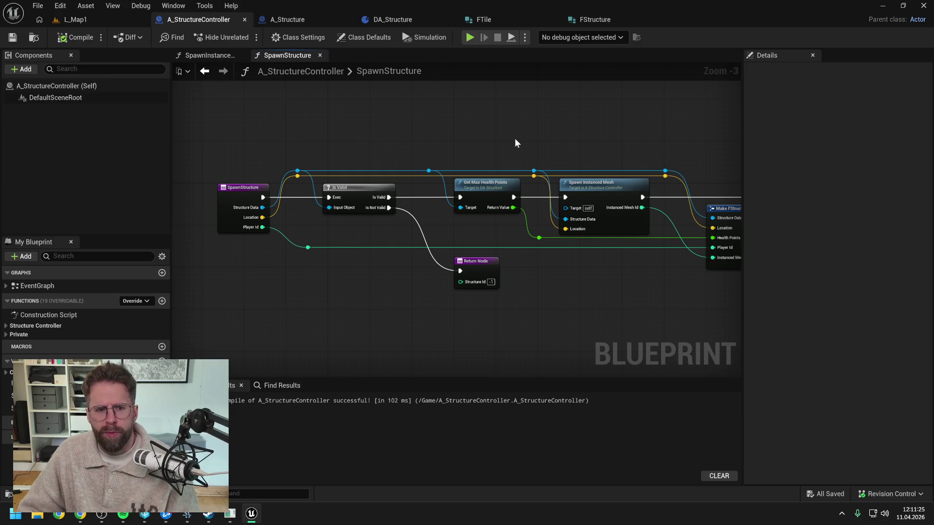
left_click_drag(601, 139, 428, 142)
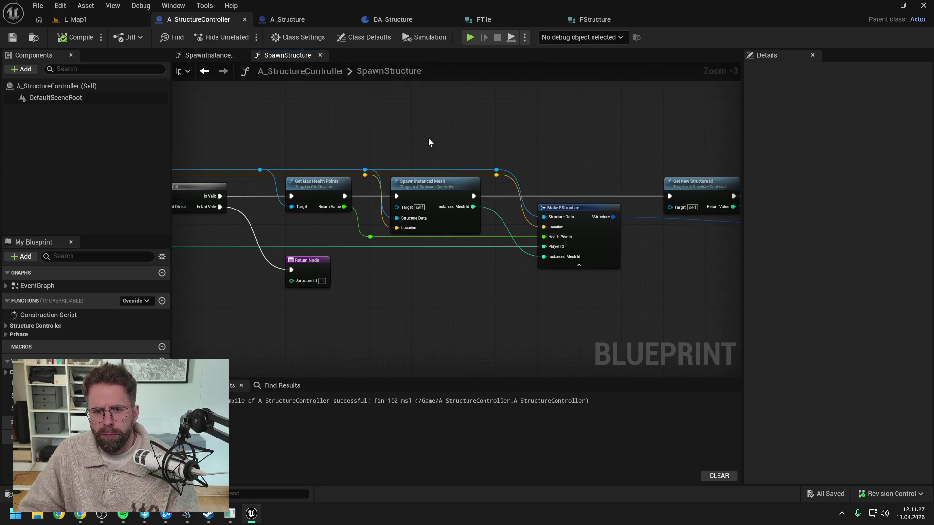
left_click(5, 327)
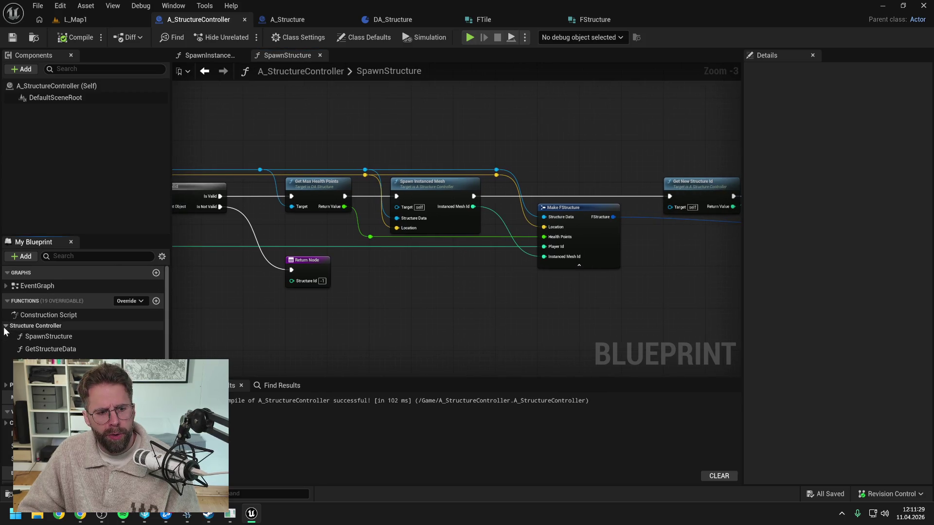
left_click(5, 385)
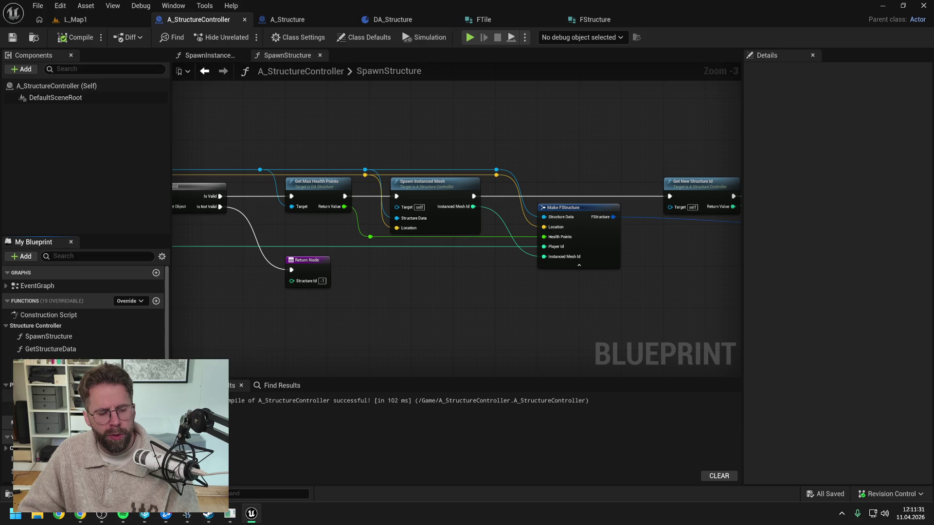
left_click(296, 19)
left_click_drag(373, 166, 311, 189)
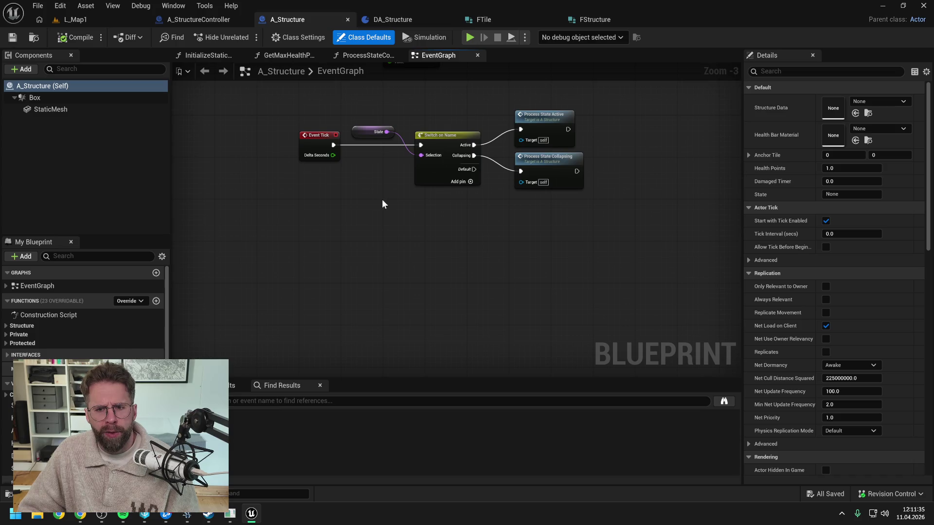
Step: Open ProcessStateCollapsing to view its FInterp to Constant Z sinking and Change State to Destroyed nodes
double_click(542, 163)
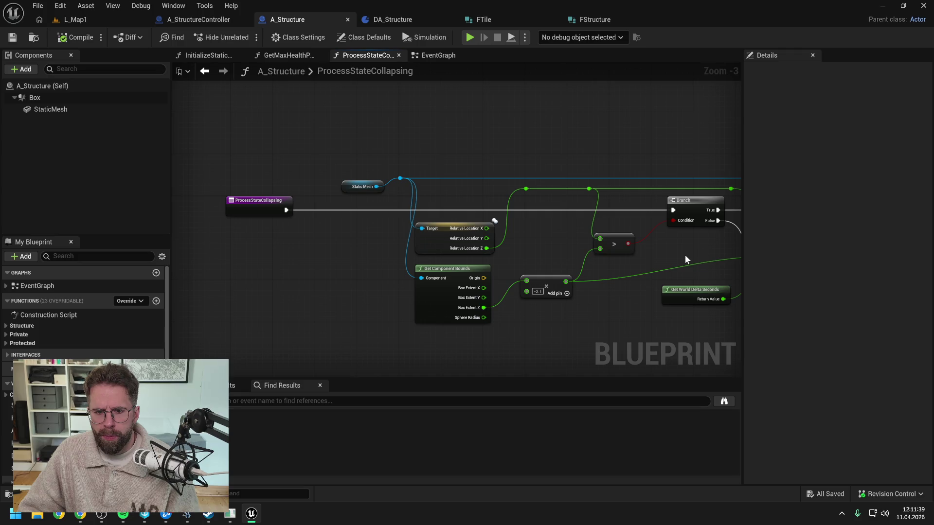
left_click_drag(685, 255, 558, 247)
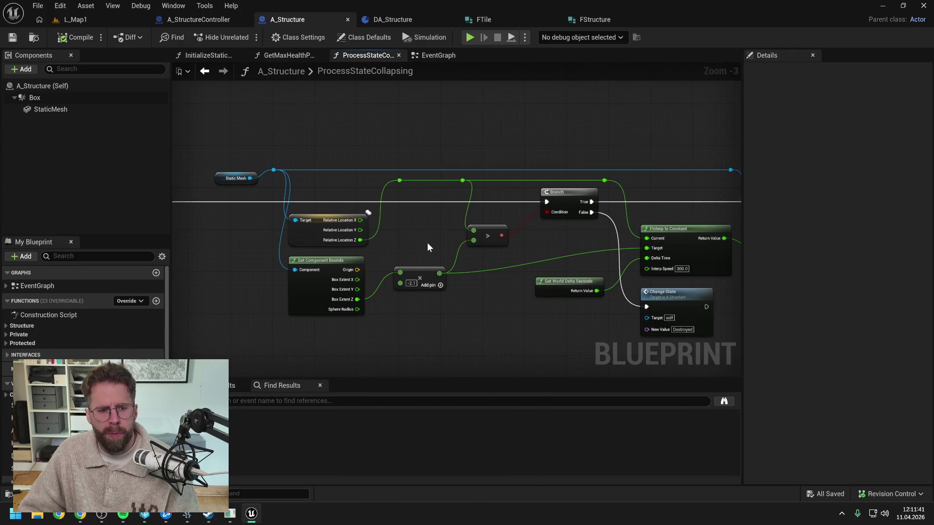
left_click(6, 326)
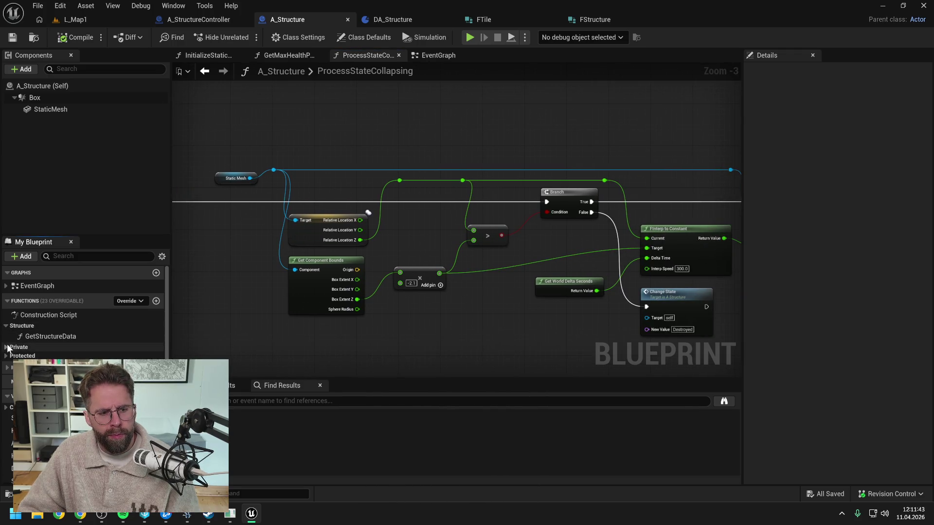
left_click(7, 347)
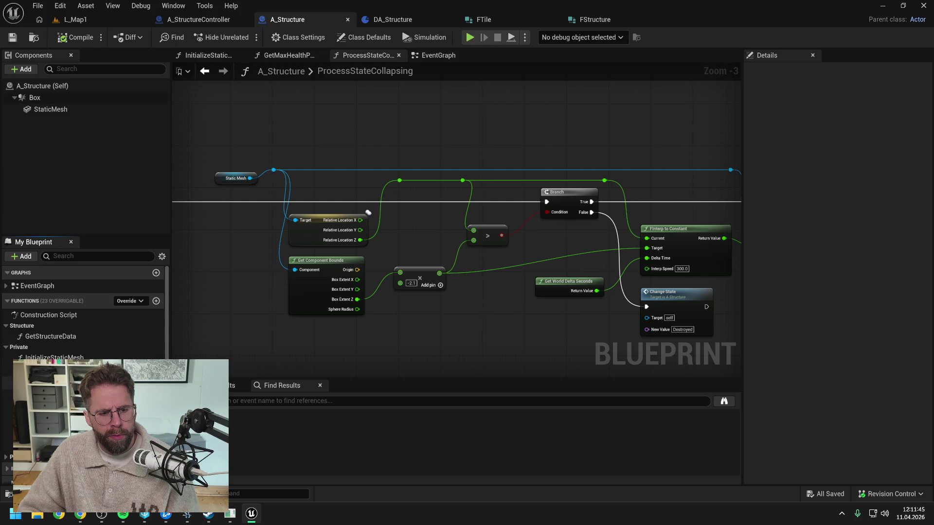
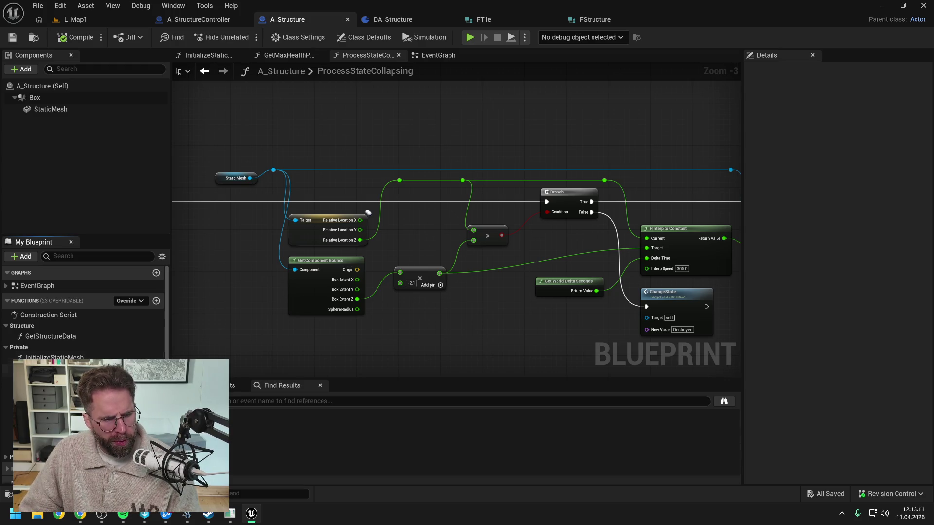
Step: Open A_Structure's InitializeHealthPoints function graph and scroll through it
double_click(54, 368)
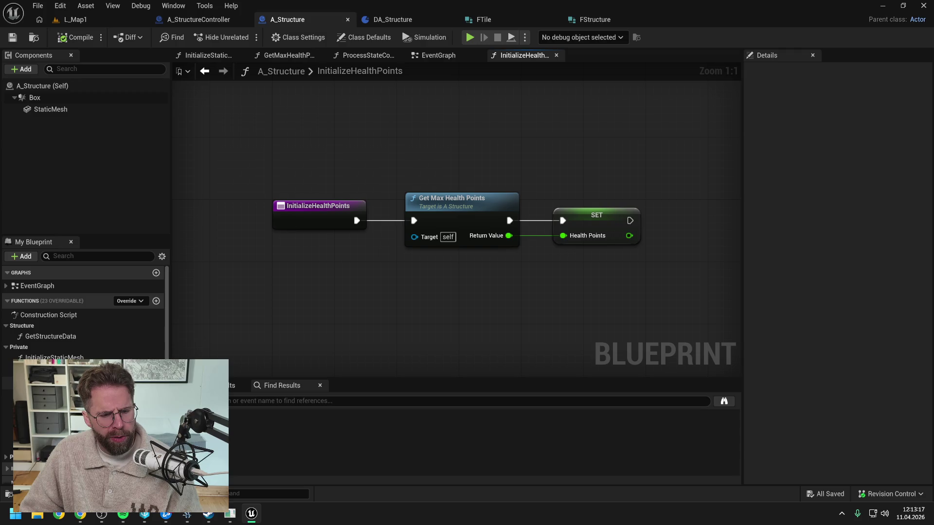
scroll(83, 316, "down", 1)
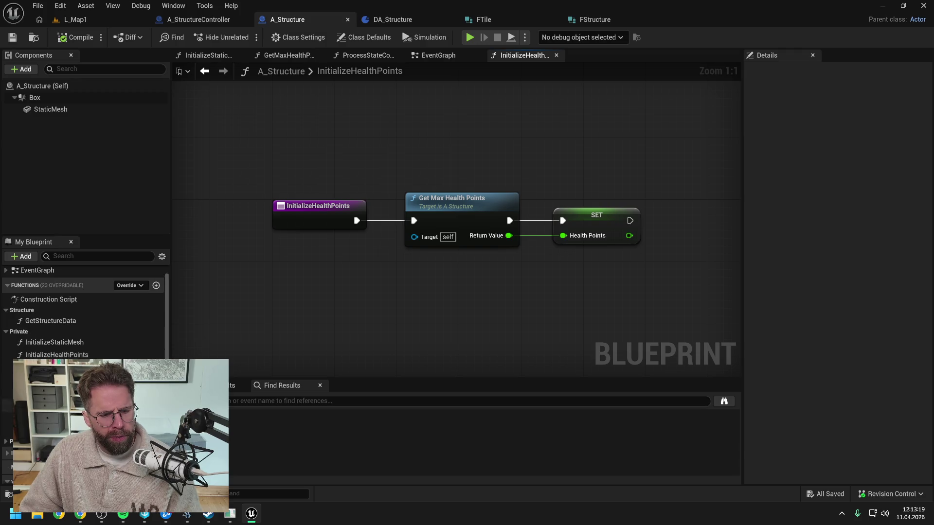
scroll(83, 317, "up", 1)
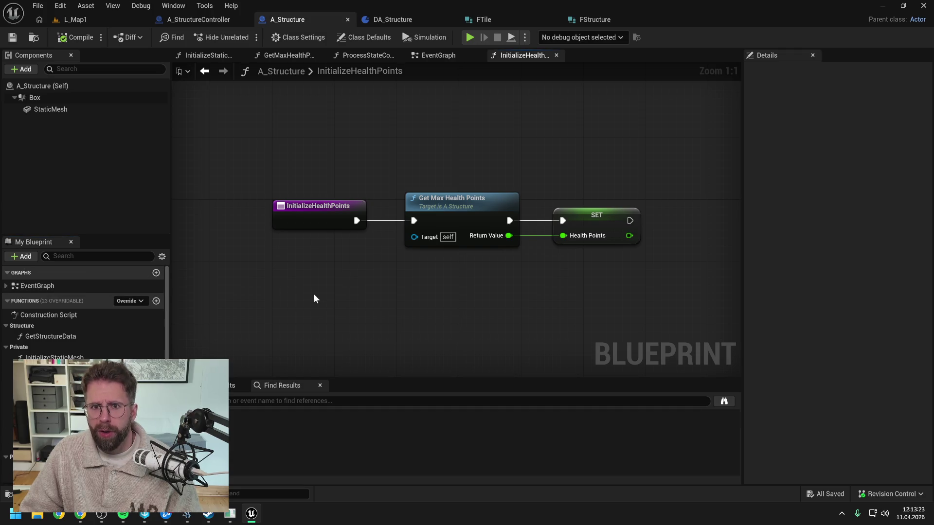
Step: Search the Content Drawer for 'health bar', clear the search, then switch to the L_Map1 level
key("ctrl+space")
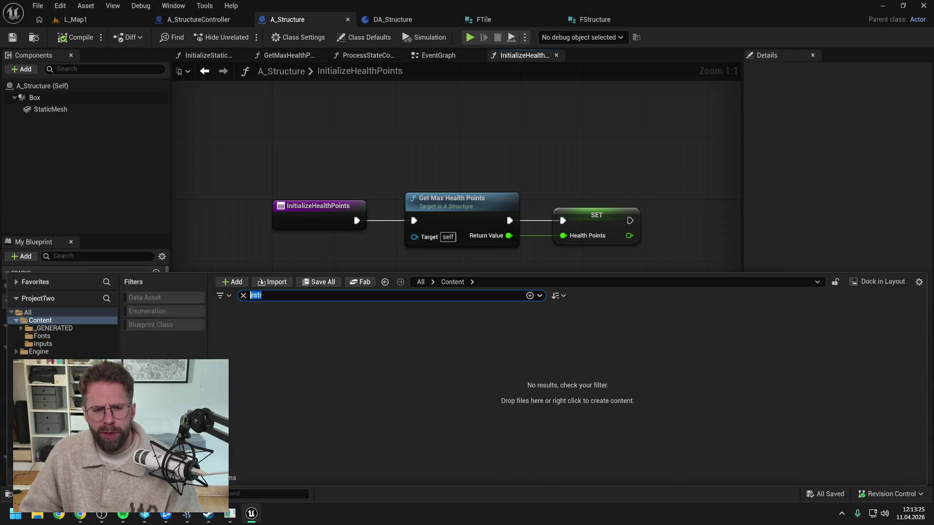
type("health bar")
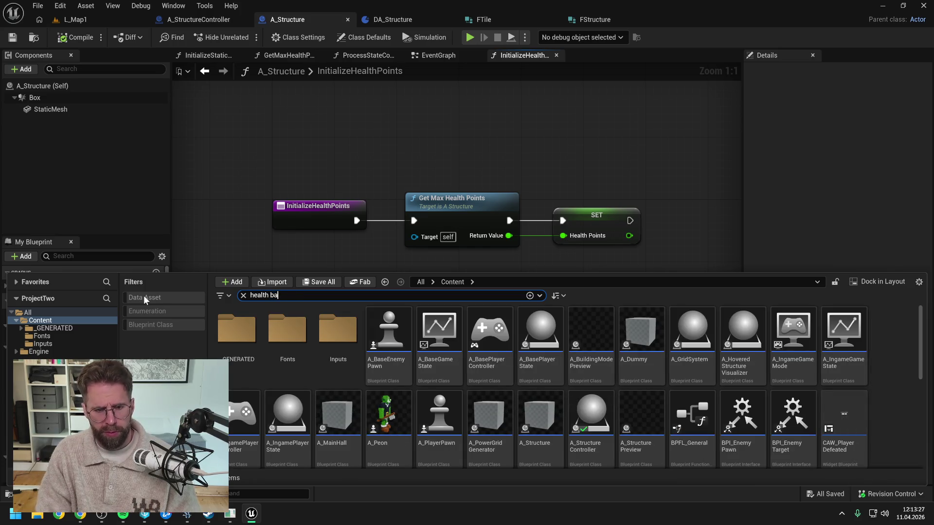
key("ctrl+a")
key("BackSpace")
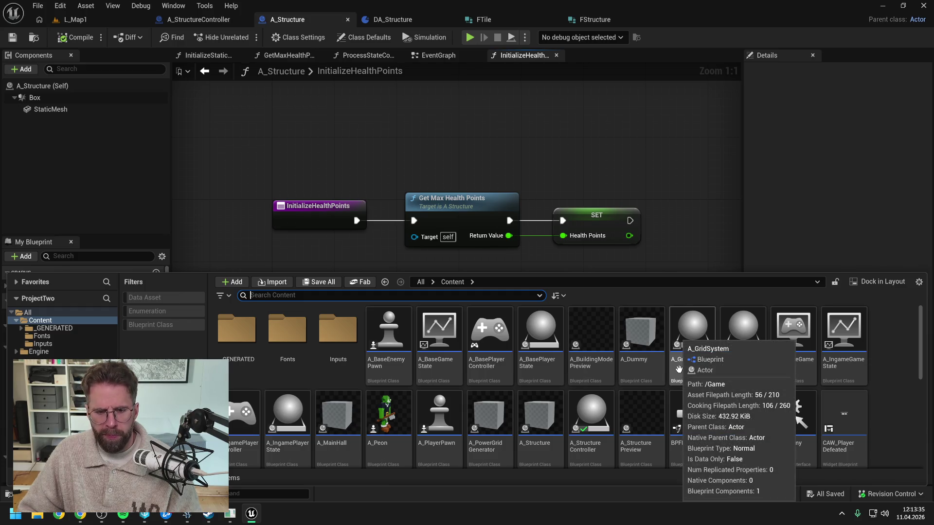
left_click(78, 20)
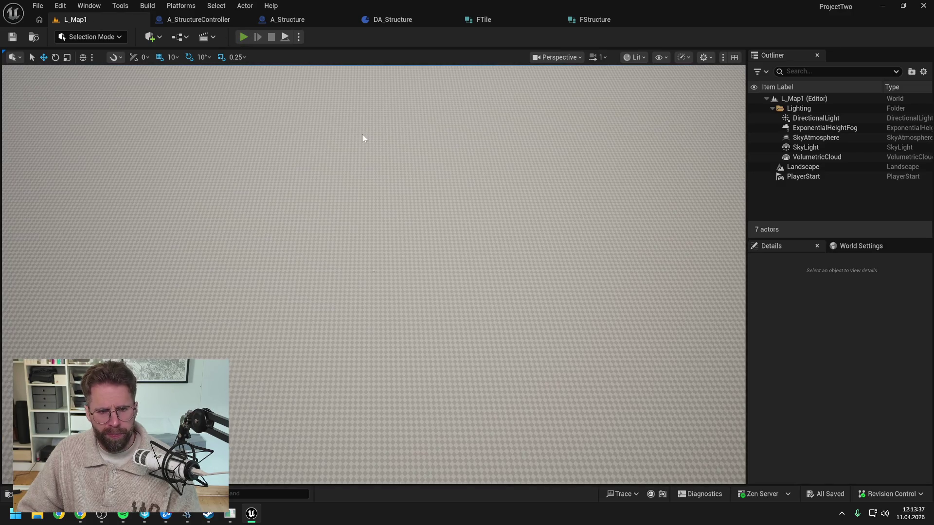
Step: Play-test the level to see the structure's health bar, stop, and return to A_Structure
key("alt+p")
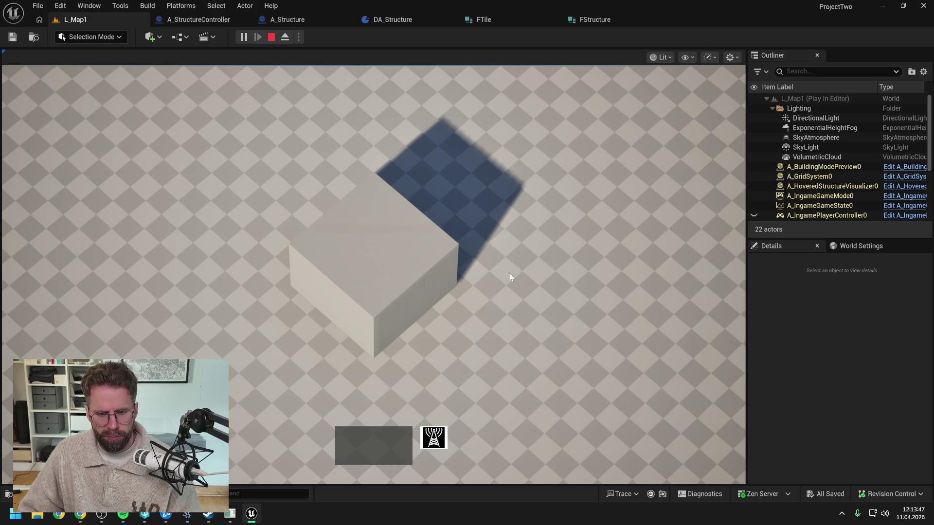
key("Escape")
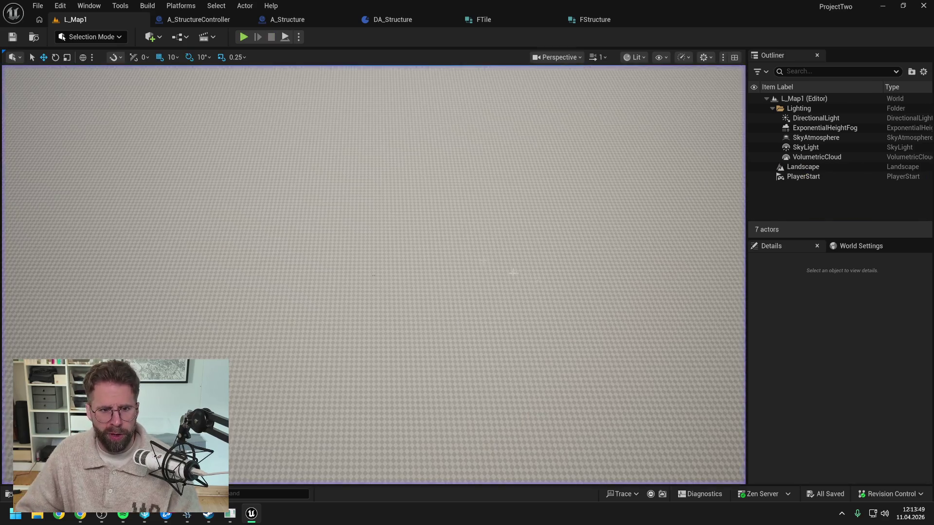
left_click(291, 19)
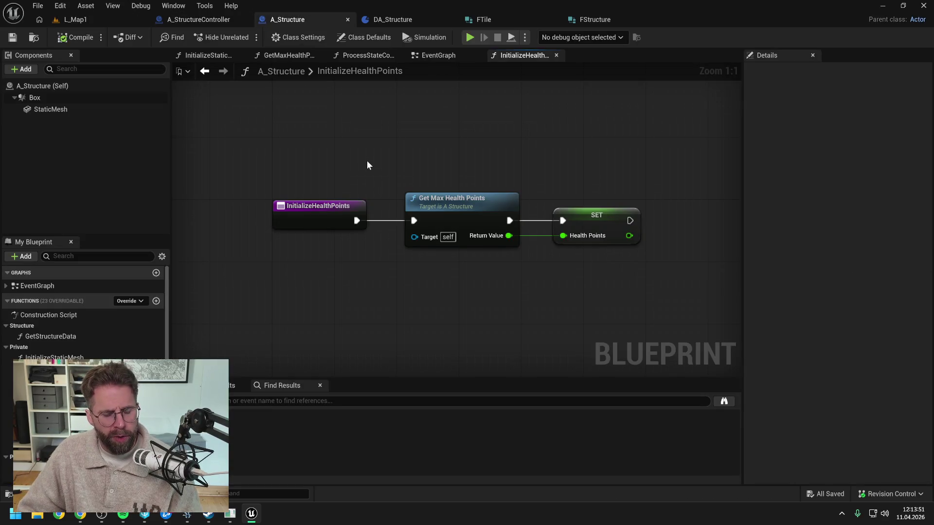
Step: Scroll the function list, then switch to A_StructureController's SpawnStructure graph
scroll(82, 316, "down", 5)
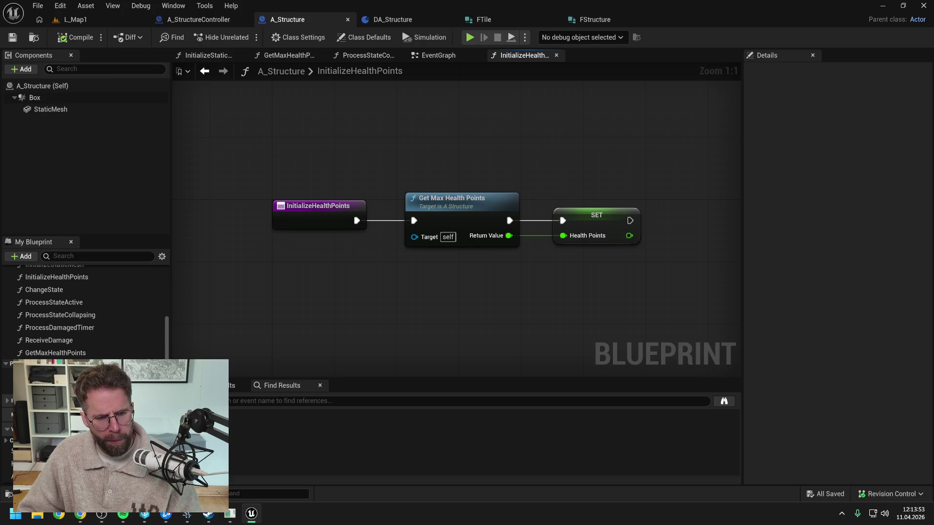
scroll(82, 311, "down", 3)
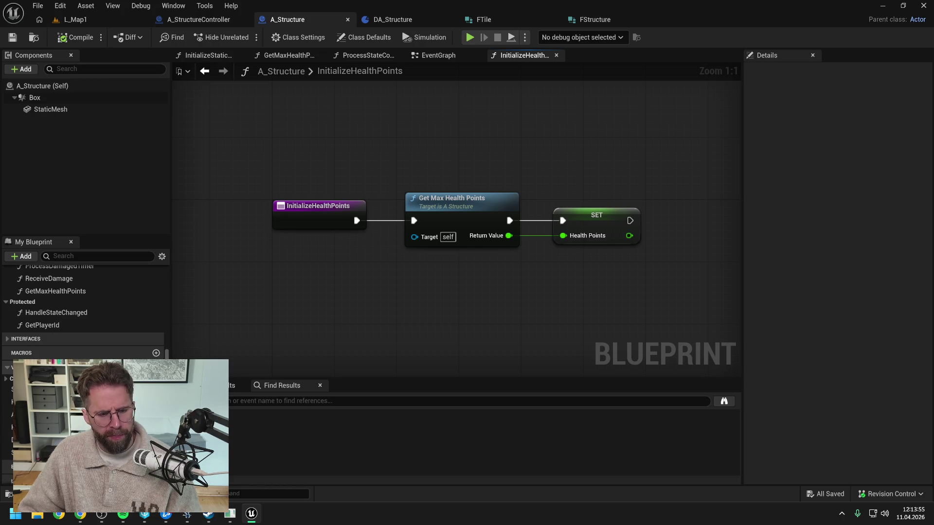
scroll(83, 311, "up", 5)
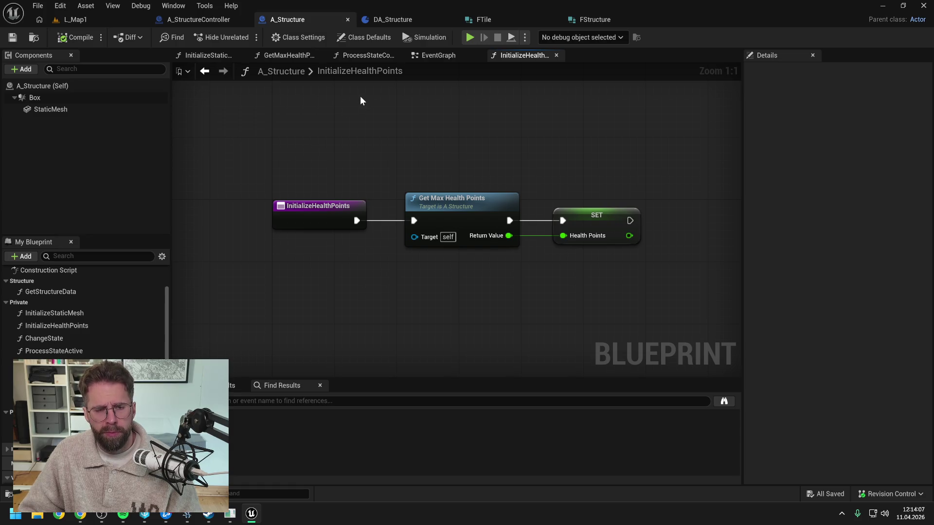
left_click(200, 18)
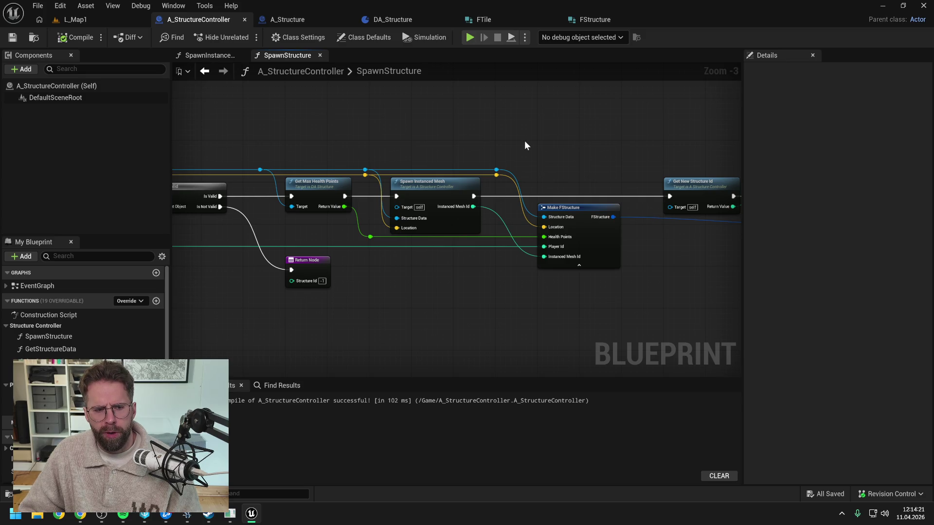
Step: Open the SpawnInstancedMesh function graph and pan to its instanced mesh nodes
mouse_move(621, 138)
left_mouse_down()
mouse_move(417, 134)
mouse_move(559, 133)
left_mouse_up()
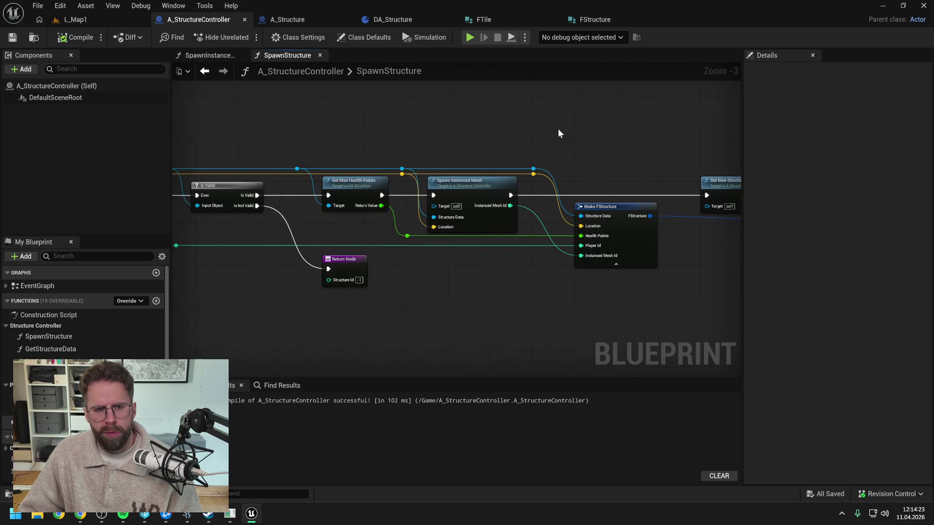
left_click(216, 55)
left_click_drag(450, 140, 212, 146)
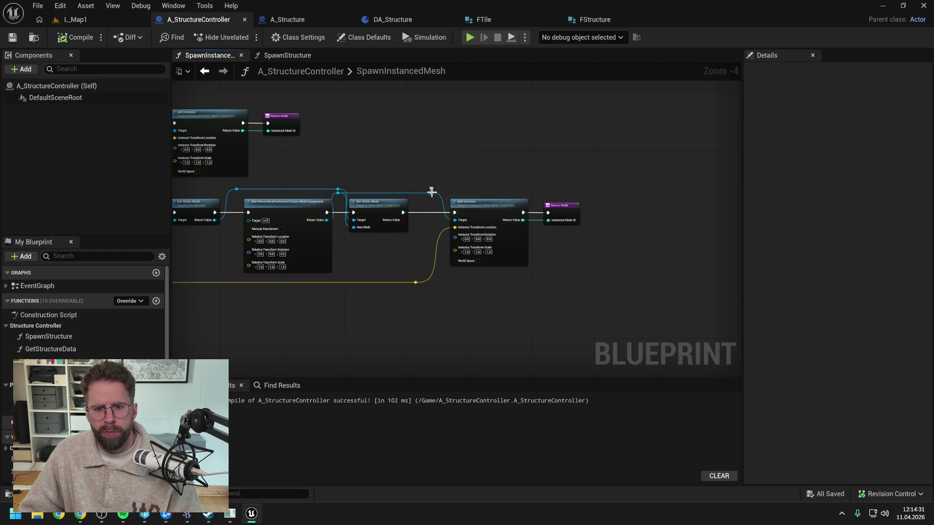
Step: Search 'g inst' from the mesh component wire, then cancel the search and pan the graph
left_click_drag(431, 192, 480, 155)
type("get")
type("inst")
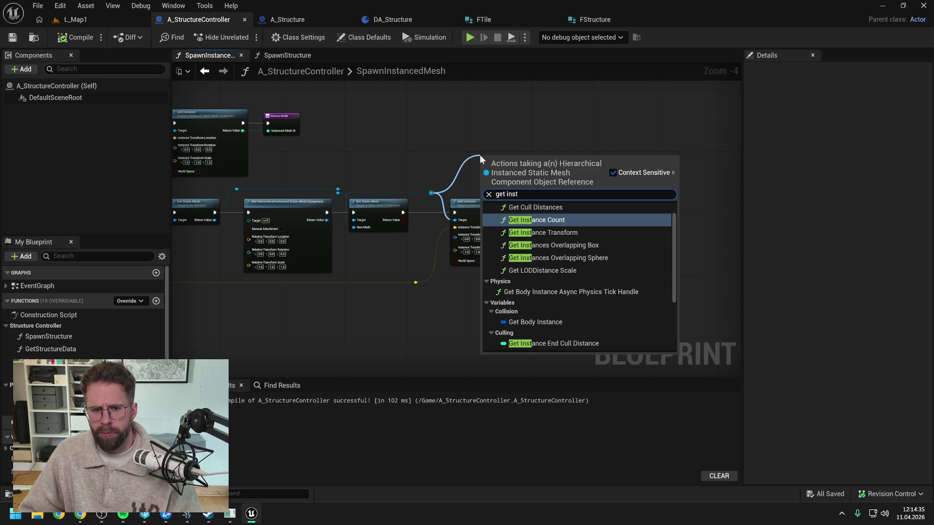
scroll(564, 235, "up", 1)
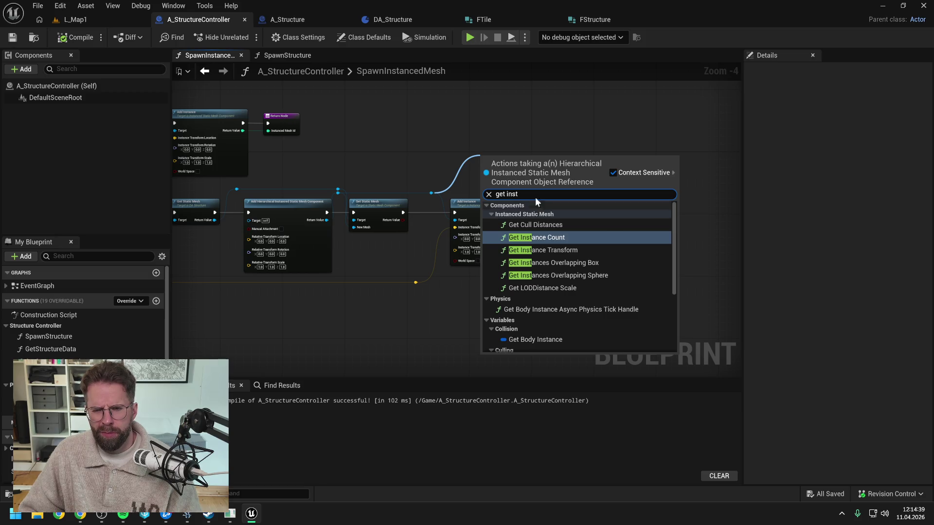
key("ctrl+a")
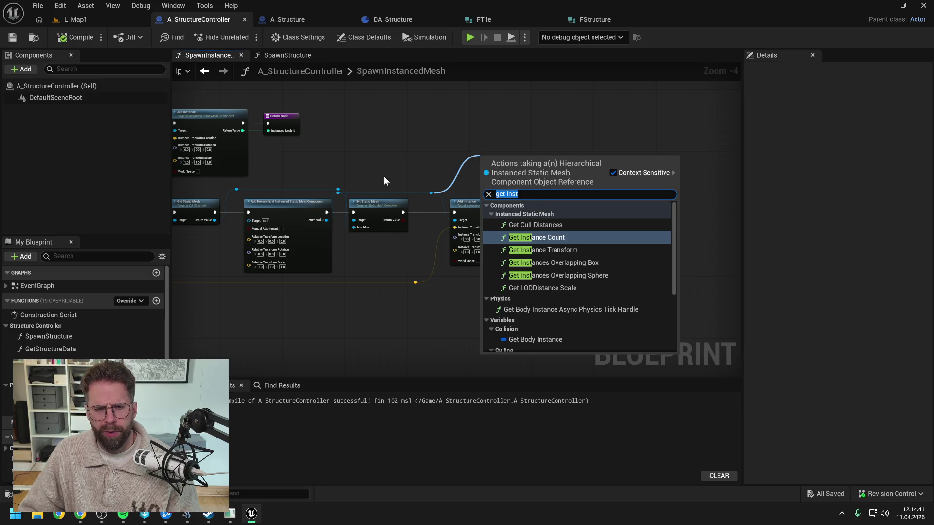
left_click_drag(384, 158, 544, 147)
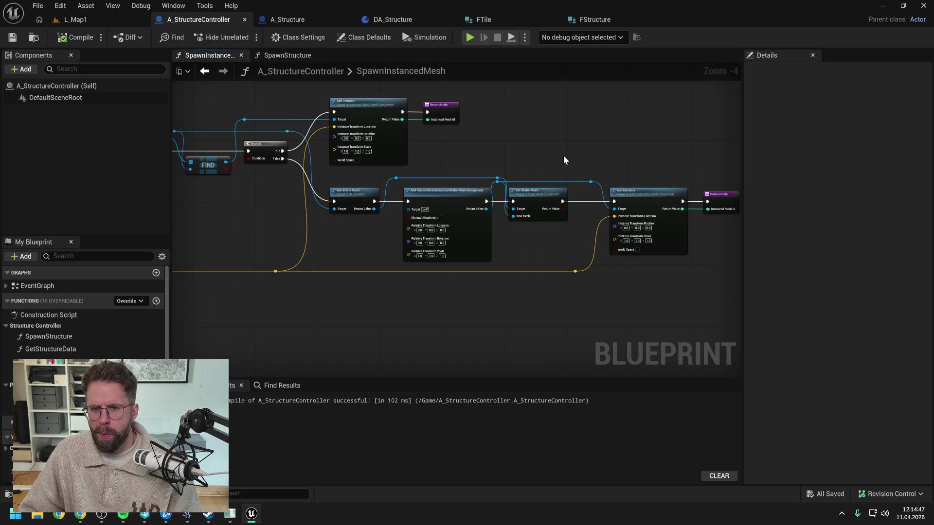
scroll(569, 161, "up", 1)
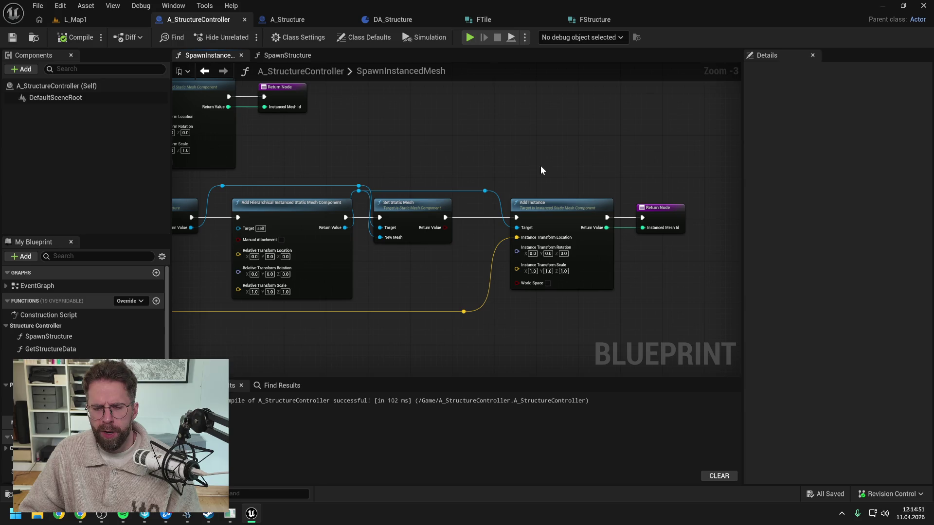
Step: Try 'remove' and 'set instance' action searches from the mesh component, then clear the search
left_click_drag(485, 191, 514, 177)
type("remove")
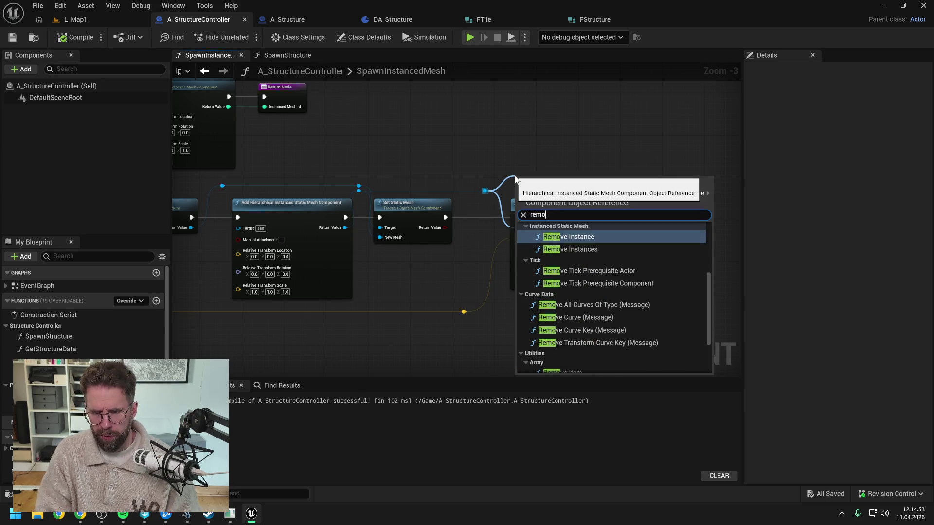
key("shift+Left")
key("shift+Left")
key("shift+Left")
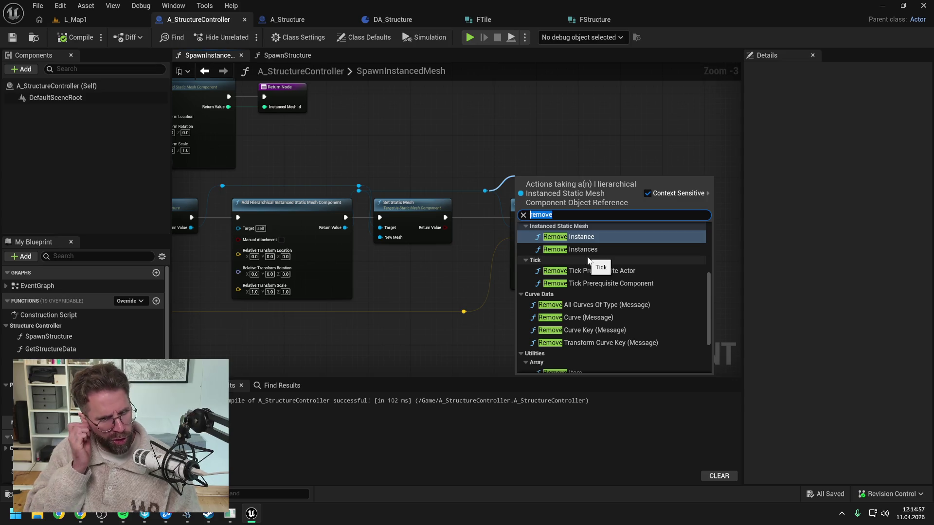
type("set ins")
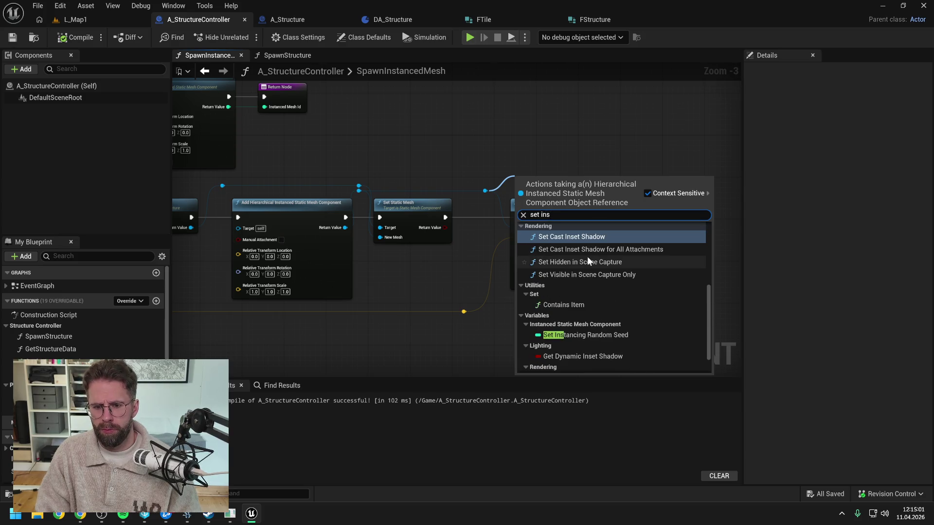
type("tance")
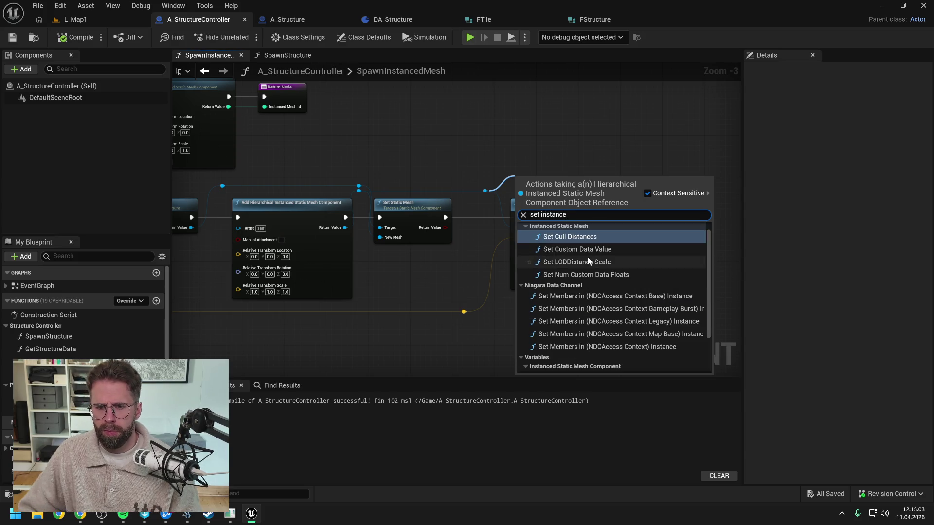
scroll(620, 287, "down", 3)
scroll(621, 286, "up", 3)
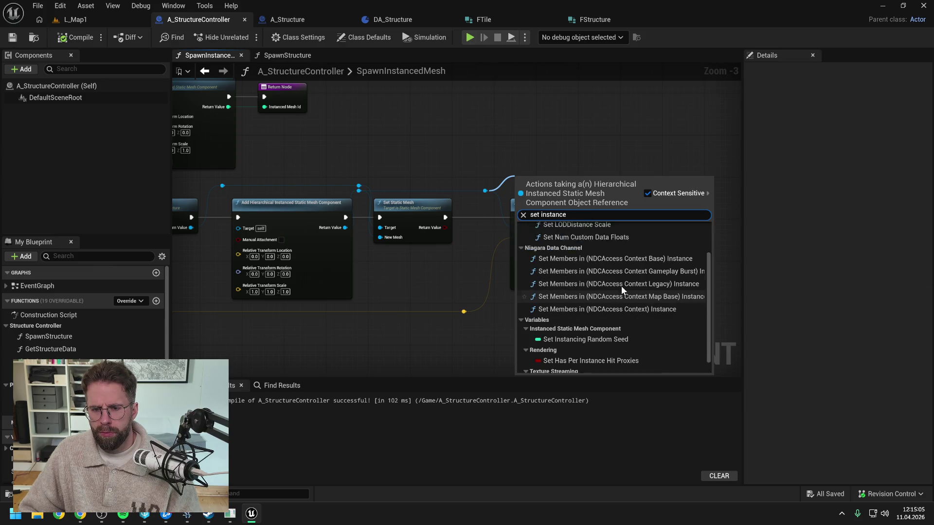
left_click_drag(567, 214, 484, 208)
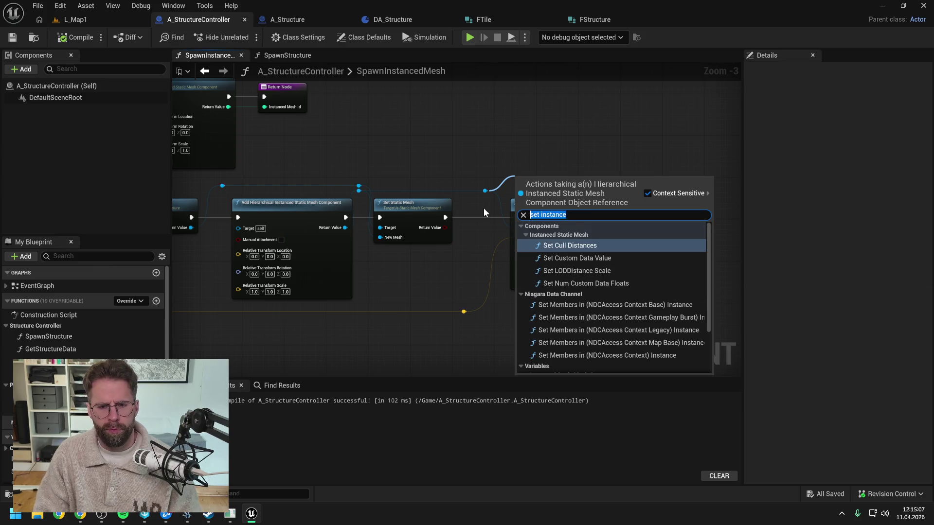
key("BackSpace")
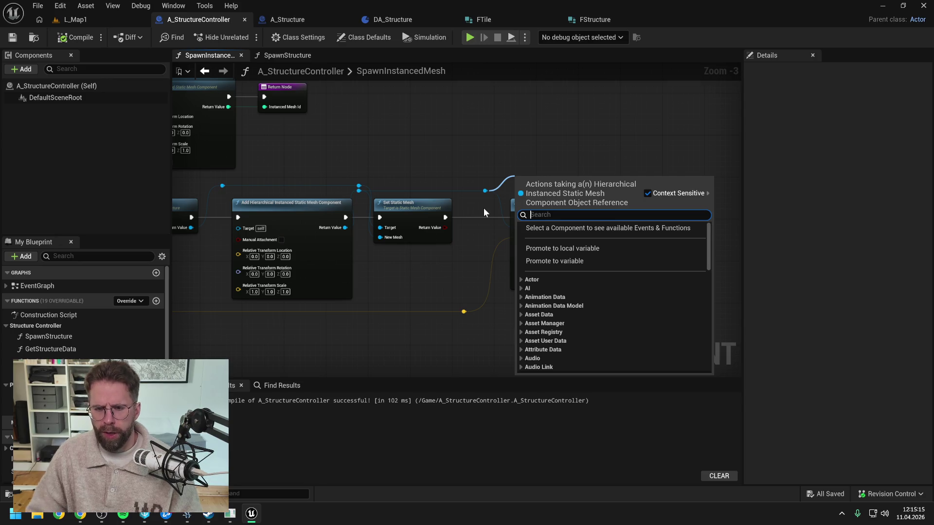
Step: Add Get Instance Transform from Components > Instanced Static Mesh for the mesh component
scroll(606, 288, "down", 4)
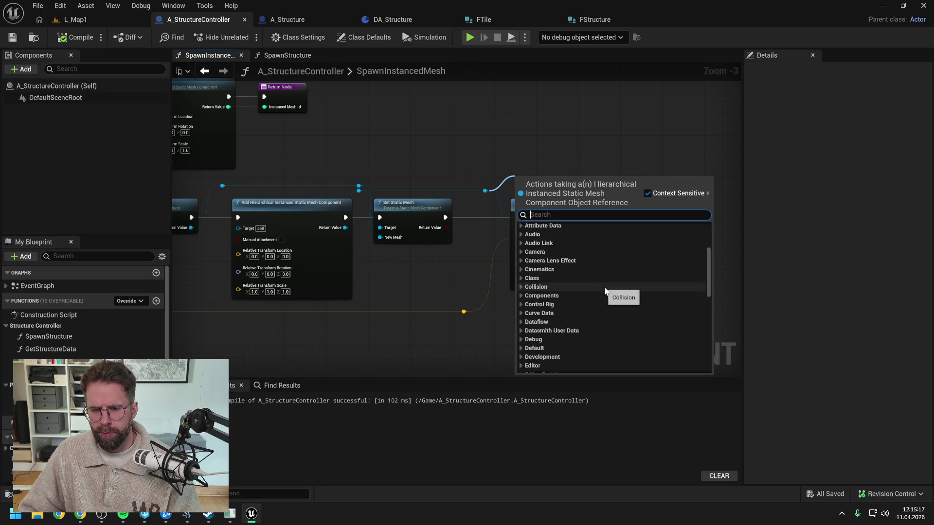
scroll(604, 287, "down", 1)
left_click(520, 292)
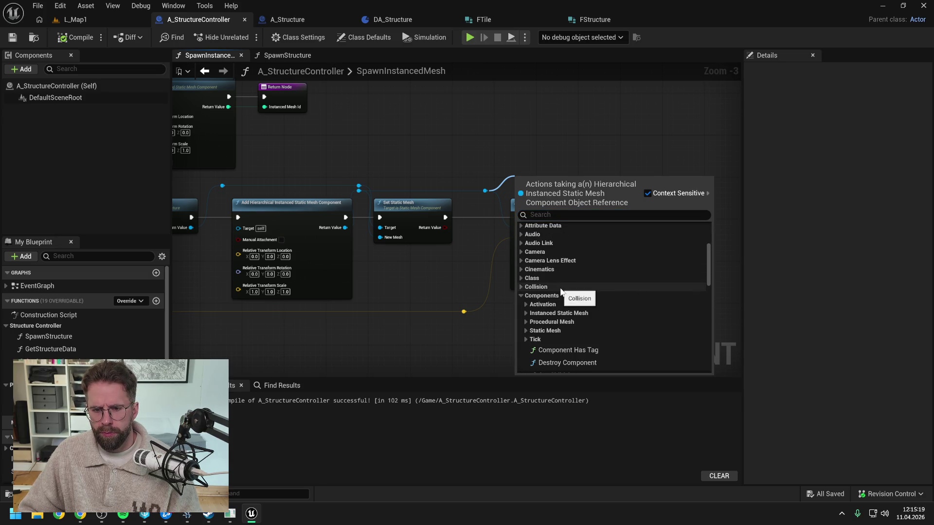
left_click(526, 313)
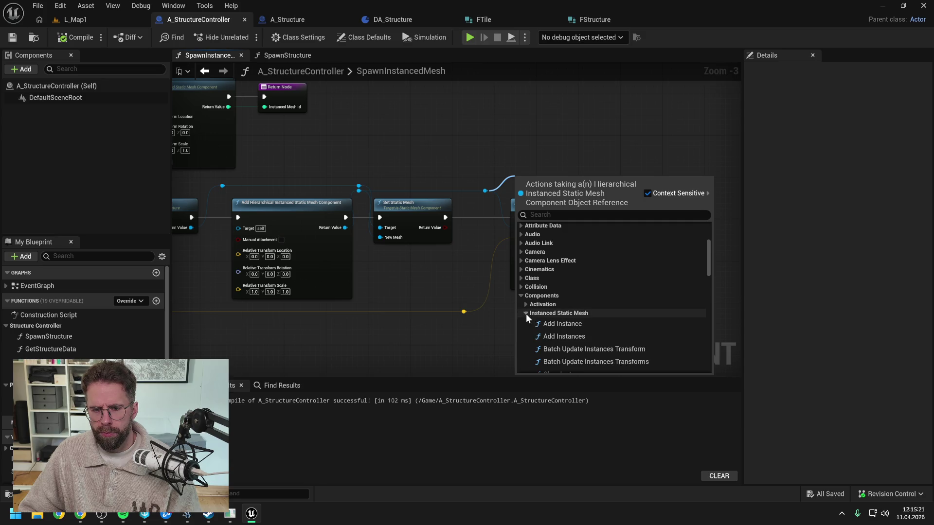
scroll(565, 299, "down", 3)
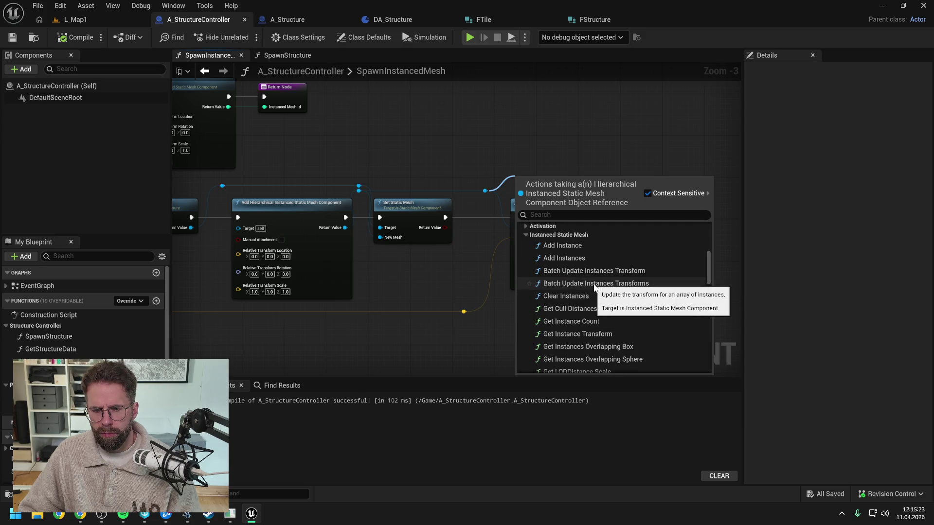
scroll(594, 287, "down", 2)
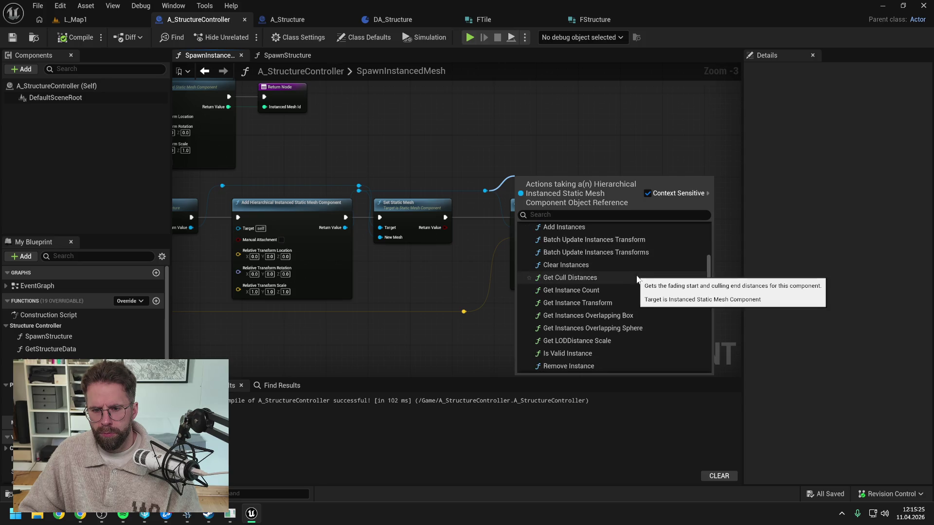
left_click(609, 303)
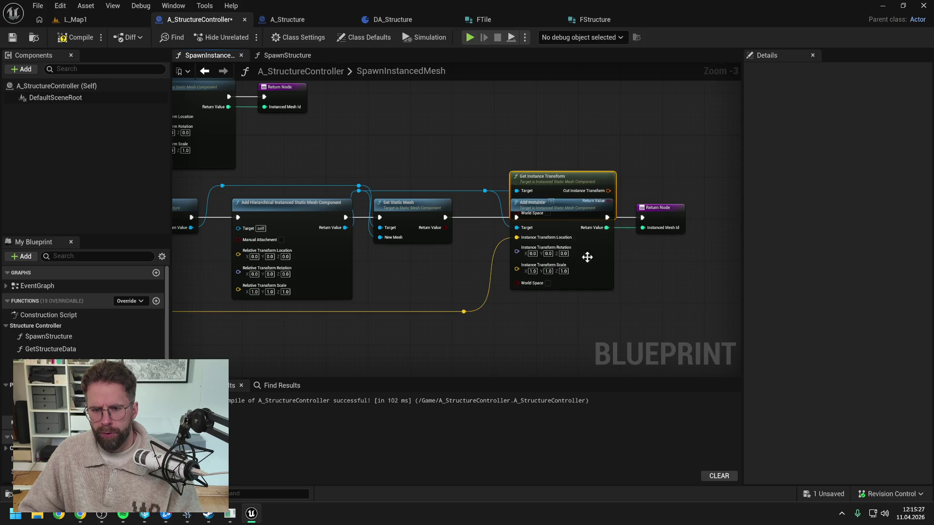
Step: Place Get Instance Transform above Add Instance and add an Update Instance Transform node
left_click_drag(583, 197, 571, 131)
left_click(579, 185)
left_click_drag(579, 185, 555, 203)
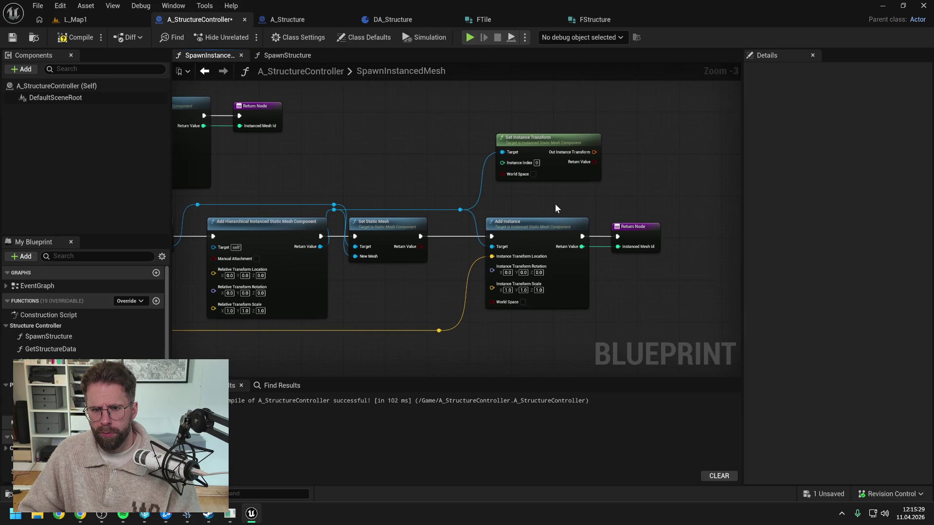
left_click_drag(463, 214, 532, 204)
type("t")
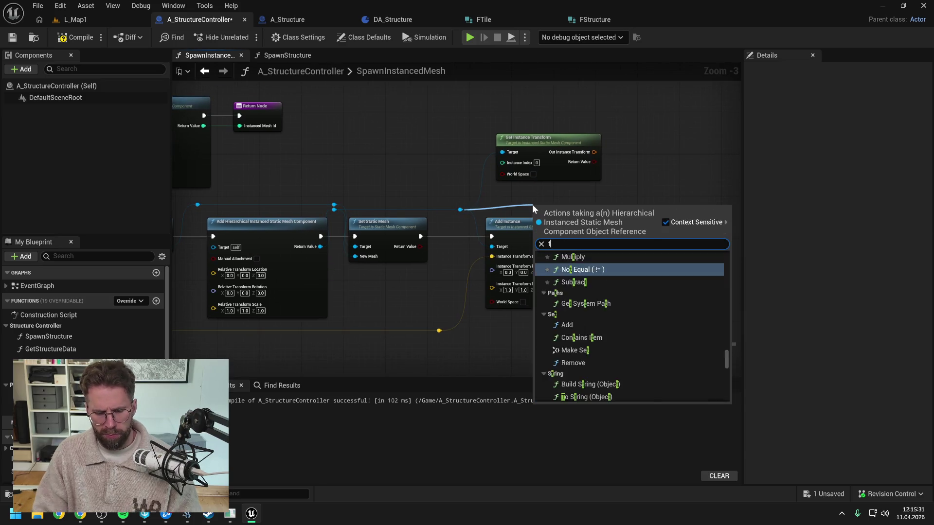
type("ransform")
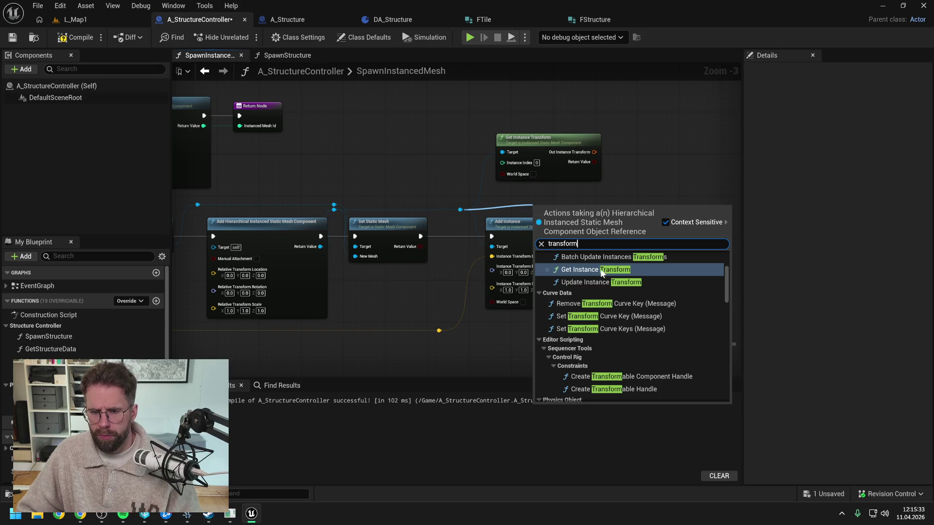
left_click(613, 283)
mouse_move(618, 206)
left_mouse_down()
mouse_move(666, 112)
mouse_move(562, 110)
left_mouse_up()
Step: Delete both Get and Update Instance Transform nodes, then compile and save the blueprint
left_click(547, 145)
key("Delete")
left_click(641, 148)
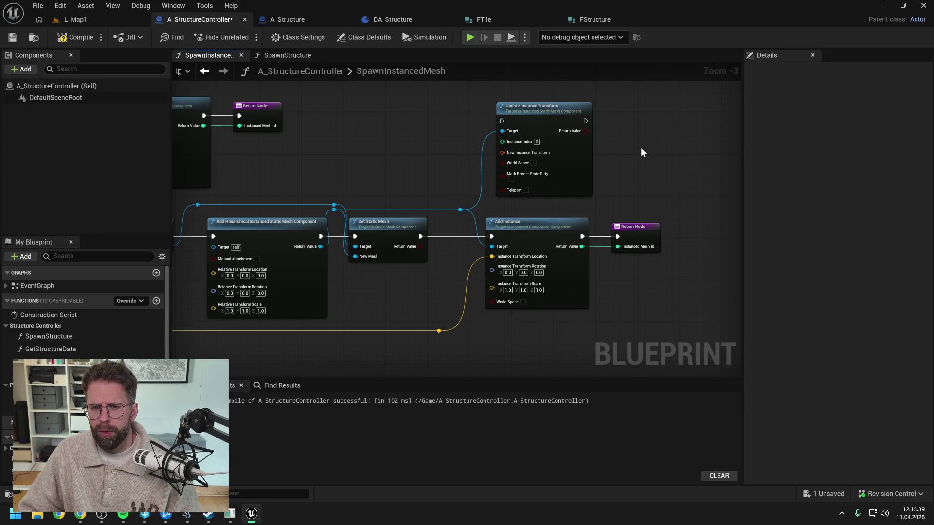
left_click(574, 137)
key("Delete")
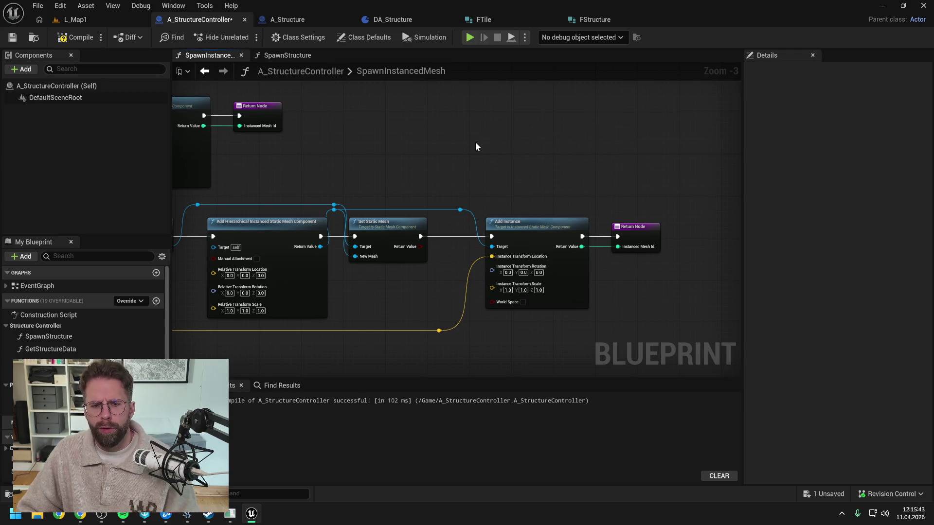
left_click(69, 37)
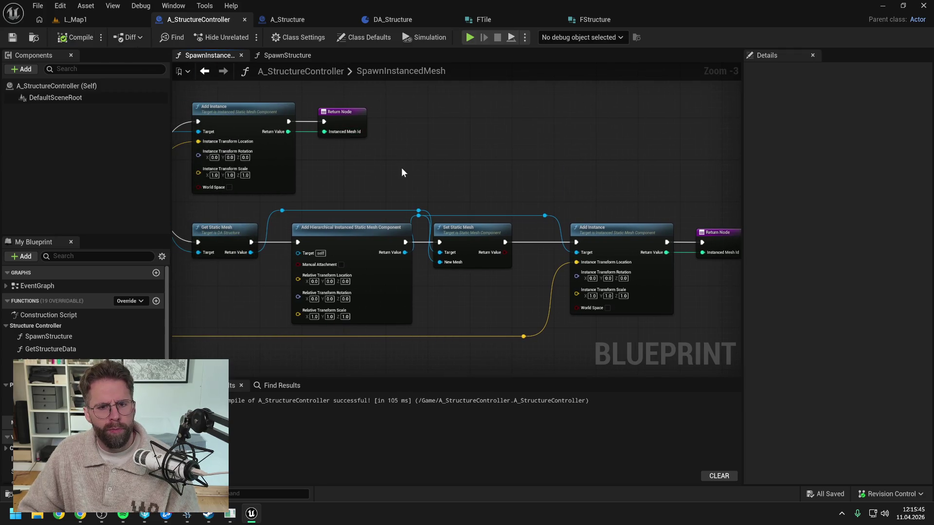
Step: Review the SpawnStructure graph's Branch and Is Valid check, then switch to A_Structure
left_click_drag(402, 169, 518, 171)
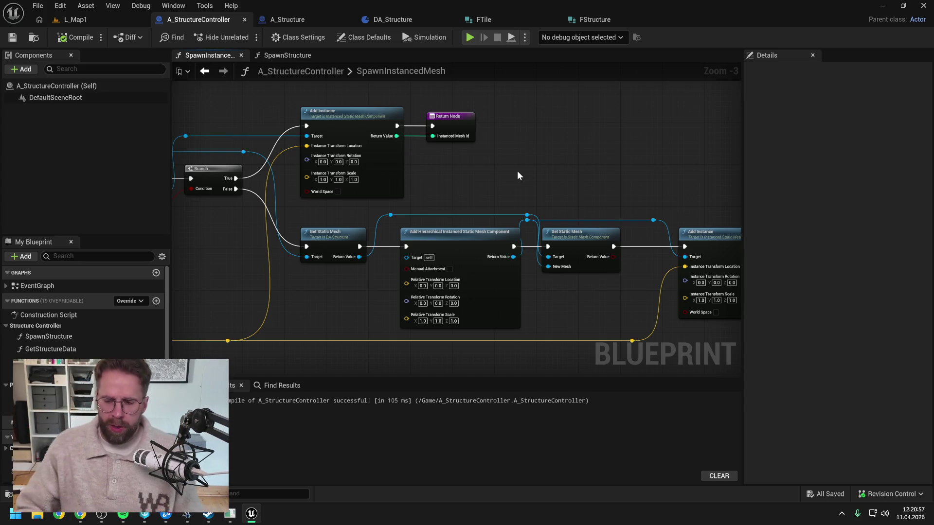
scroll(574, 168, "up", 1)
scroll(552, 161, "down", 1)
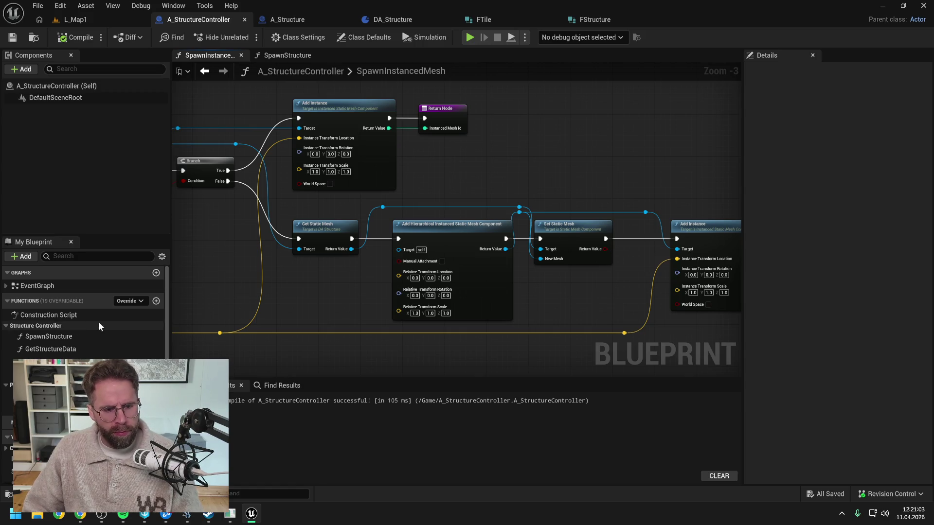
double_click(77, 339)
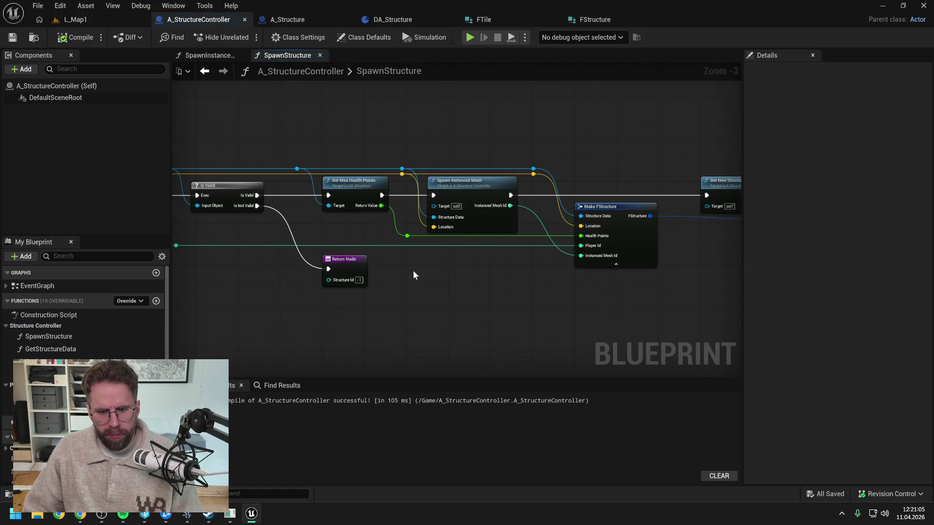
left_click_drag(426, 273, 365, 274)
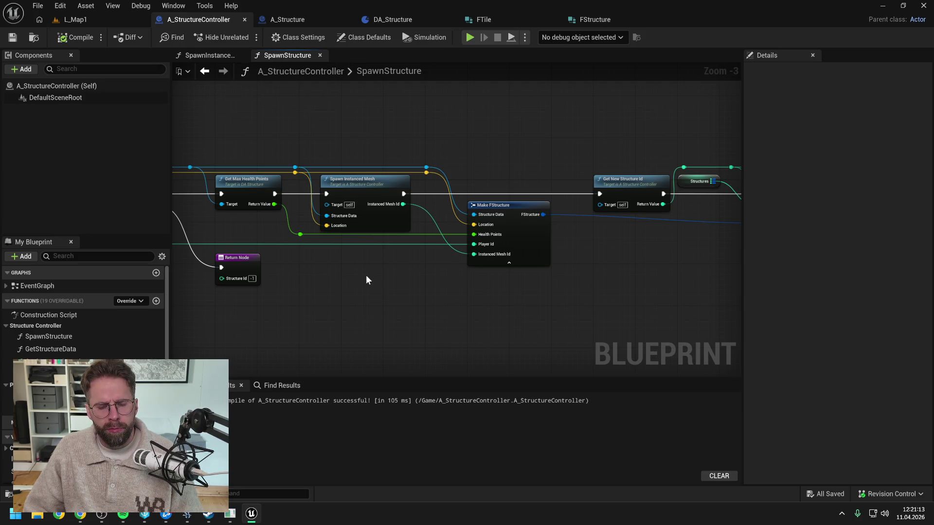
left_click_drag(366, 276, 470, 274)
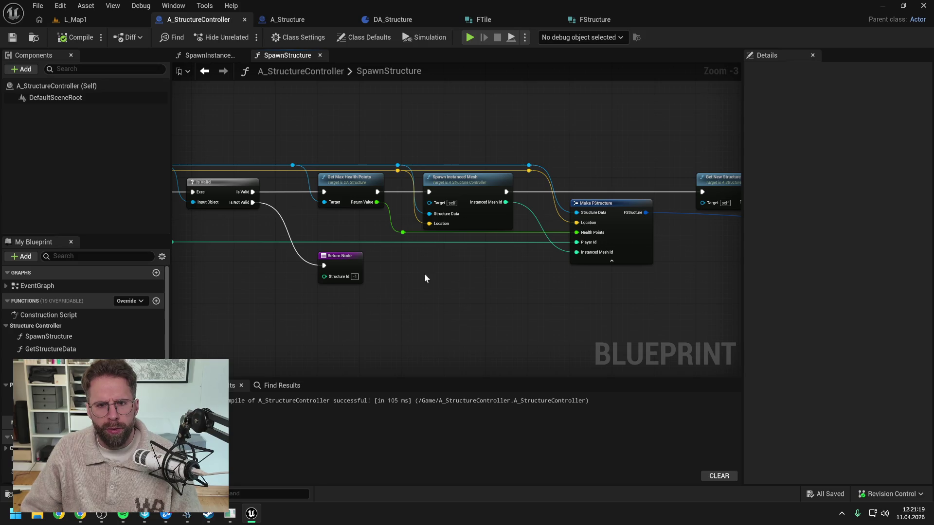
left_click(278, 20)
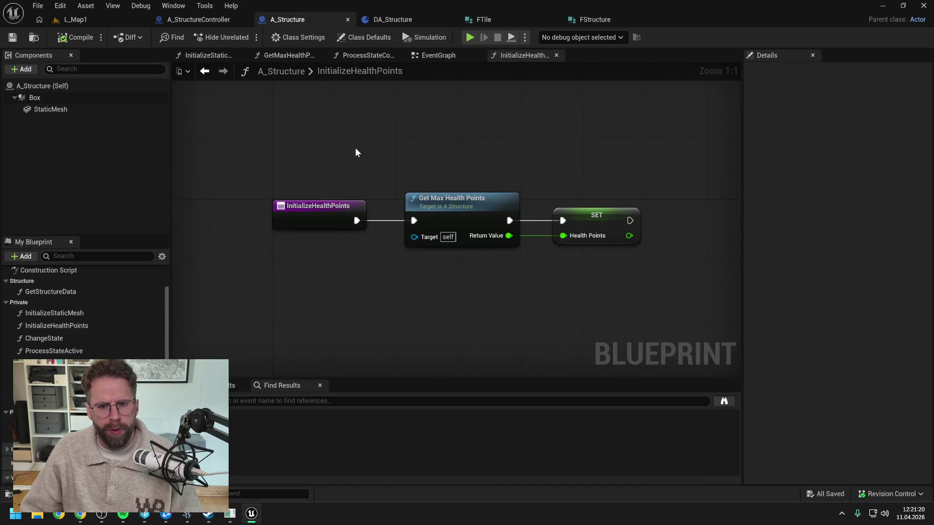
Step: Browse ProcessStateCollapsing, ProcessStateActive and Process Damaged Timer, then select the DamagedTimer variable
left_click(356, 57)
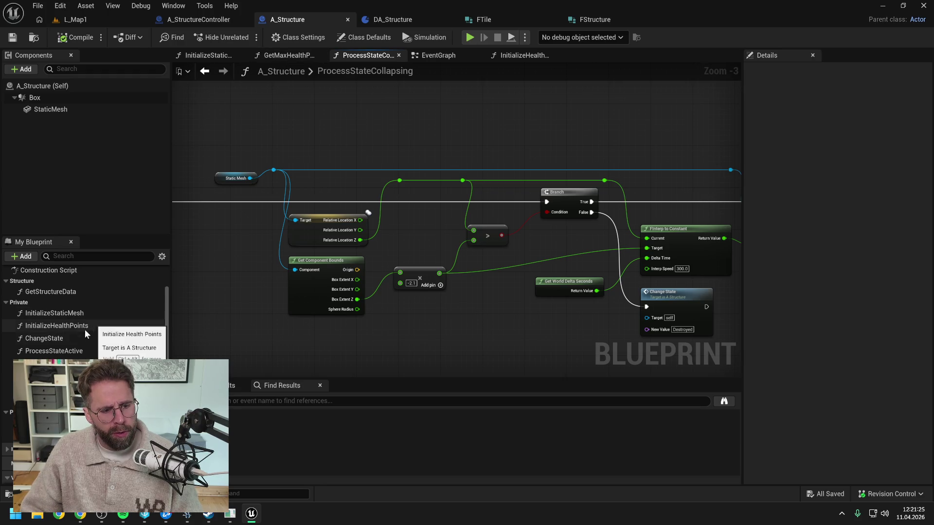
double_click(74, 354)
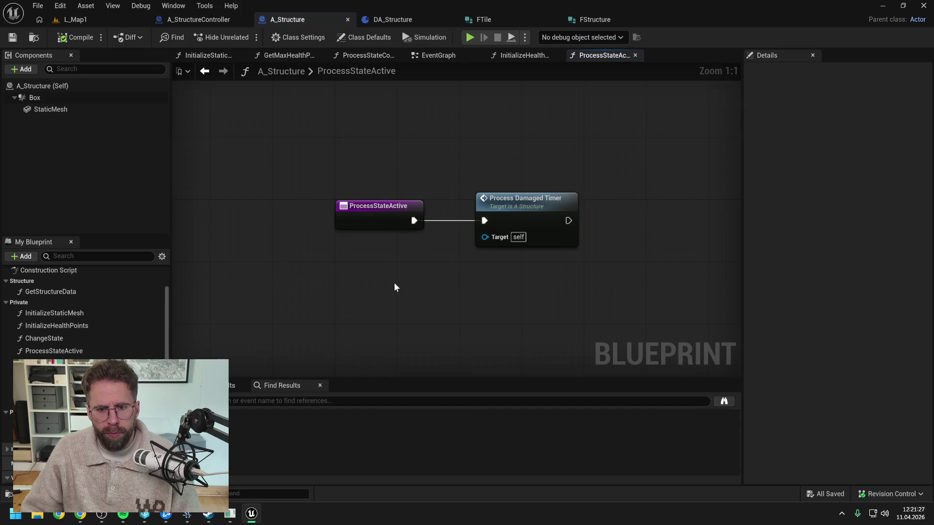
double_click(532, 206)
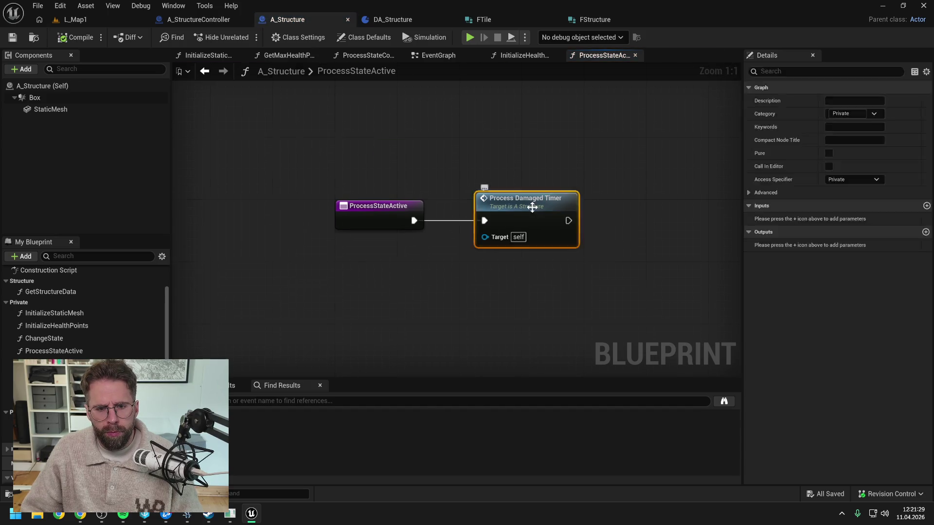
mouse_move(490, 214)
left_mouse_down()
mouse_move(426, 213)
mouse_move(553, 211)
left_mouse_up()
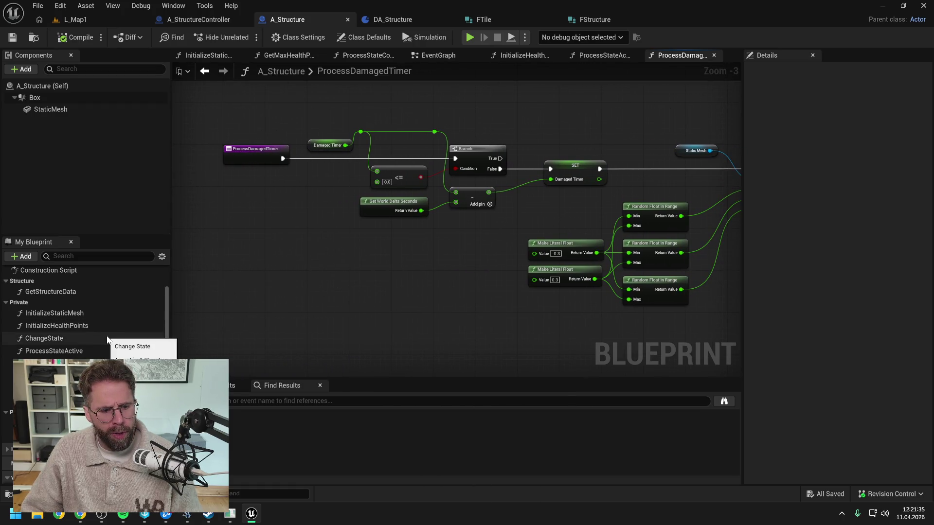
scroll(107, 336, "down", 3)
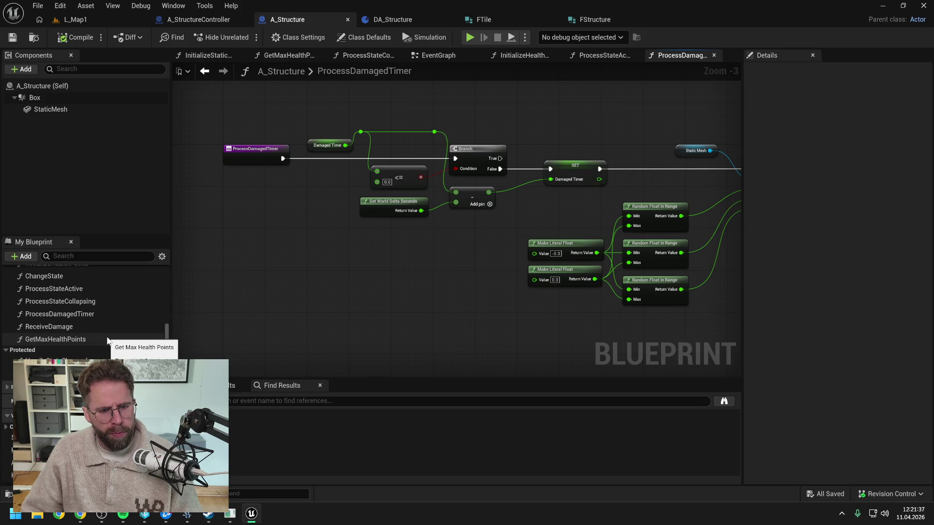
scroll(114, 329, "down", 2)
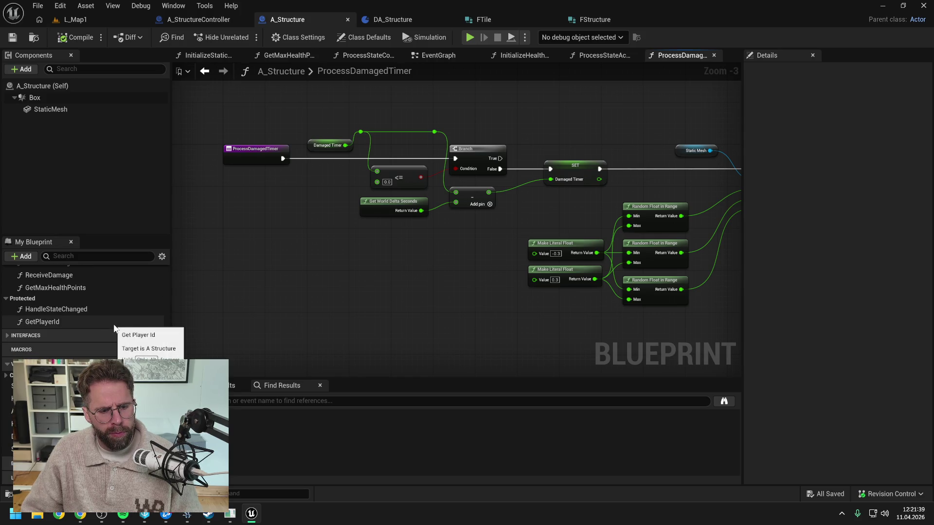
left_click(73, 437)
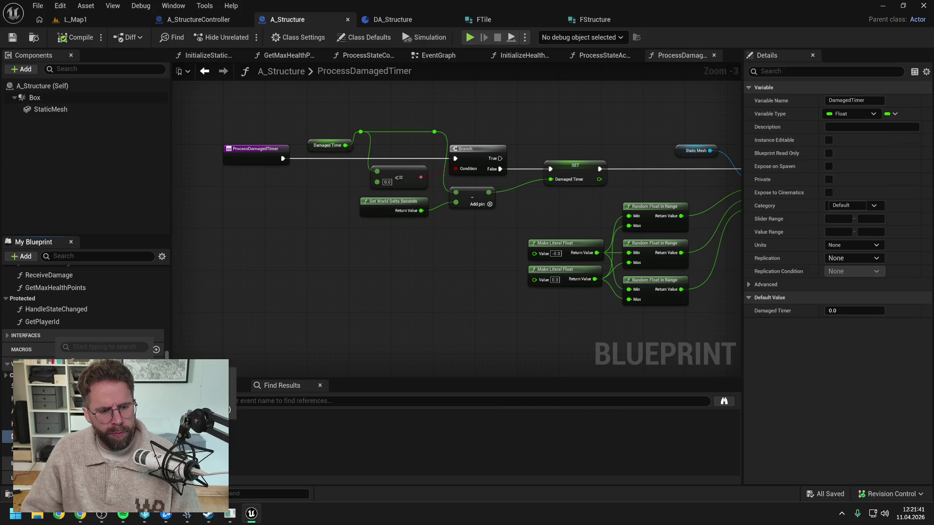
Step: Find all DamagedTimer references and step through them to its use in ReceiveDamage
key("alt+shift+f")
left_click(249, 468)
scroll(279, 427, "down", 2)
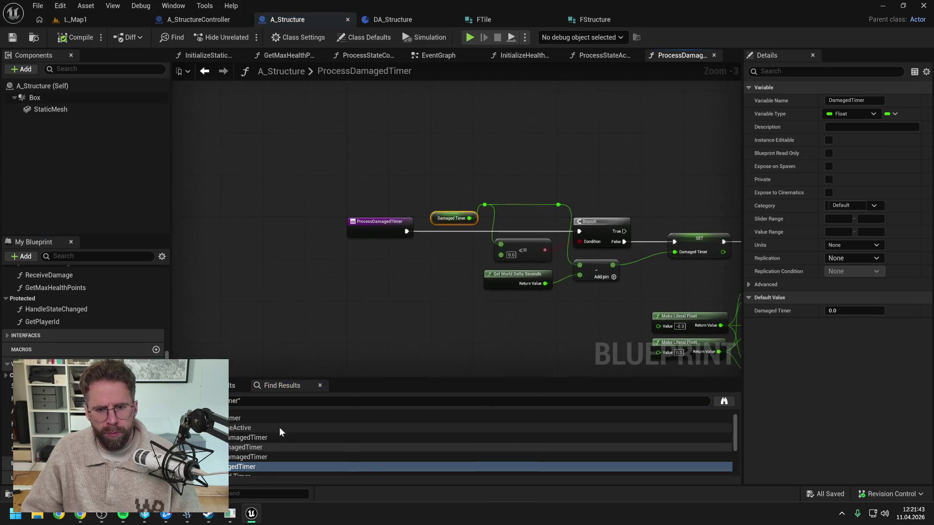
left_click(263, 445)
left_click(239, 457)
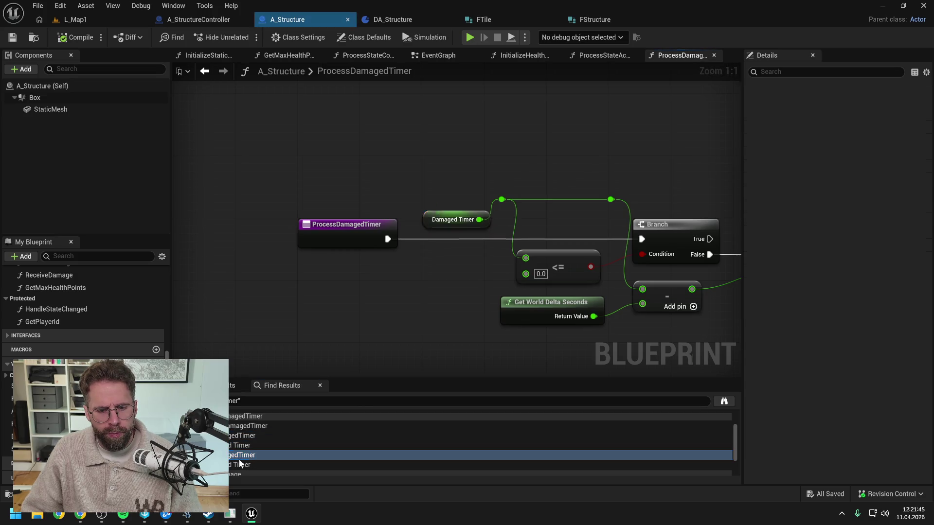
scroll(265, 445, "down", 2)
scroll(264, 445, "down", 2)
left_click(250, 443)
scroll(509, 285, "down", 1)
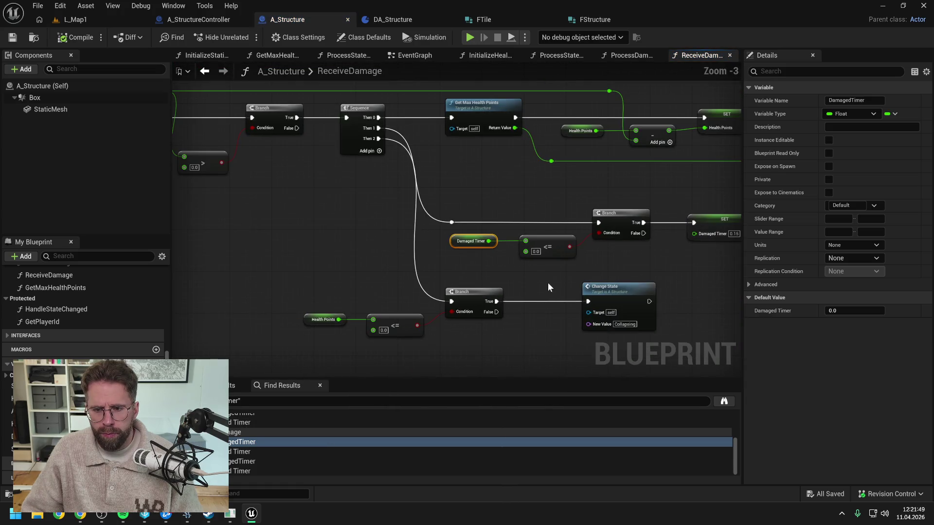
Step: Pan the ReceiveDamage graph to its entry, Branch and Change State nodes
left_click(548, 282)
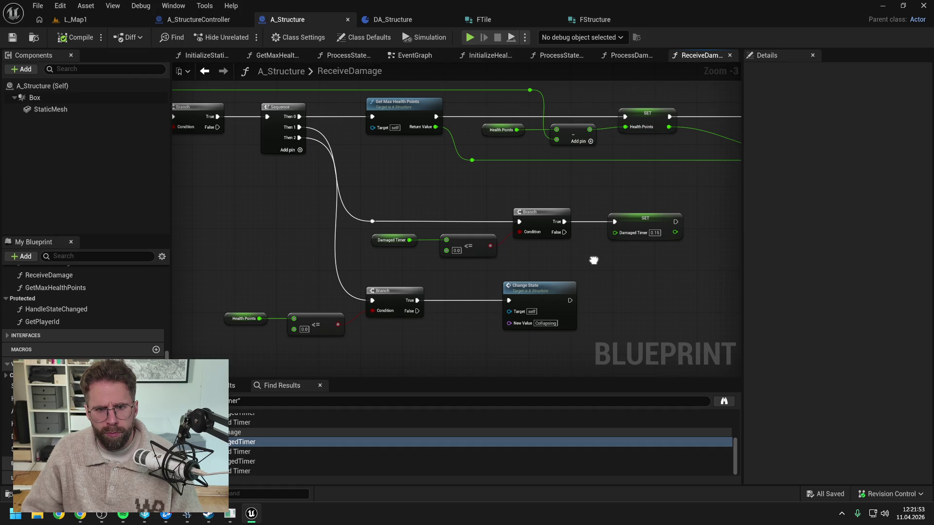
left_click_drag(594, 260, 442, 277)
key("Home")
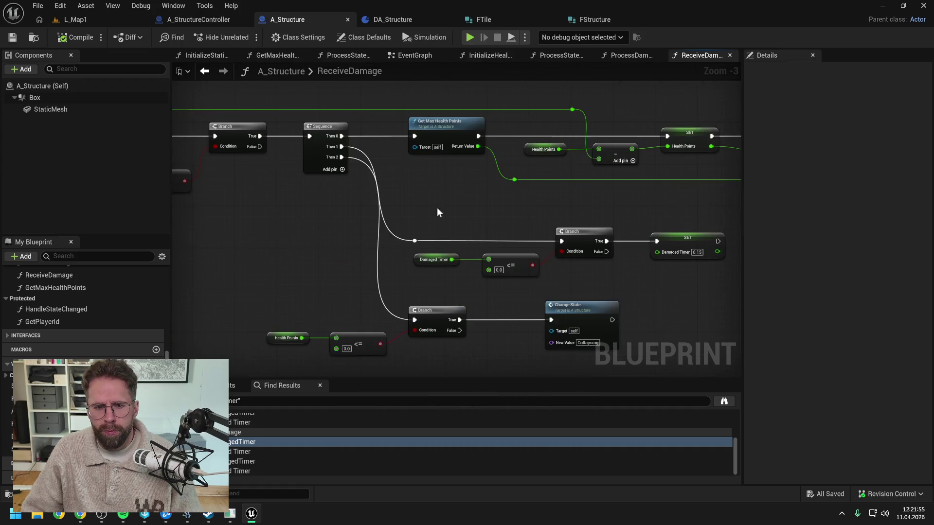
mouse_move(438, 214)
left_mouse_down()
mouse_move(428, 244)
mouse_move(367, 241)
mouse_move(464, 238)
left_mouse_up()
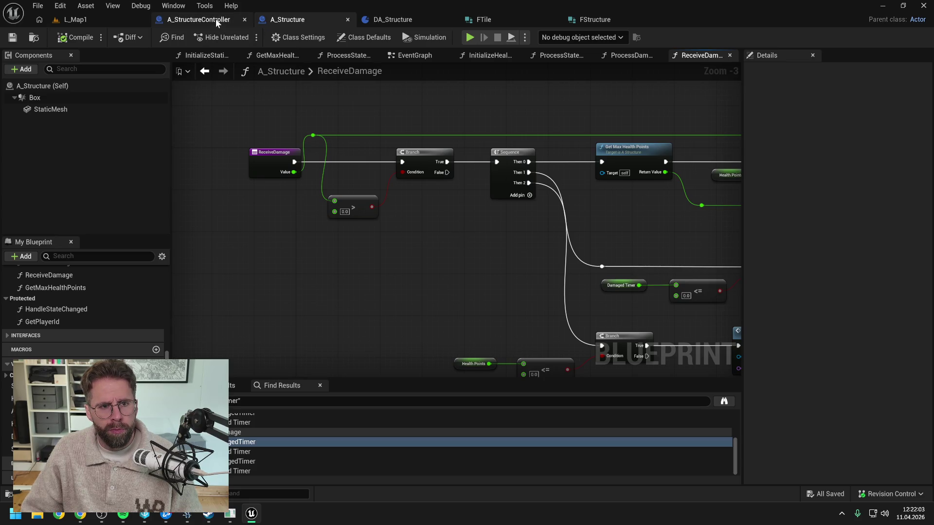
left_click_drag(222, 115, 252, 151)
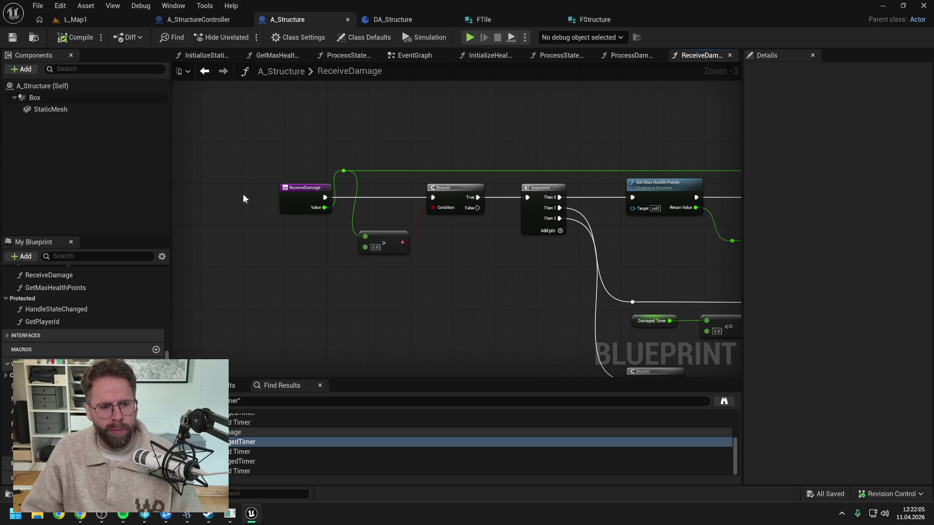
Step: Rename ReceiveDamage to ReceiveDamageTEST and list its references
left_click(66, 276)
key("F2")
key("End")
type("TEST")
key("Return")
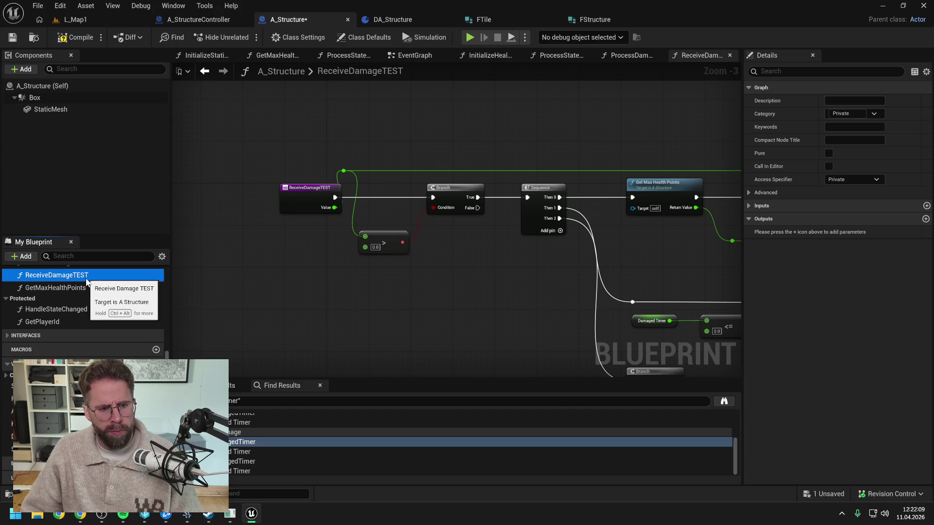
right_click(86, 278)
mouse_move(188, 339)
left_click(233, 340)
left_click(724, 402)
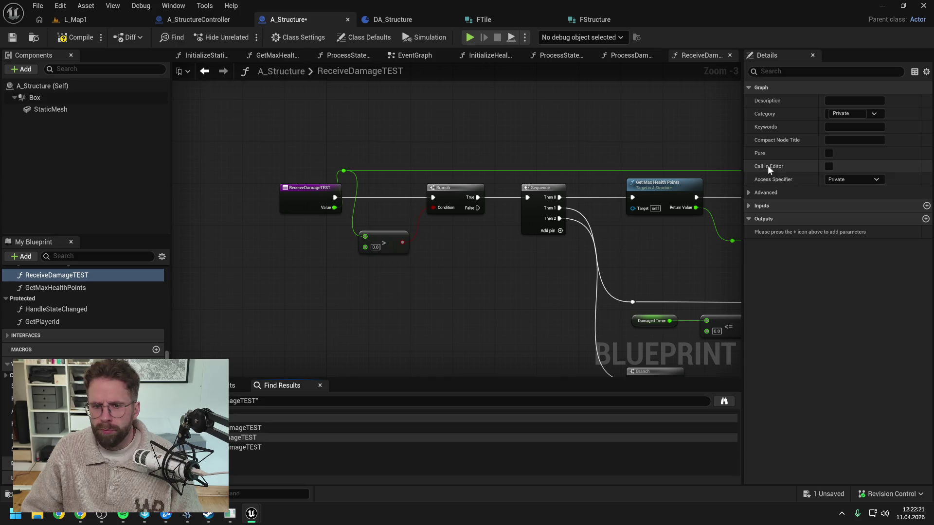
Step: Rename it back to ReceiveDamage, find references, and jump to its call in EventGraph
left_click(81, 276)
key("BackSpace")
key("BackSpace")
key("BackSpace")
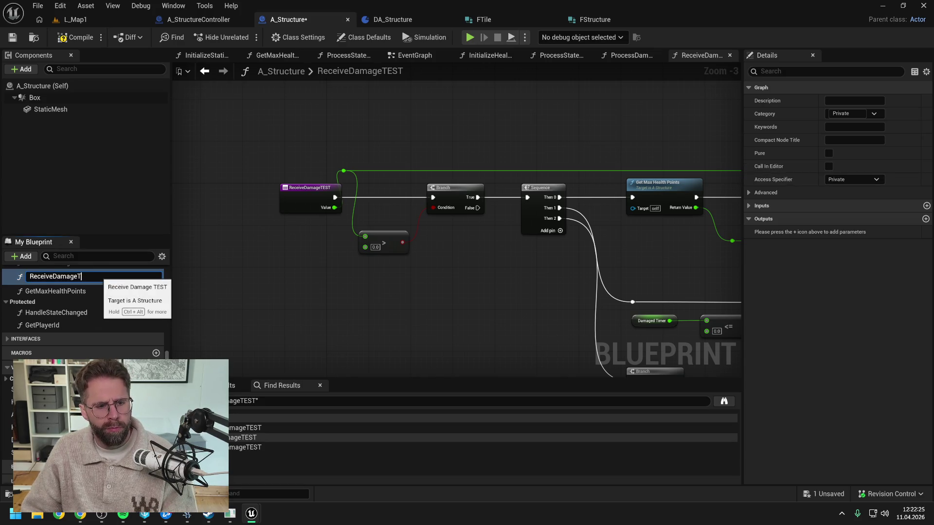
key("Return")
right_click(96, 276)
mouse_move(125, 335)
left_click(220, 339)
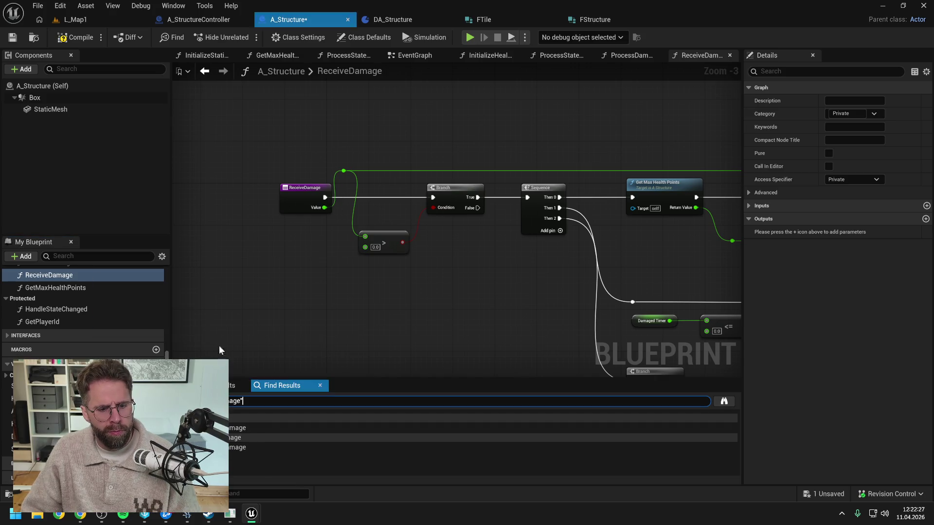
left_click(238, 429)
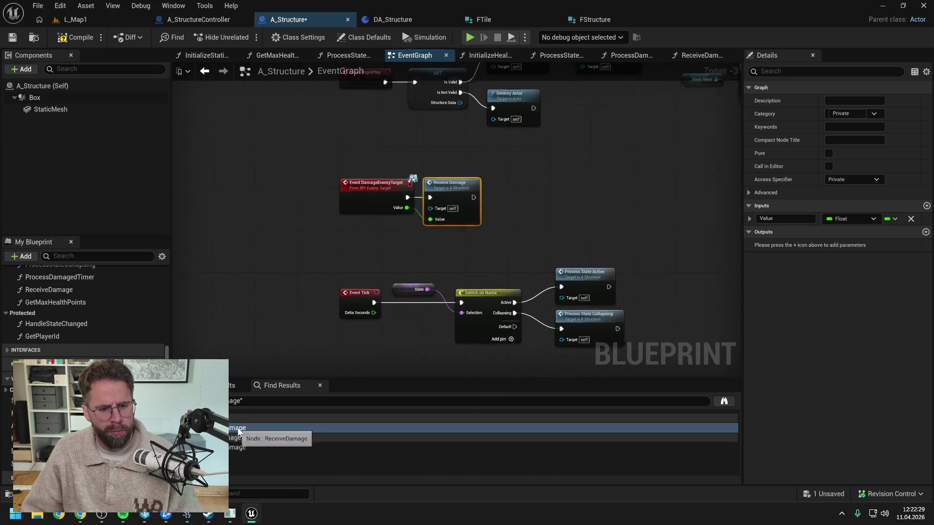
Step: Refresh the Event DamageEnemyTarget node so its Value output feeds Receive Damage
left_click(346, 209)
left_click(340, 277)
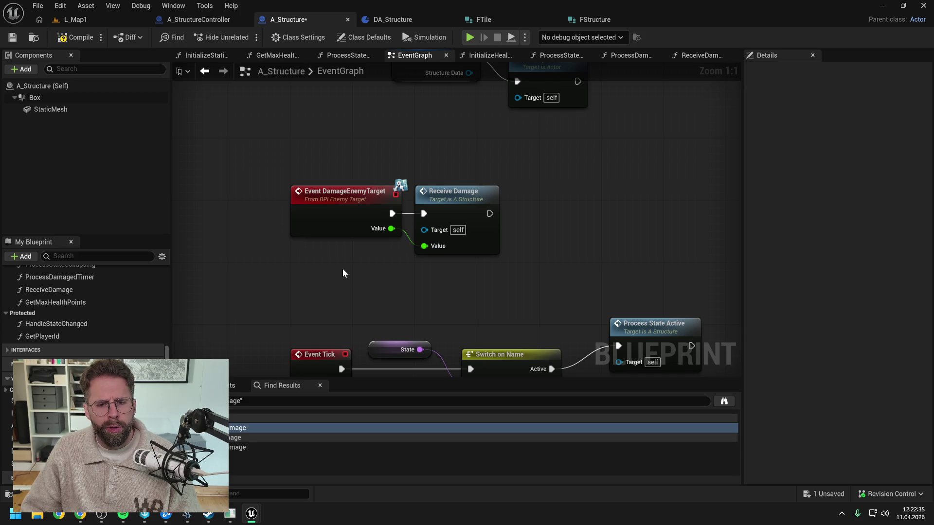
right_click(327, 213)
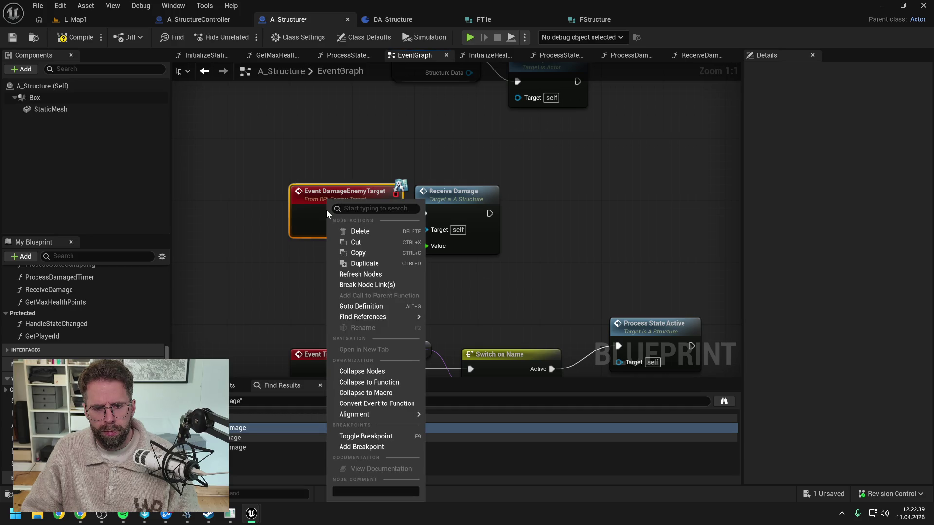
left_click(369, 274)
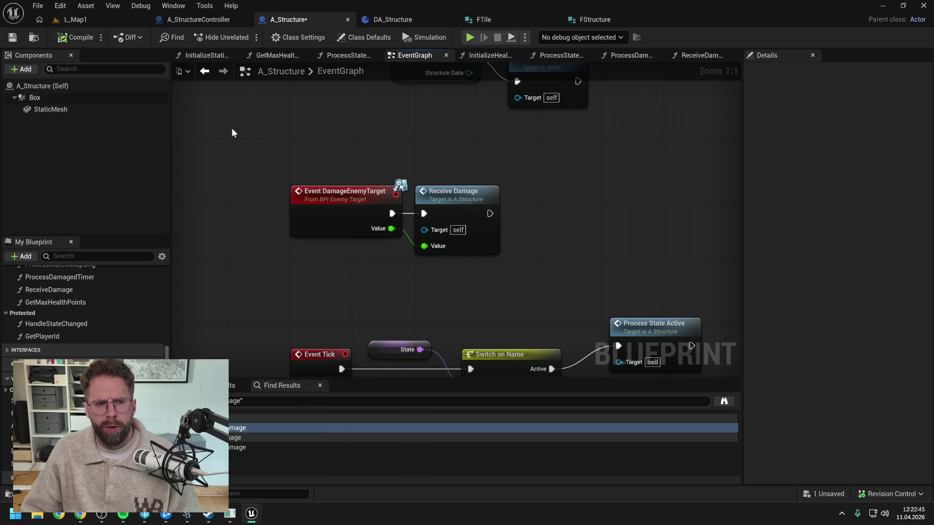
Step: Save A_Structure, dismissing the check-out prompt, then toggle the Content Drawer and open EventGraph tab options
key("ctrl+s")
left_click(464, 366)
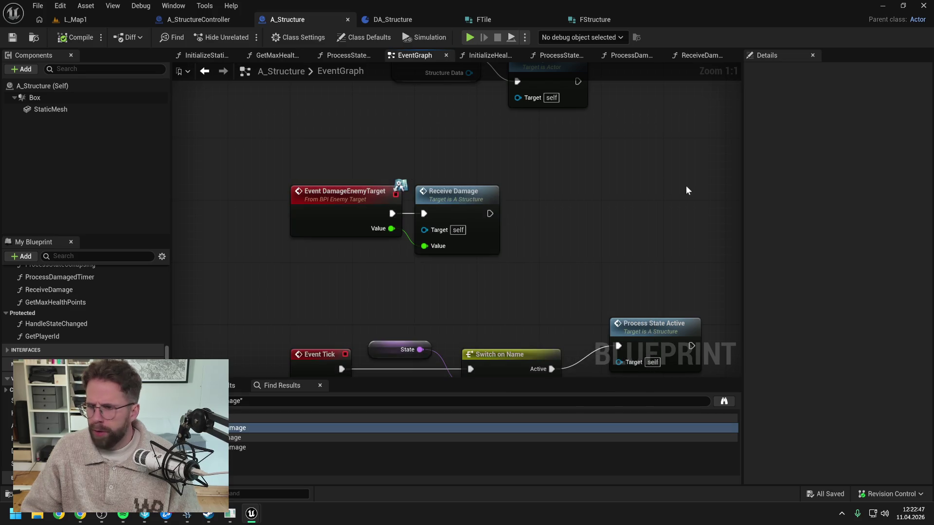
scroll(502, 201, "down", 2)
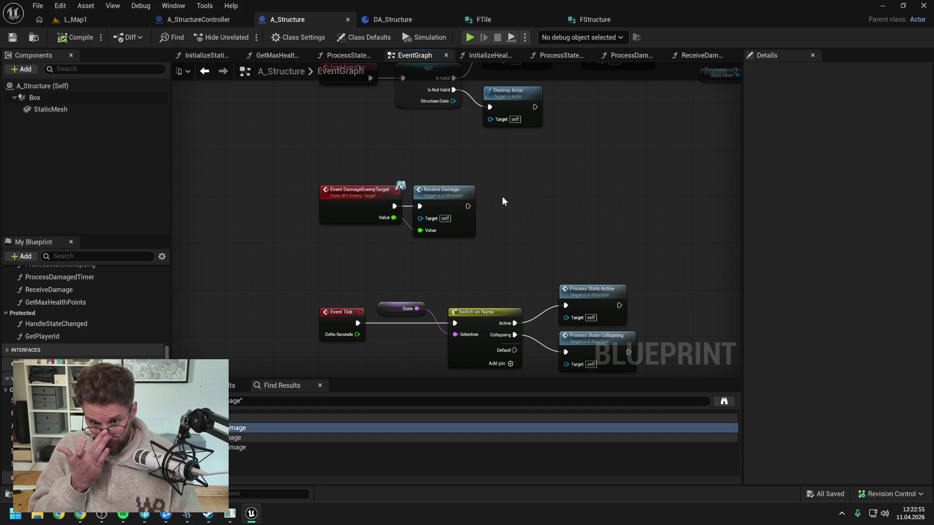
key("ctrl+space")
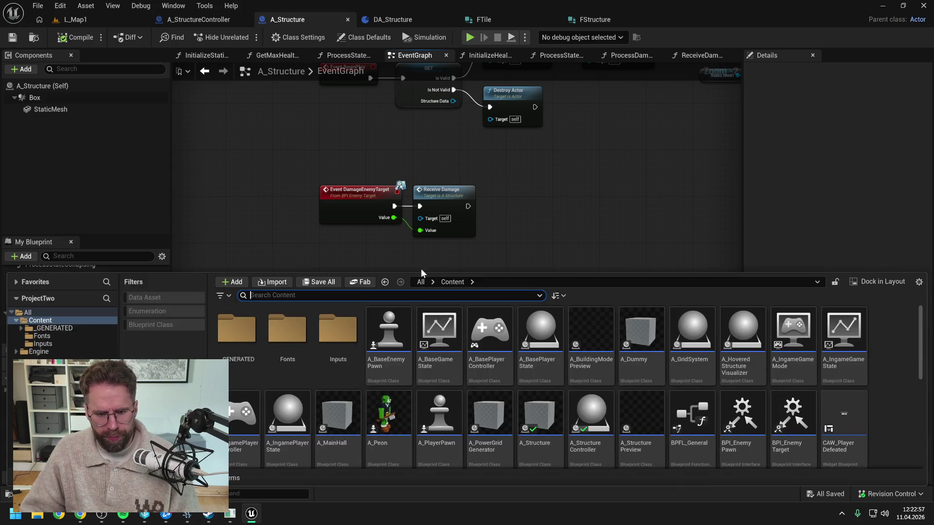
key("ctrl+space")
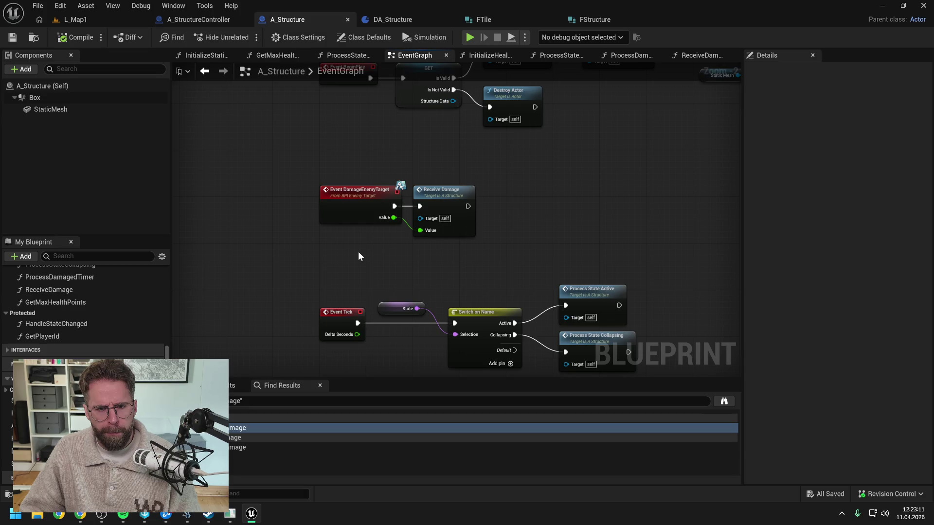
right_click(424, 55)
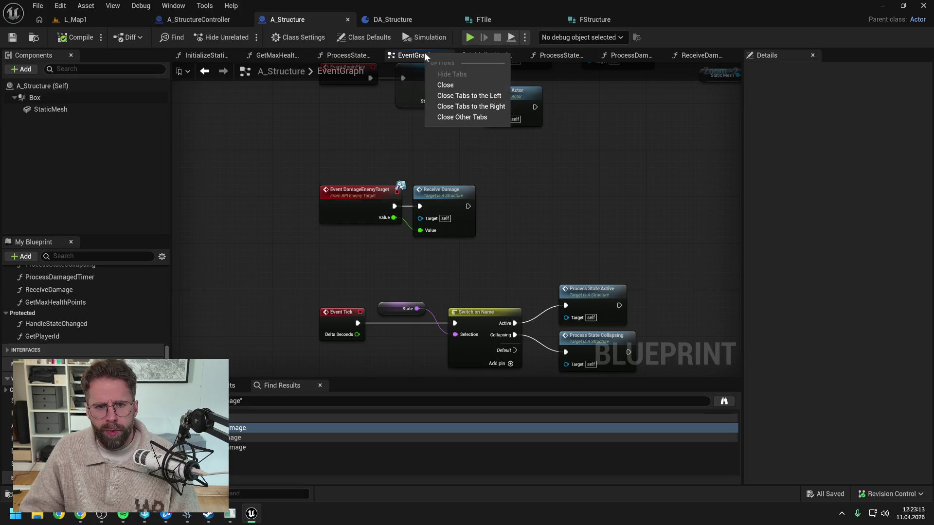
Step: Close the extra graph tabs, then find the A_BaseEnemyPawn Blueprint in the content drawer and check it out
left_click(452, 118)
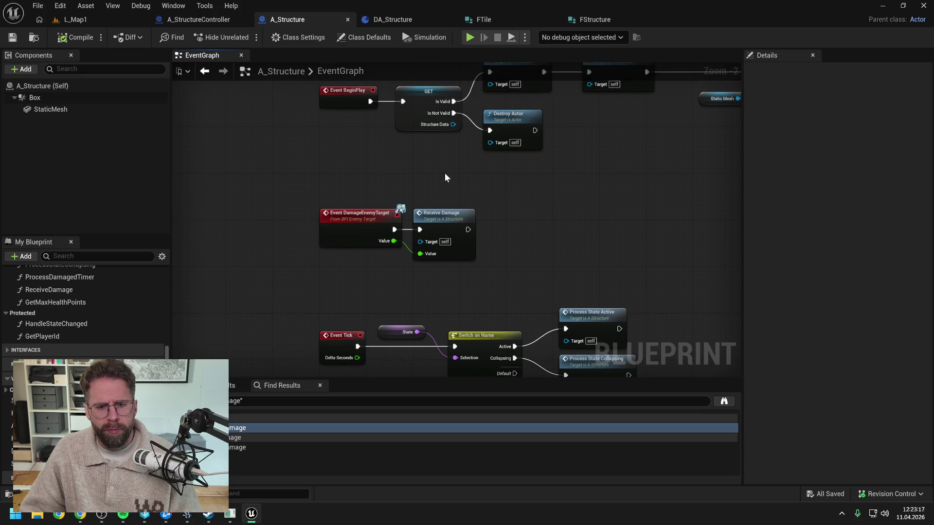
key("ctrl+space")
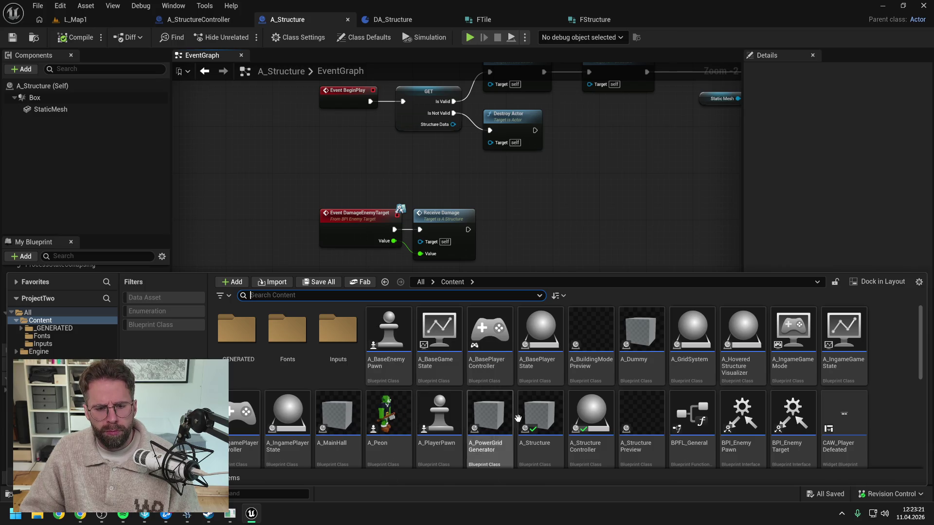
scroll(507, 395, "down", 2)
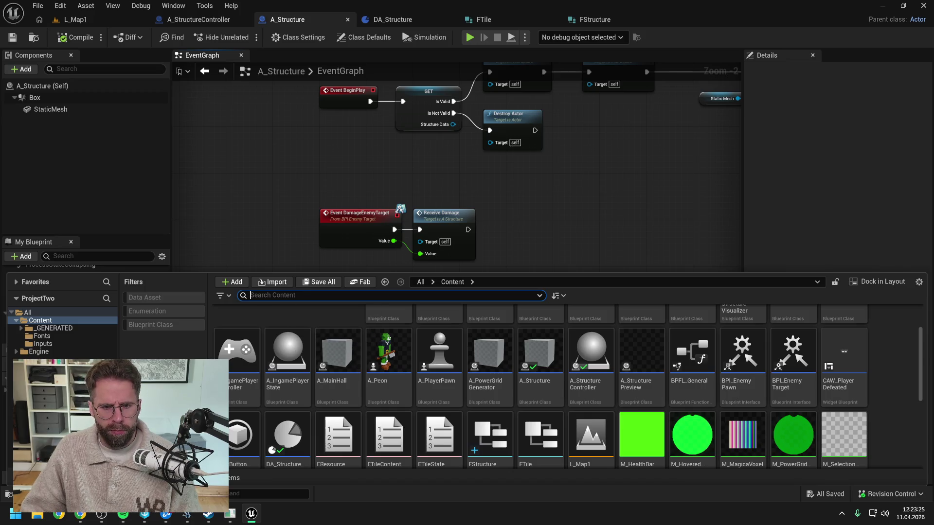
type("A_")
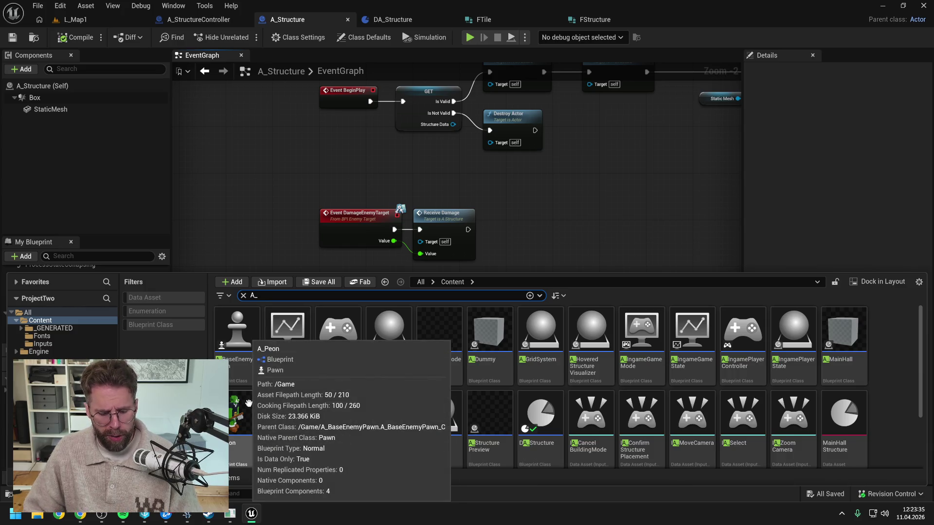
type("basee")
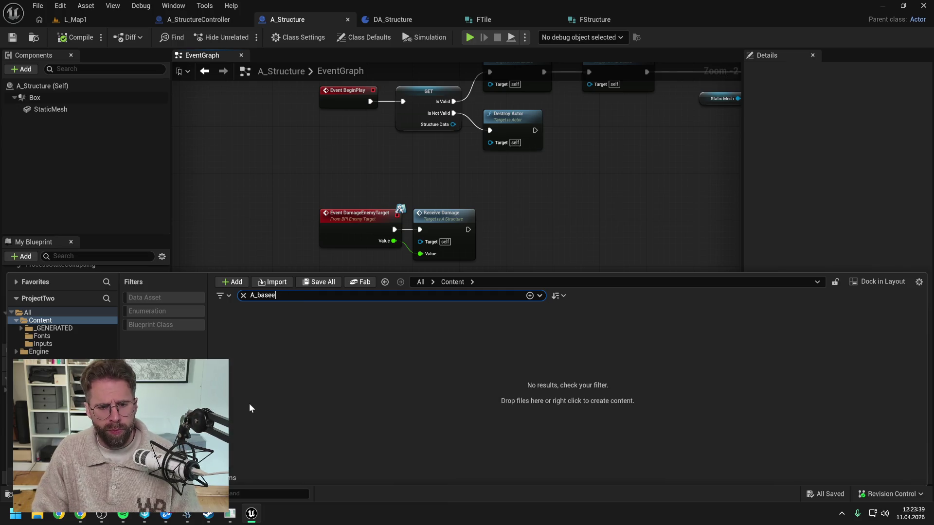
left_click(253, 381)
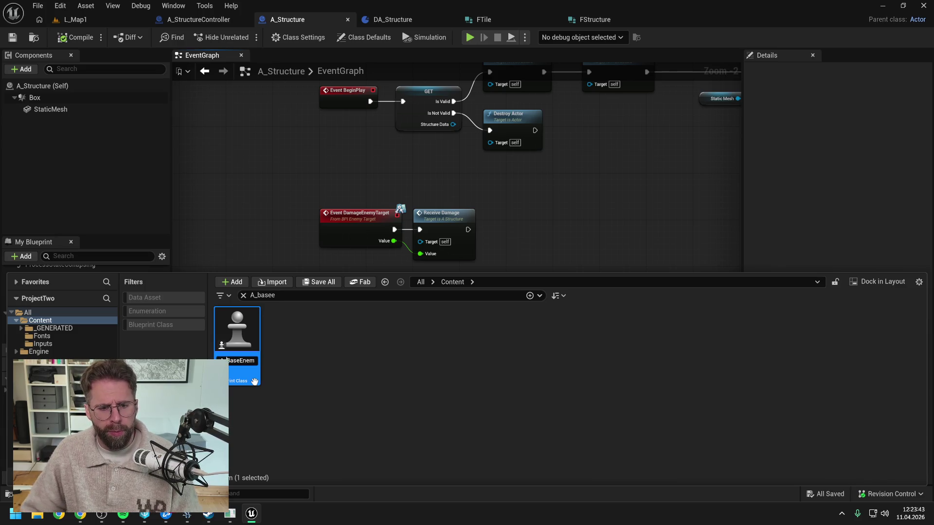
type("Pawn")
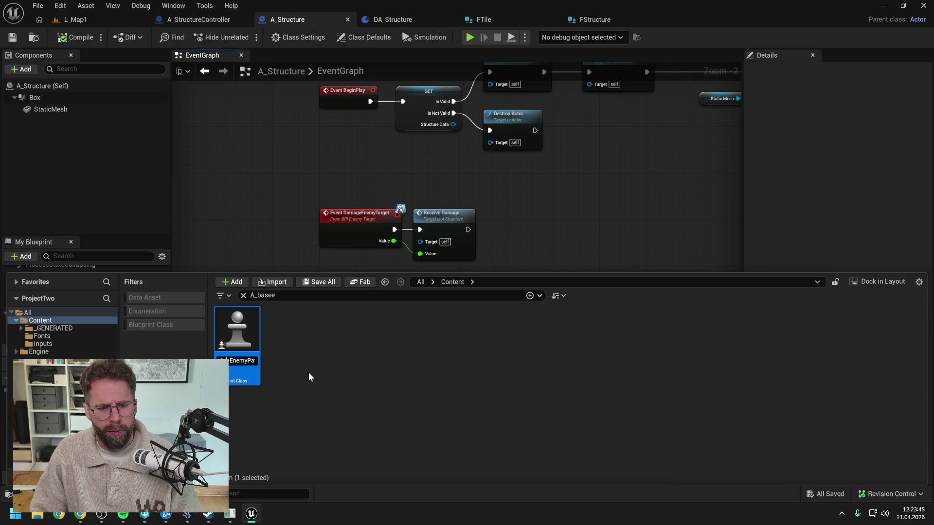
key("Return")
left_click(496, 363)
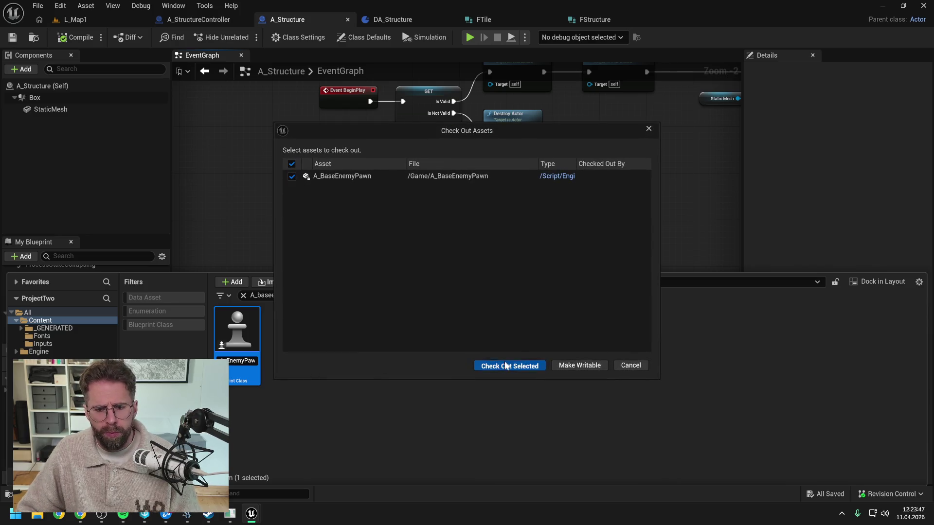
Step: Search the content drawer for 'enemypawn' and open A_EnemyPawn in the Blueprint editor
left_click(275, 299)
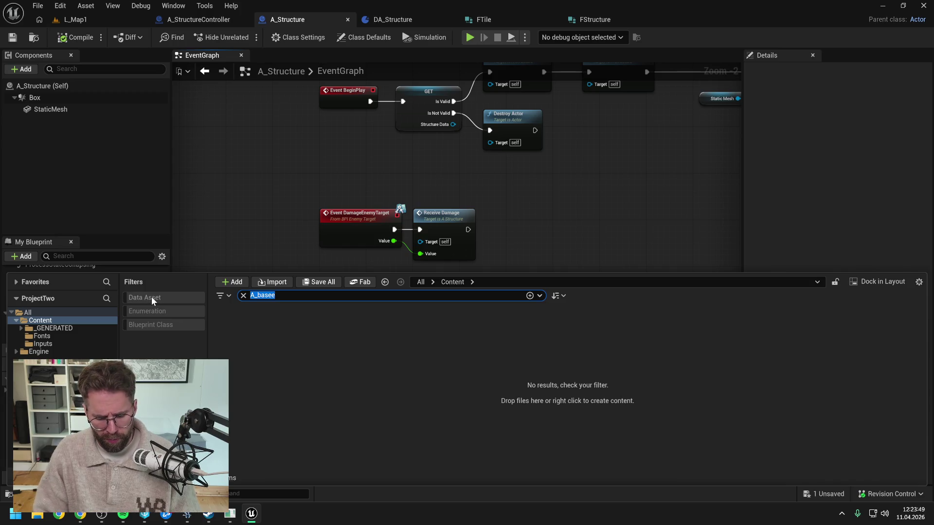
type("peon")
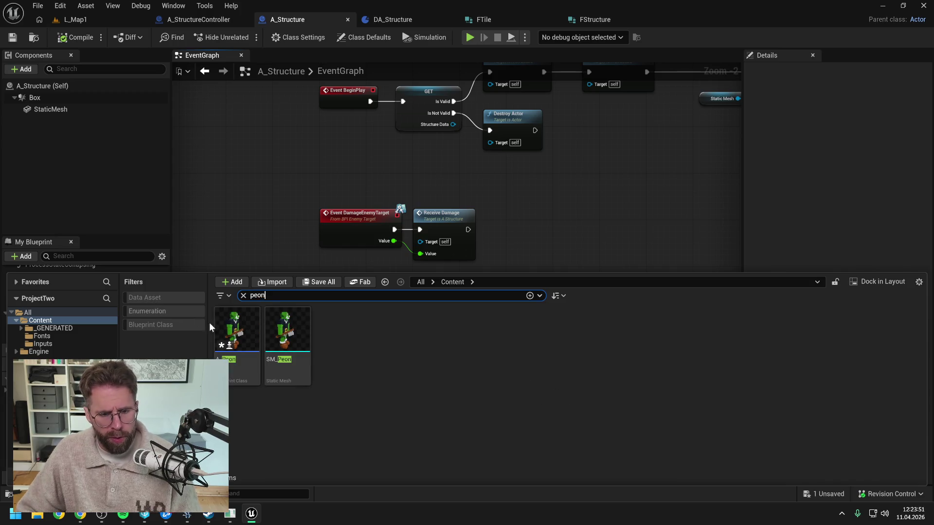
double_click(258, 295)
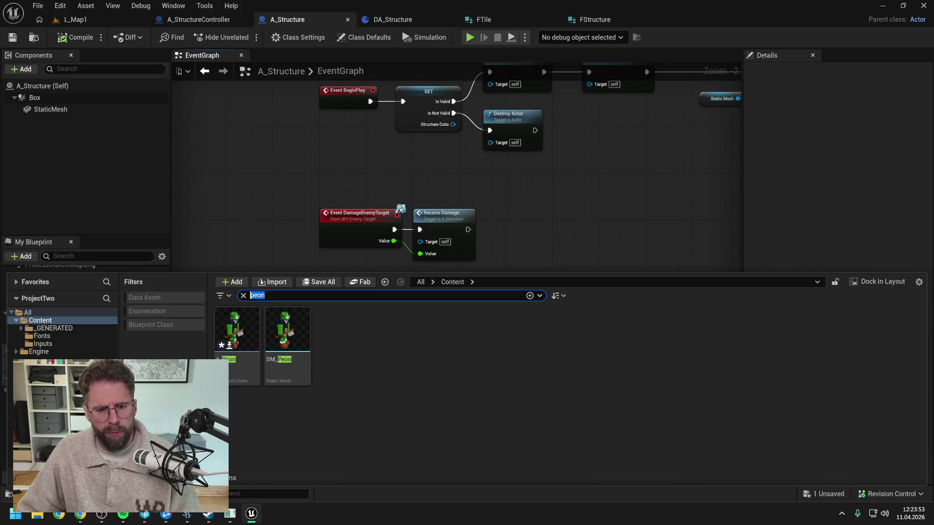
type("enemypawn")
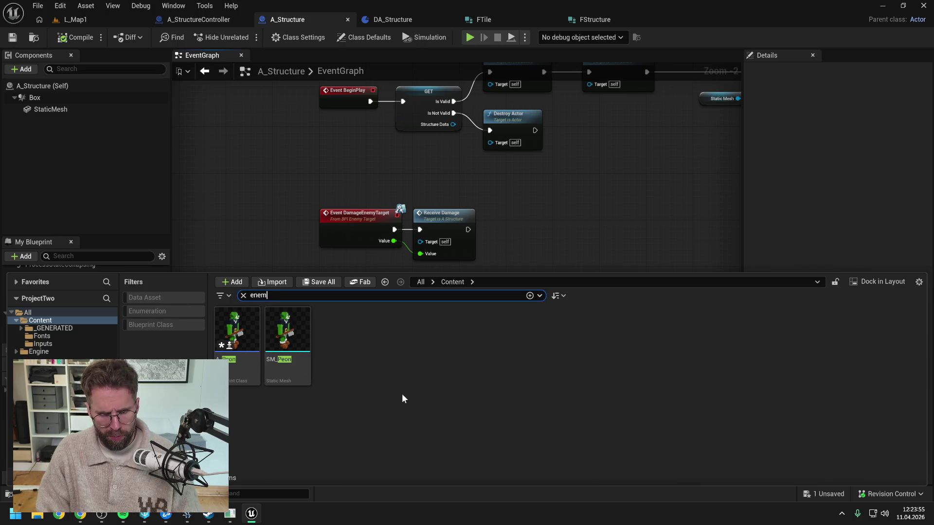
double_click(237, 331)
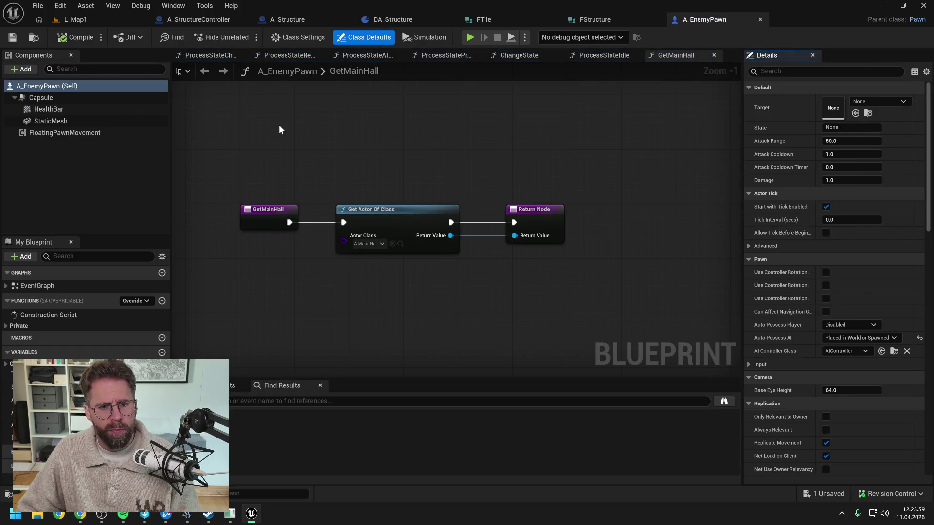
Step: Check out A_EnemyPawn and look over its ChangeState function graph
left_click(492, 369)
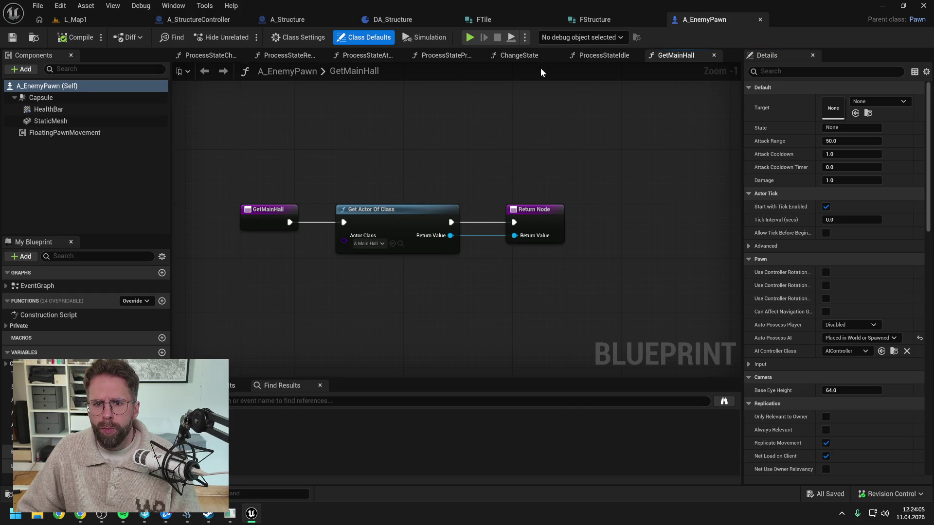
left_click(499, 56)
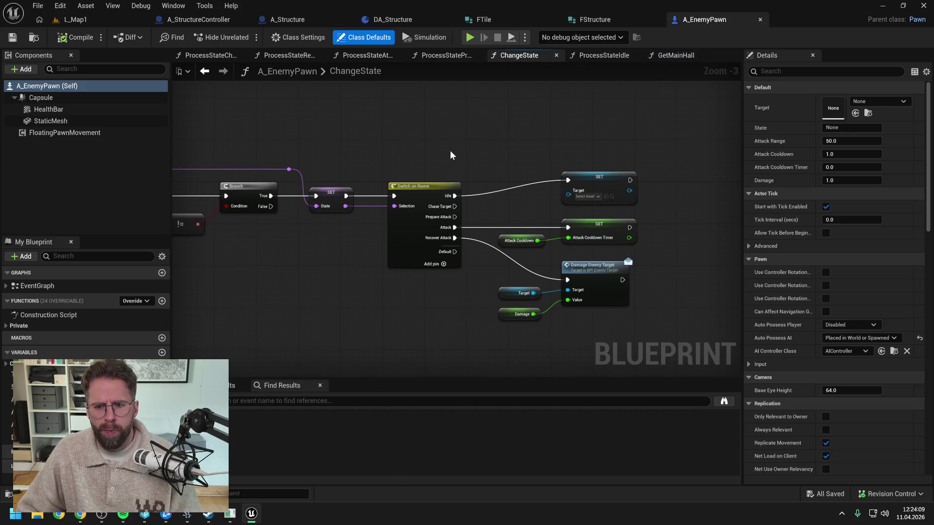
mouse_move(680, 292)
left_mouse_down()
mouse_move(541, 141)
mouse_move(508, 149)
left_mouse_up()
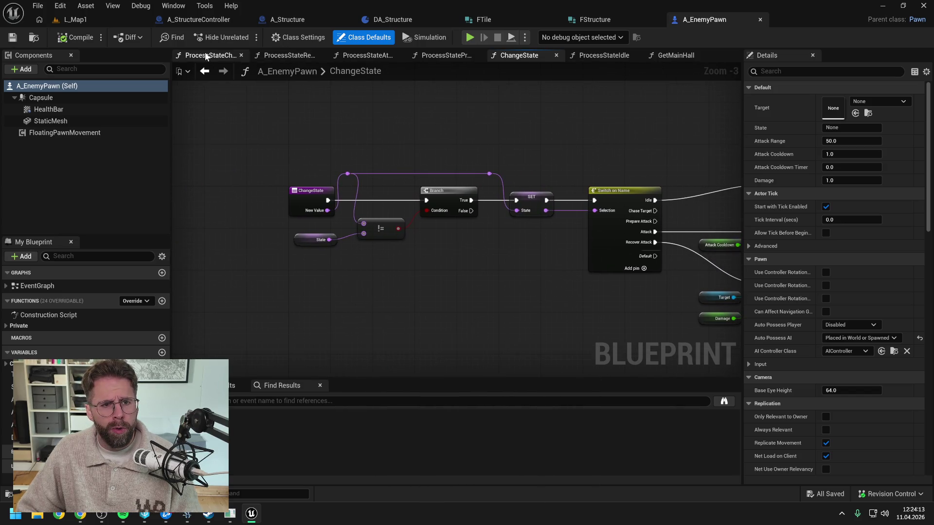
Step: Open ProcessStateIdle from the Private functions and frame its whole node chain
left_click(5, 326)
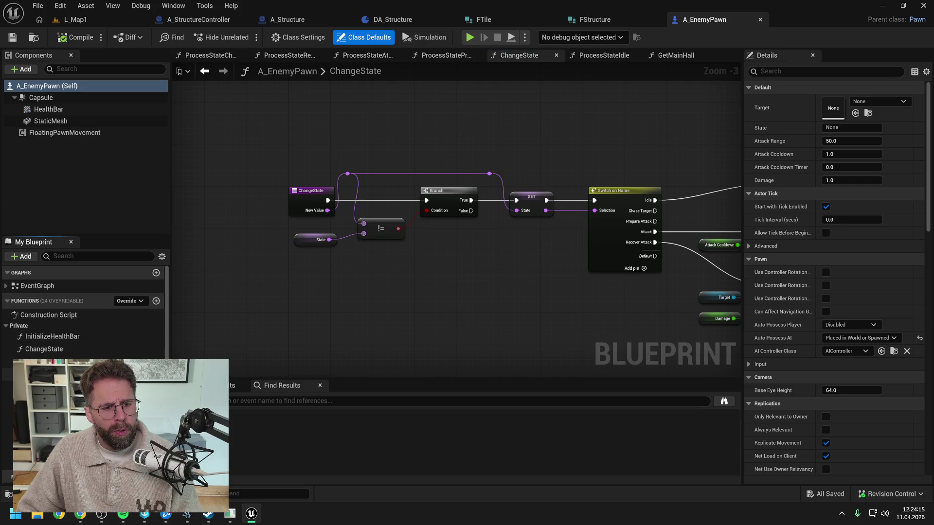
double_click(49, 374)
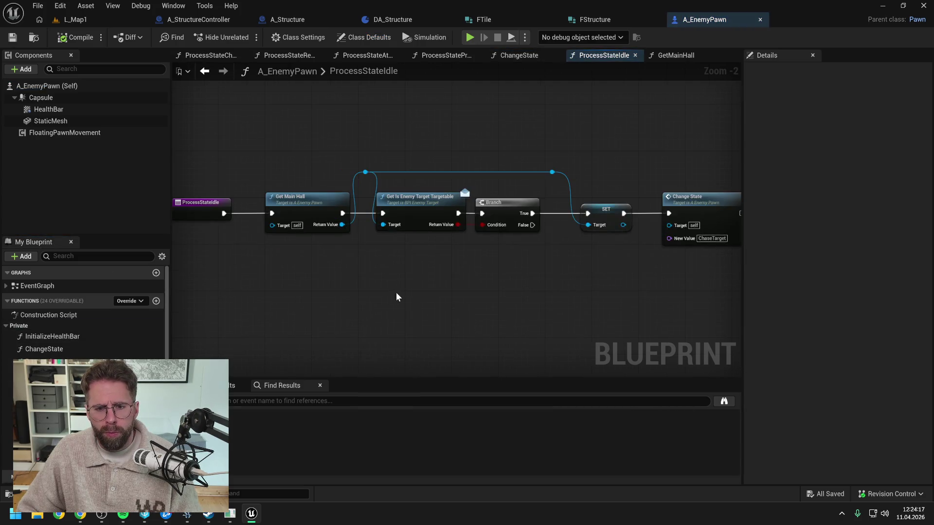
left_click_drag(395, 293, 475, 286)
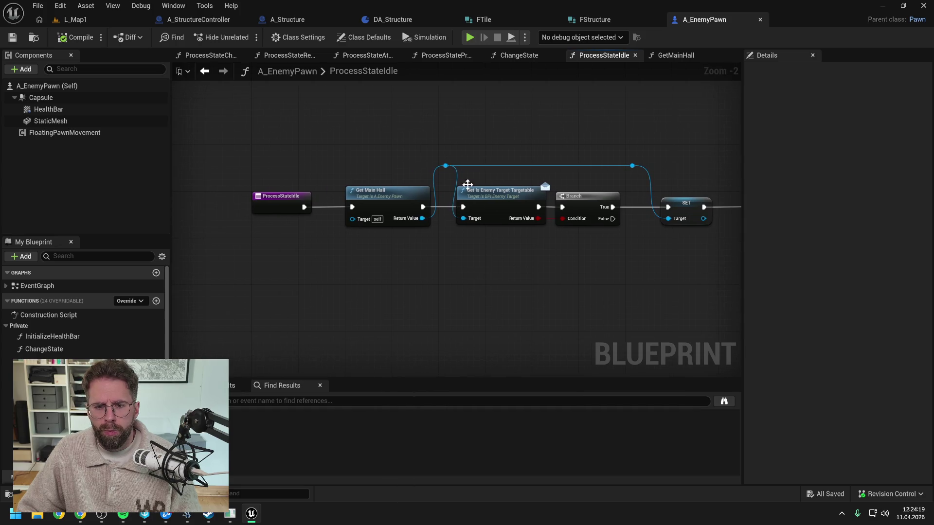
mouse_move(534, 264)
left_mouse_down()
mouse_move(346, 262)
mouse_move(478, 257)
left_mouse_up()
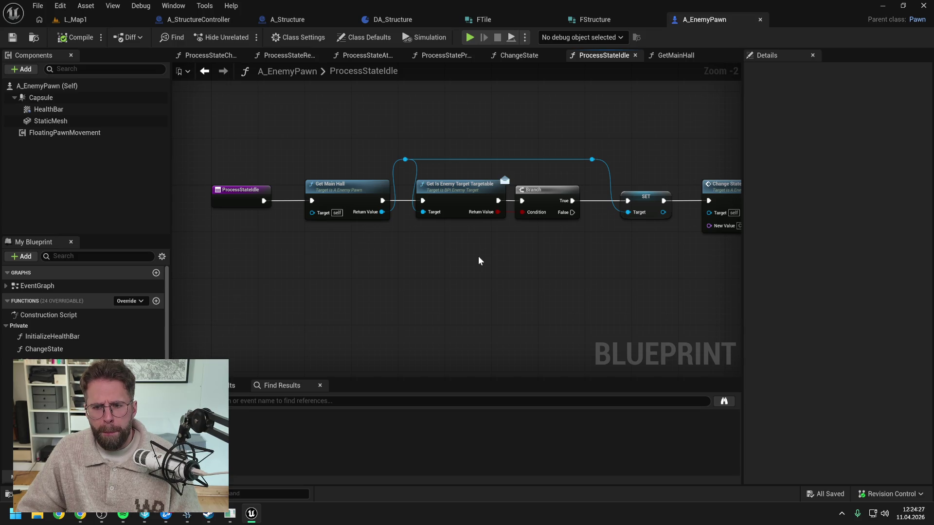
left_click_drag(479, 262, 479, 258)
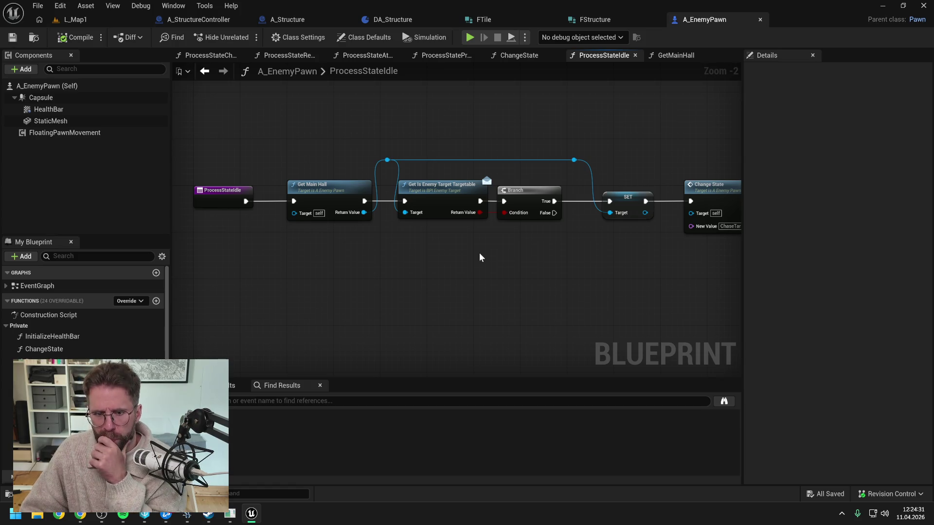
left_click_drag(480, 257, 402, 258)
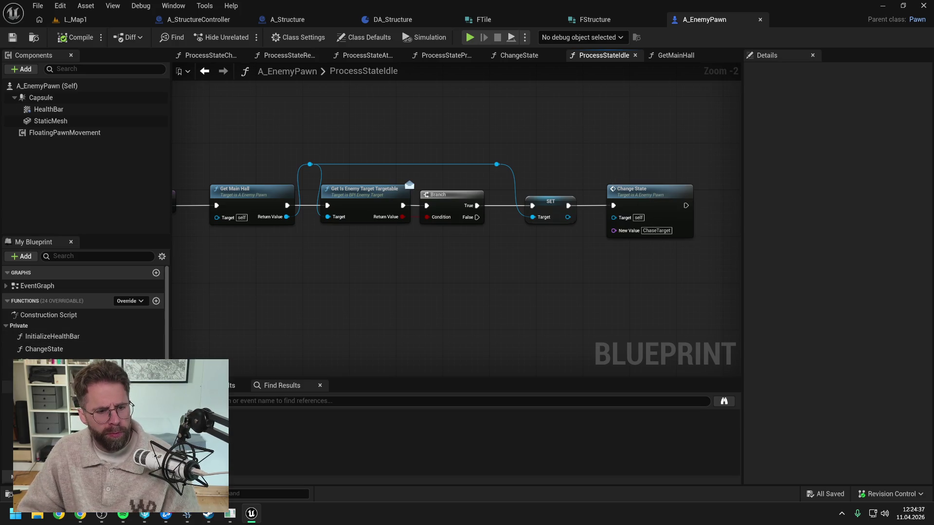
Step: Review ProcessStateChaseTarget's distance math and Branch, then go back to ProcessStateIdle
key("alt+Left")
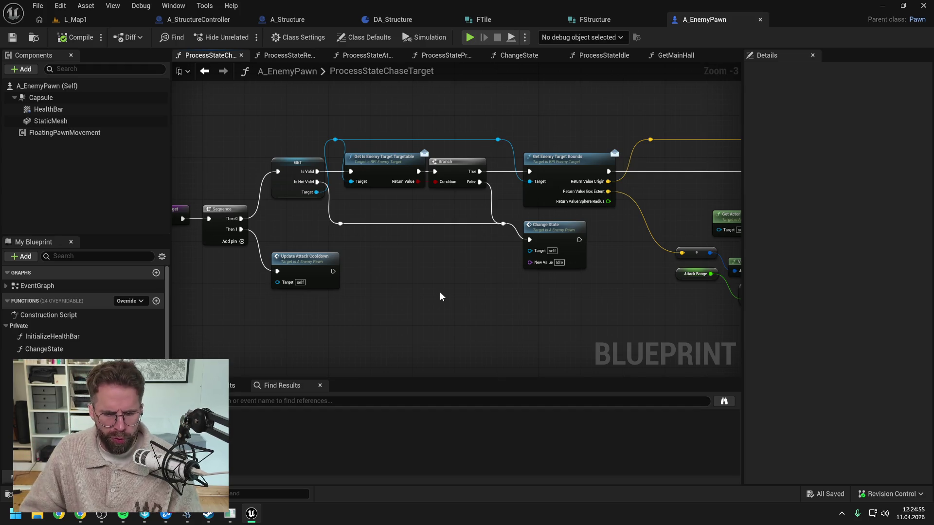
mouse_move(458, 292)
left_mouse_down()
mouse_move(407, 277)
mouse_move(375, 312)
left_mouse_up()
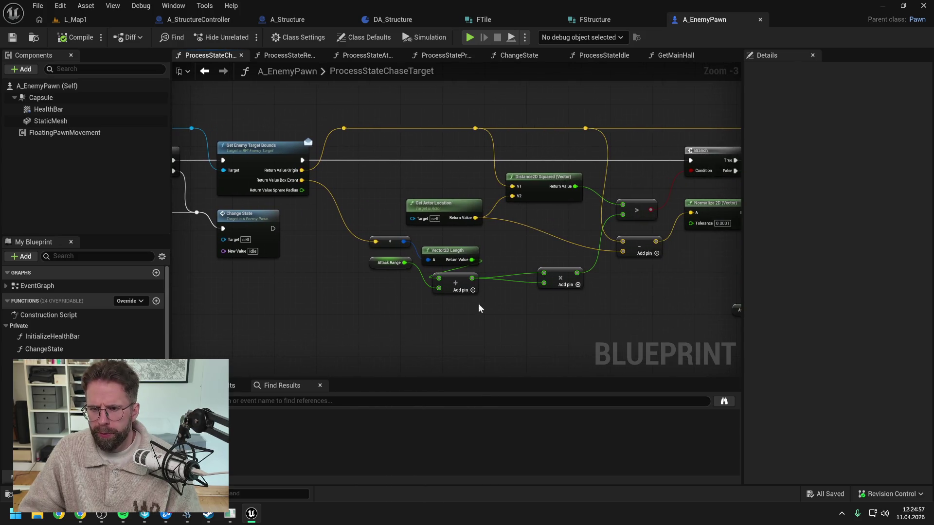
mouse_move(282, 283)
left_mouse_down()
mouse_move(372, 273)
mouse_move(557, 281)
mouse_move(570, 270)
mouse_move(530, 271)
mouse_move(508, 284)
left_mouse_up()
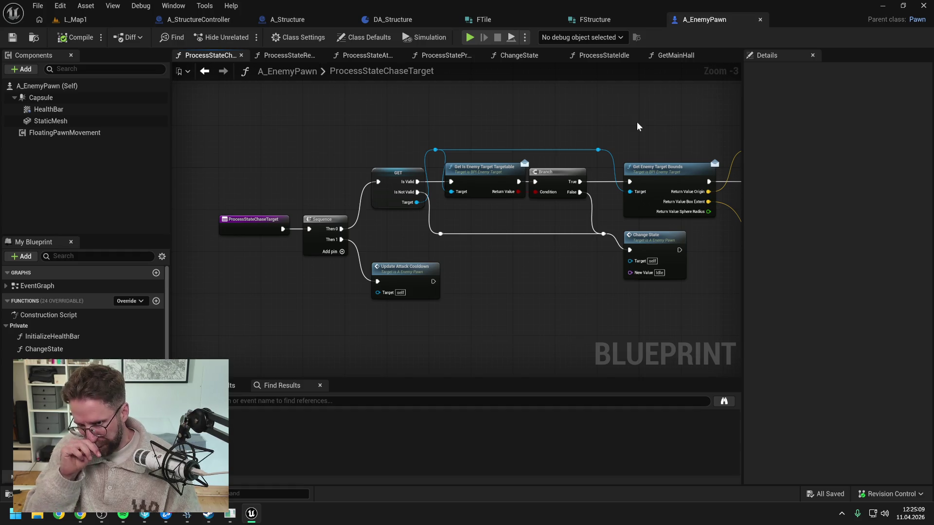
left_click(601, 56)
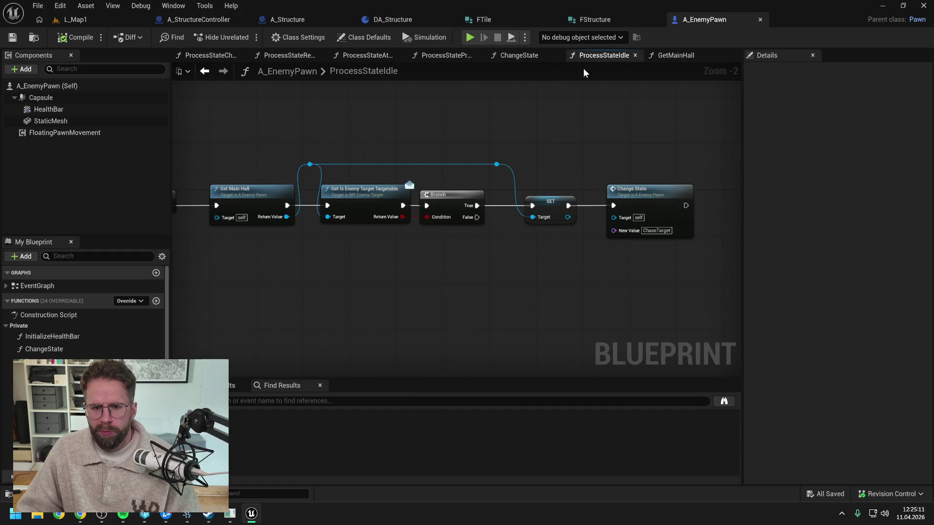
Step: Close every graph tab except ProcessStateIdle
left_click(681, 55)
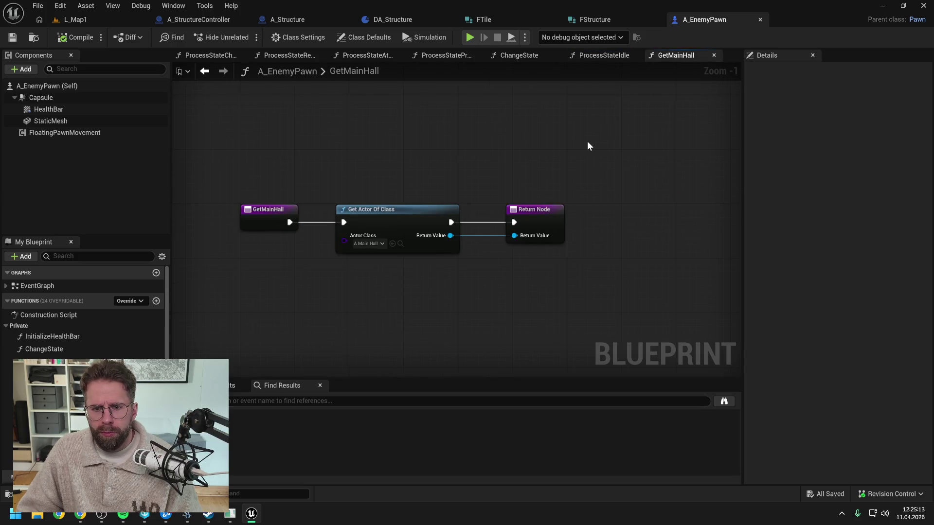
left_click(603, 55)
right_click(603, 55)
left_click(630, 120)
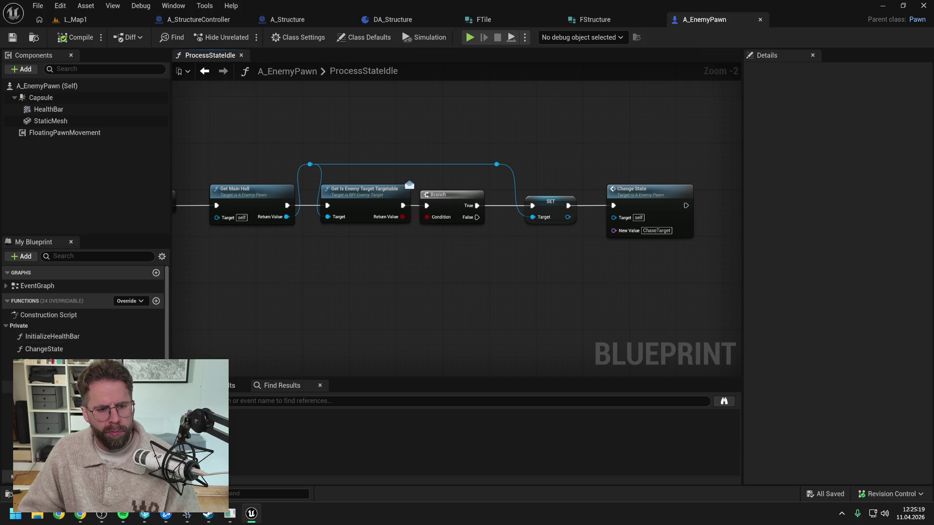
Step: Reopen ProcessStateChaseTarget and frame its entry nodes
double_click(54, 375)
scroll(459, 221, "up", 2)
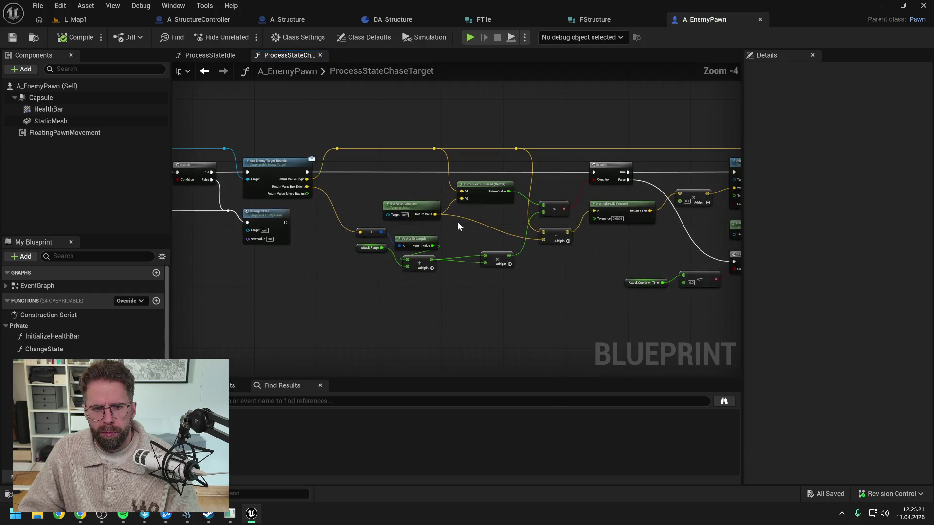
left_click_drag(369, 205, 582, 193)
left_click_drag(399, 244, 474, 244)
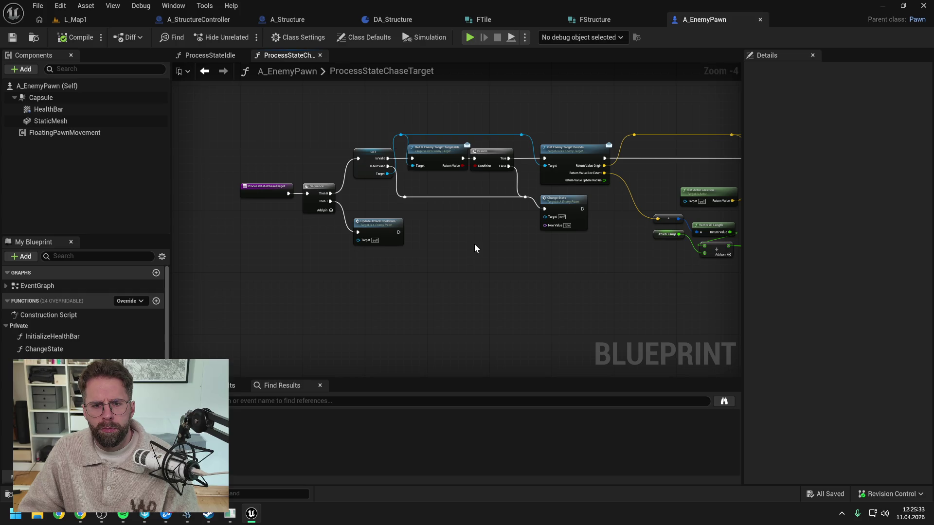
Step: Return to the ProcessStateIdle graph and adjust its view
left_click(210, 55)
scroll(344, 146, "up", 1)
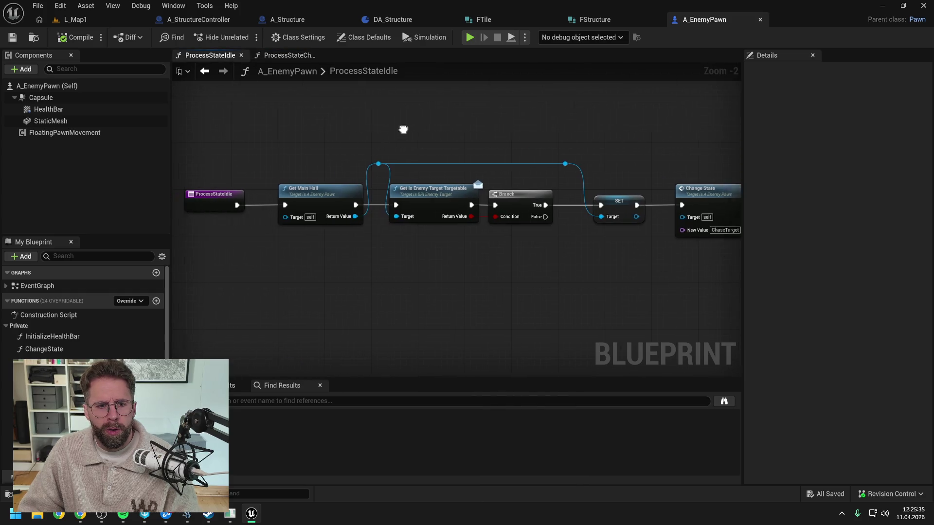
left_click_drag(403, 129, 431, 128)
left_click_drag(570, 132, 534, 129)
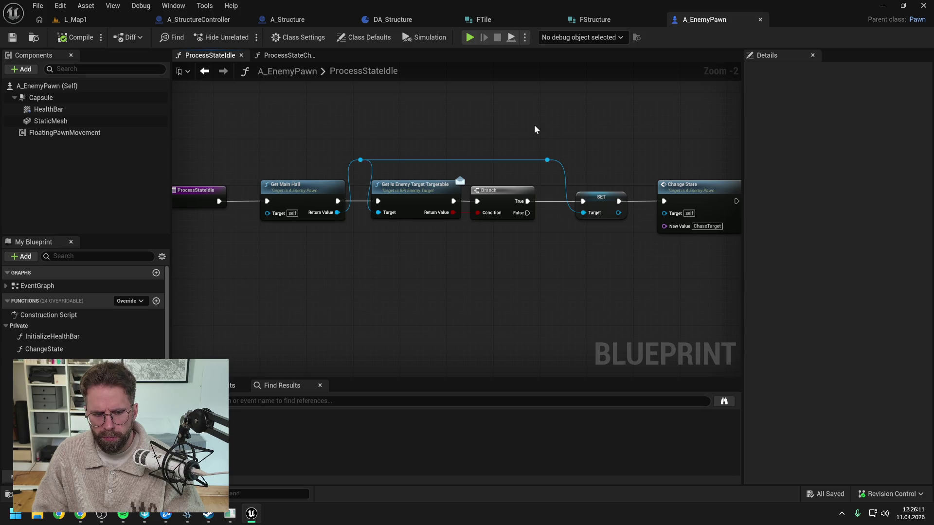
key("ctrl+space")
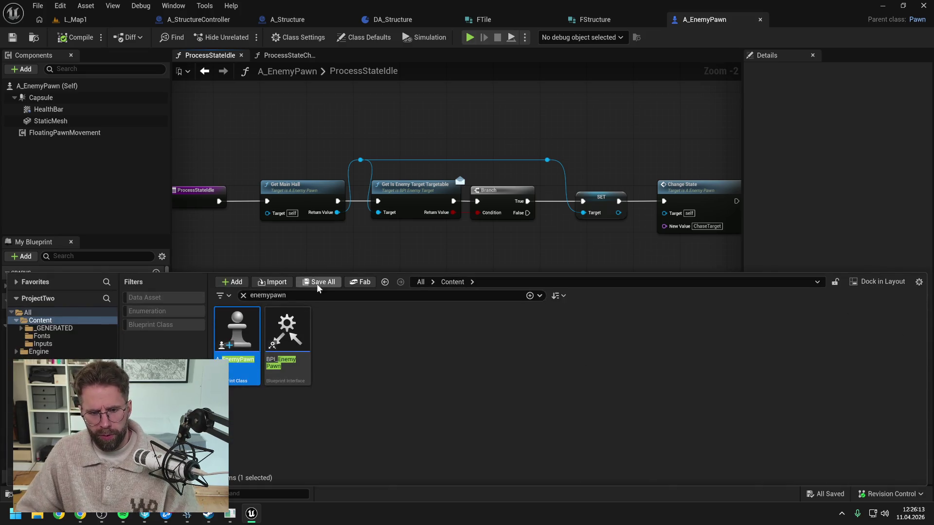
Step: Search 'BPI_' in the content drawer, open BPI_EnemyTarget, then return to A_EnemyPawn's ProcessStateIdle
type("BPI")
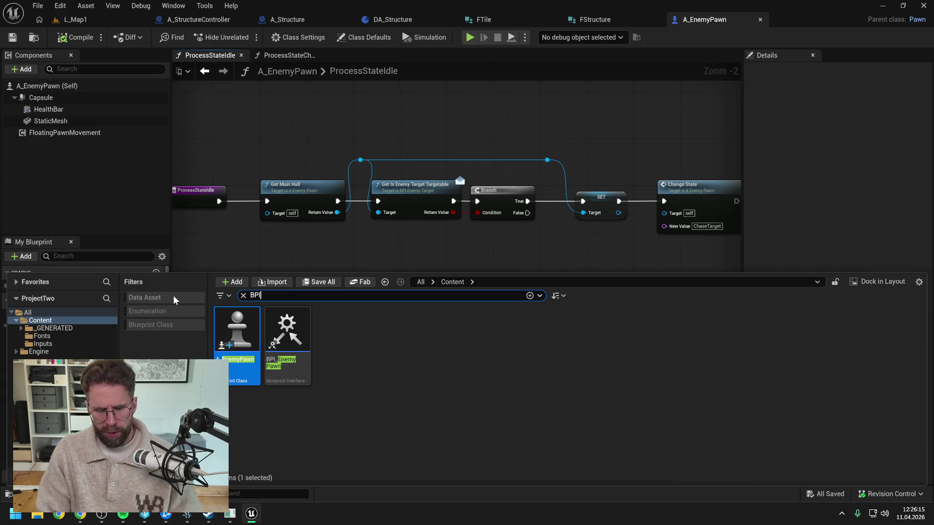
type("_")
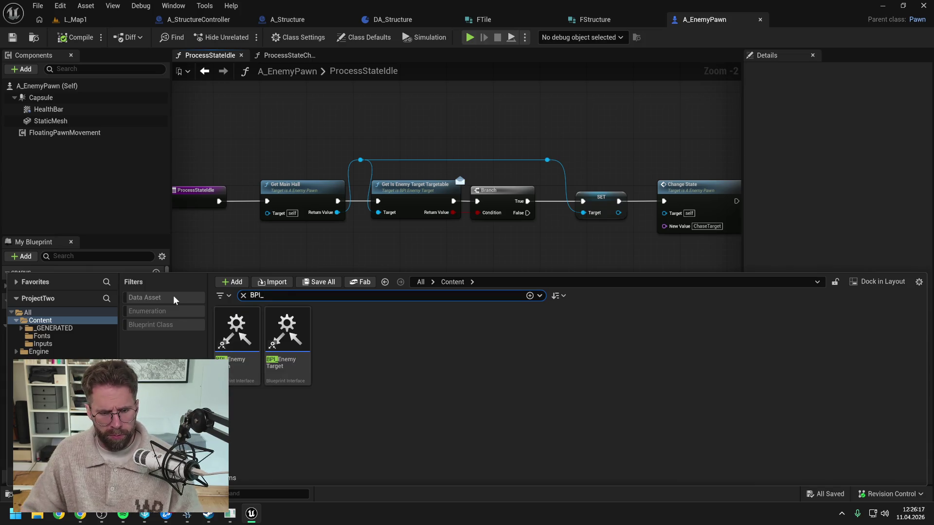
double_click(286, 332)
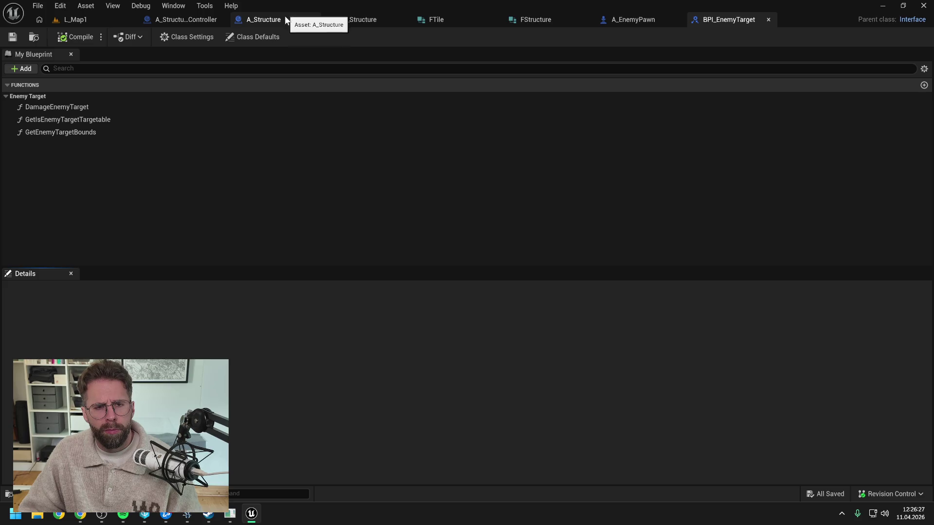
left_click(633, 19)
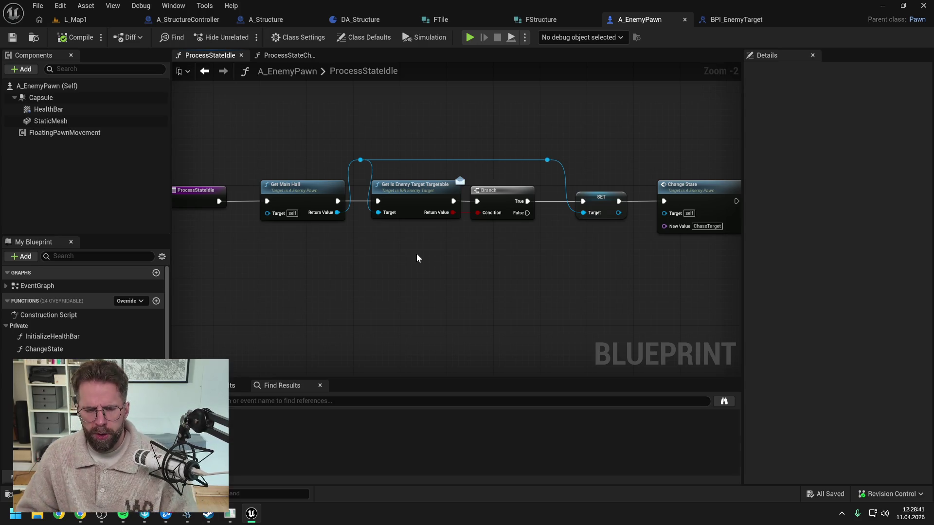
left_click_drag(417, 254, 482, 242)
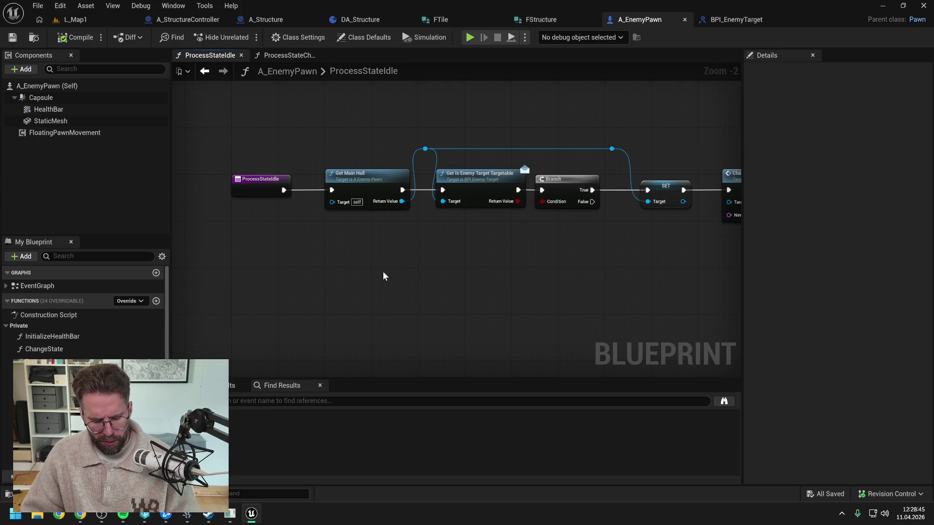
right_click(379, 284)
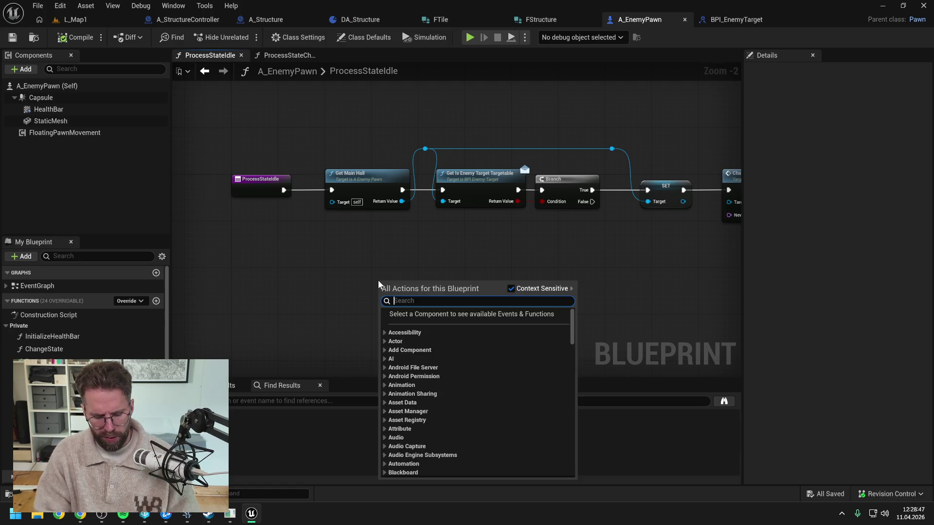
type("get struc")
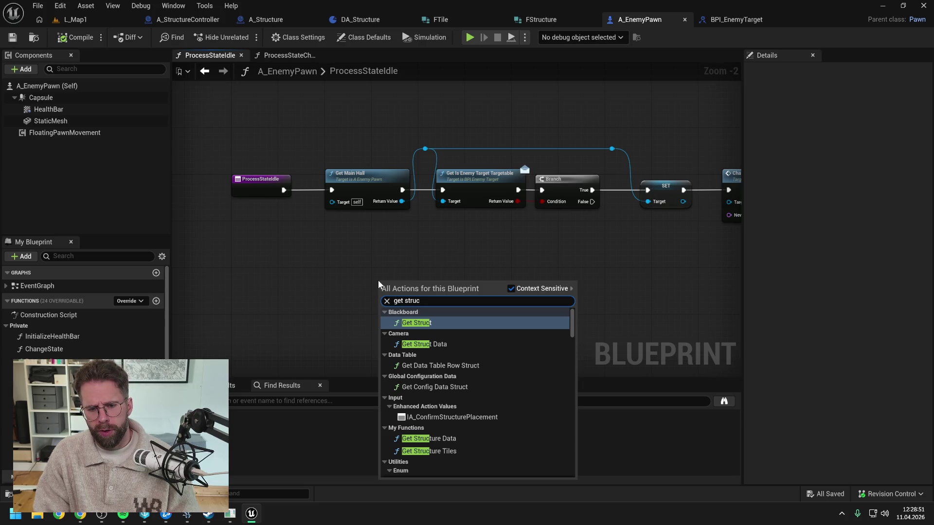
type("ture")
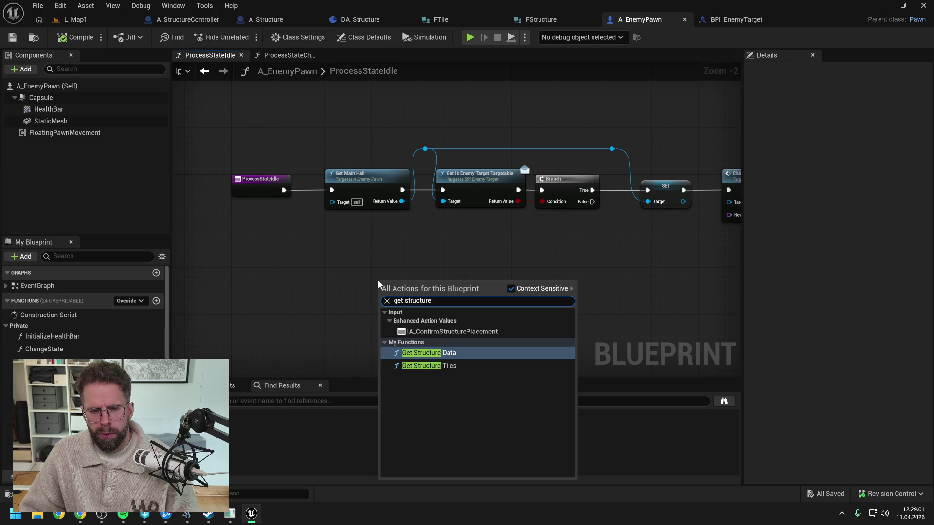
key("Escape")
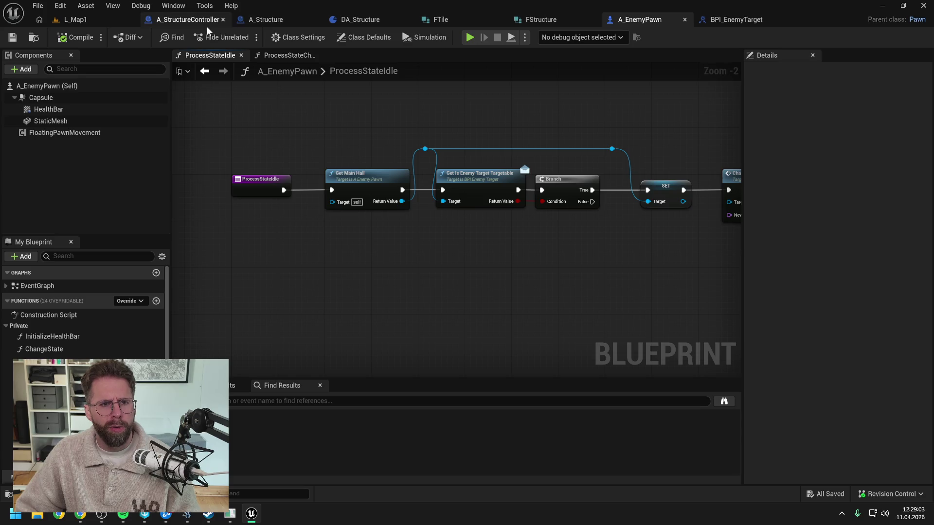
Step: Check A_StructureController's functions, then open the BPFL_General library found by searching 'bpf'
left_click(203, 28)
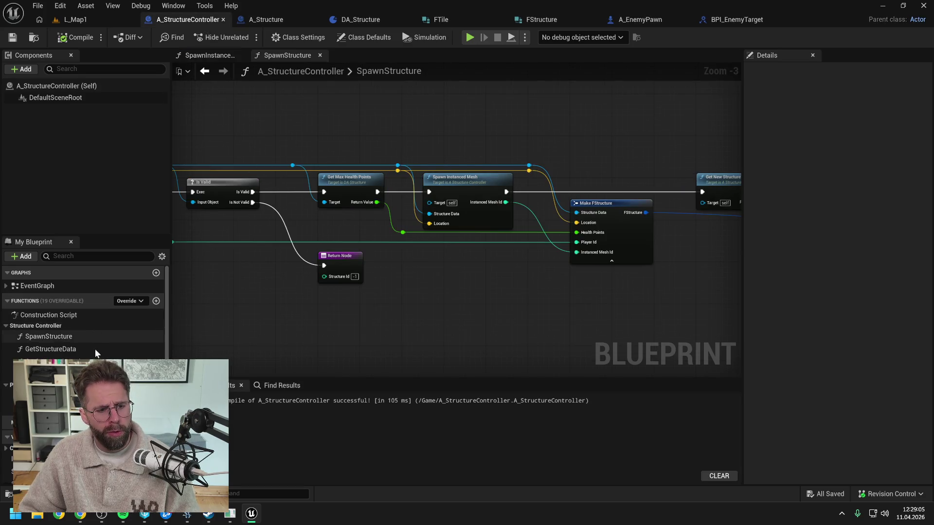
left_click(49, 362)
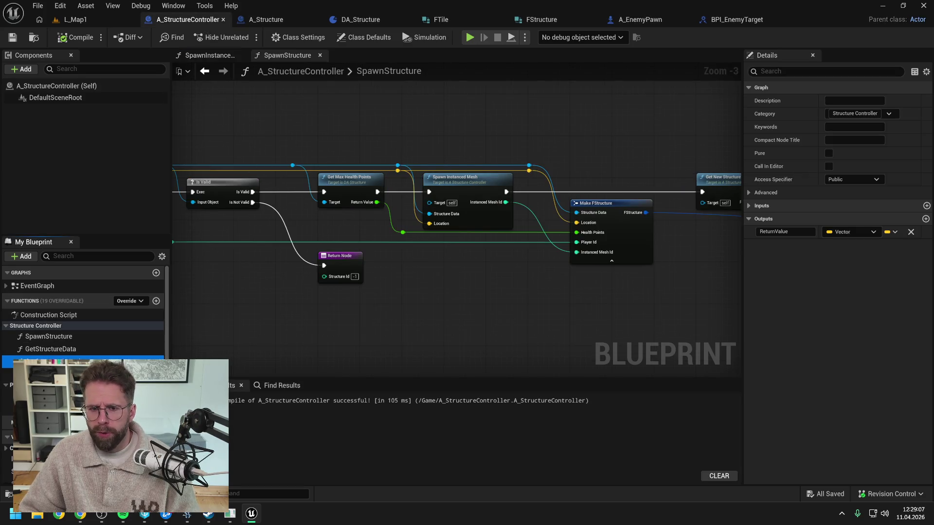
key("ctrl+space")
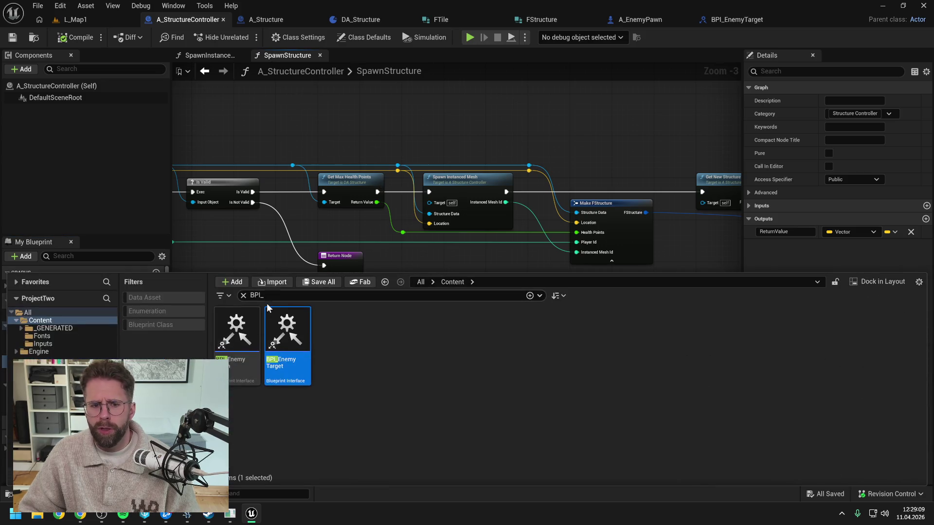
double_click(266, 299)
type("bp")
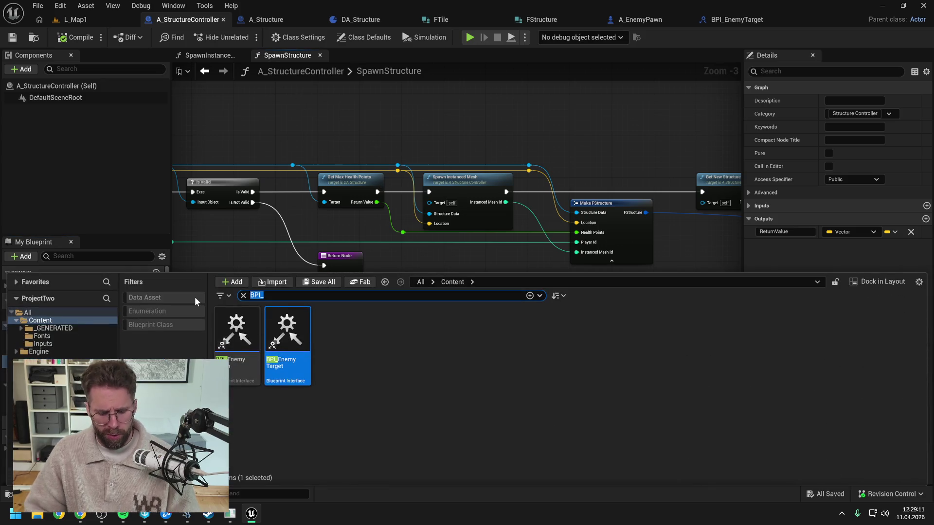
type("fl")
double_click(236, 336)
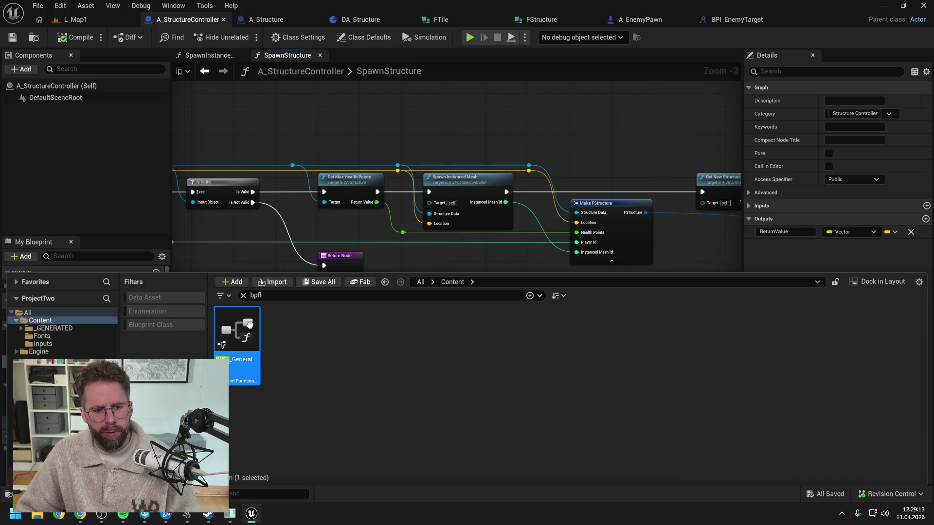
left_click(27, 97)
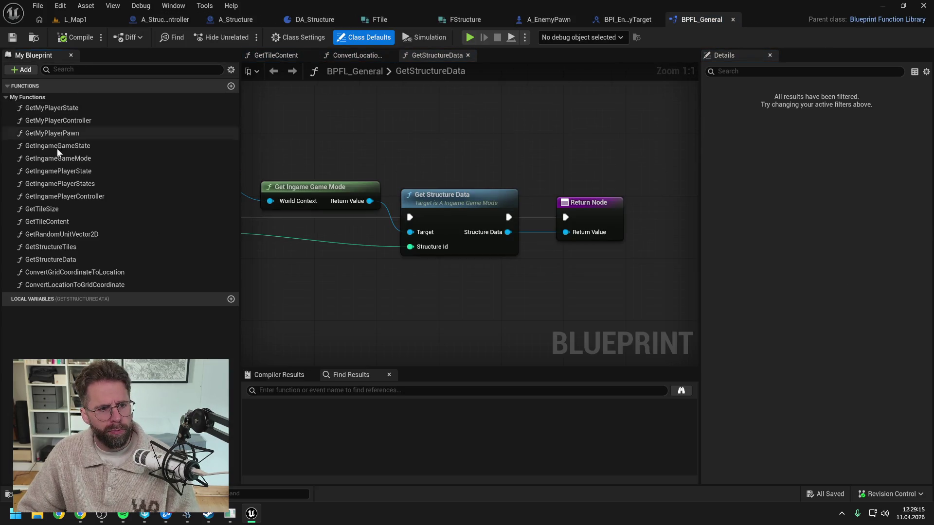
Step: Add a function named GetStructureLocation to BPFL_General and dismiss the check-out prompt
left_click(232, 87)
type("Get")
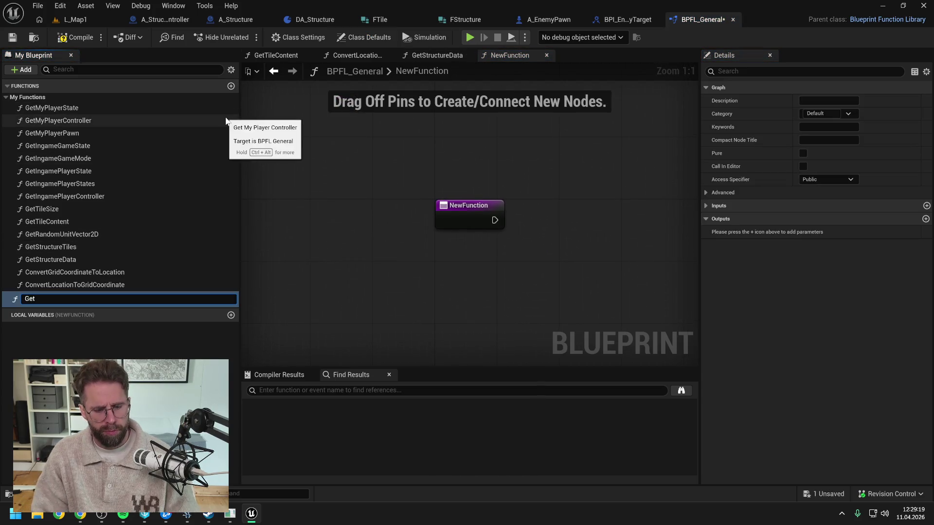
type("StructureLocation")
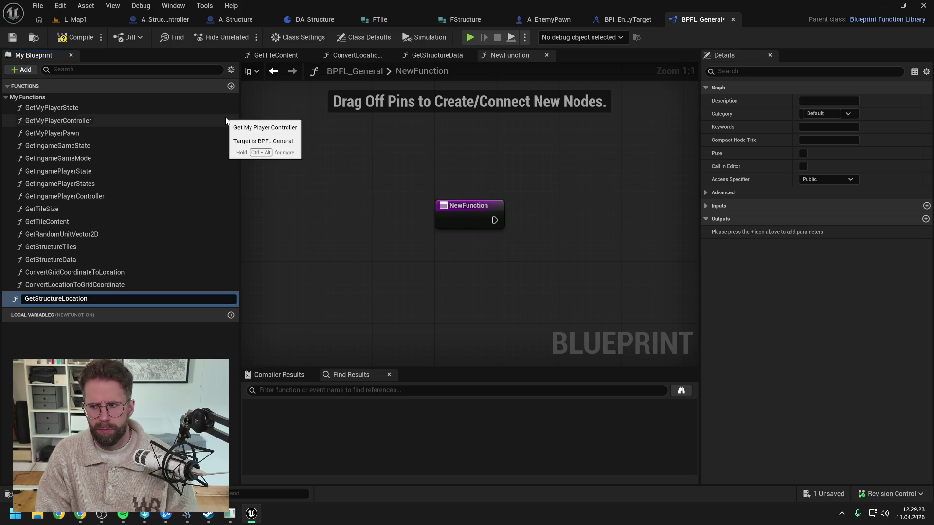
key("Return")
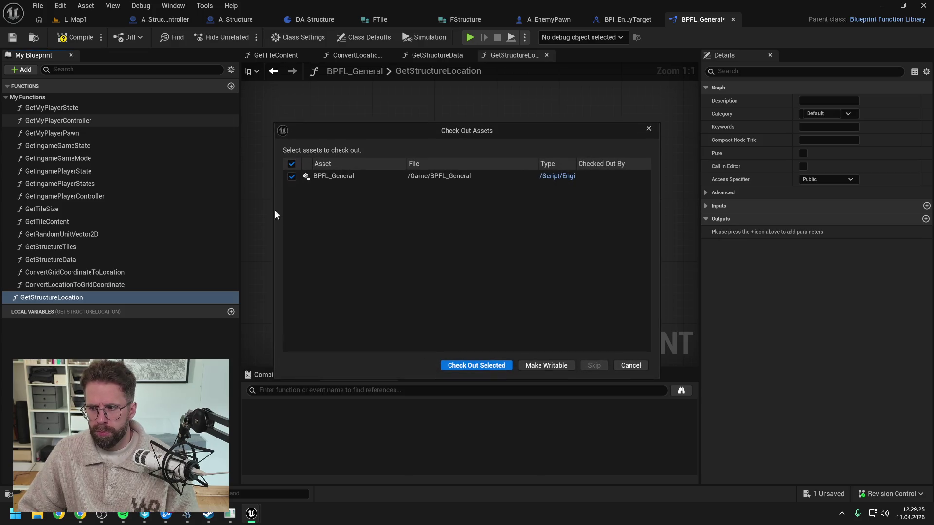
key("Return")
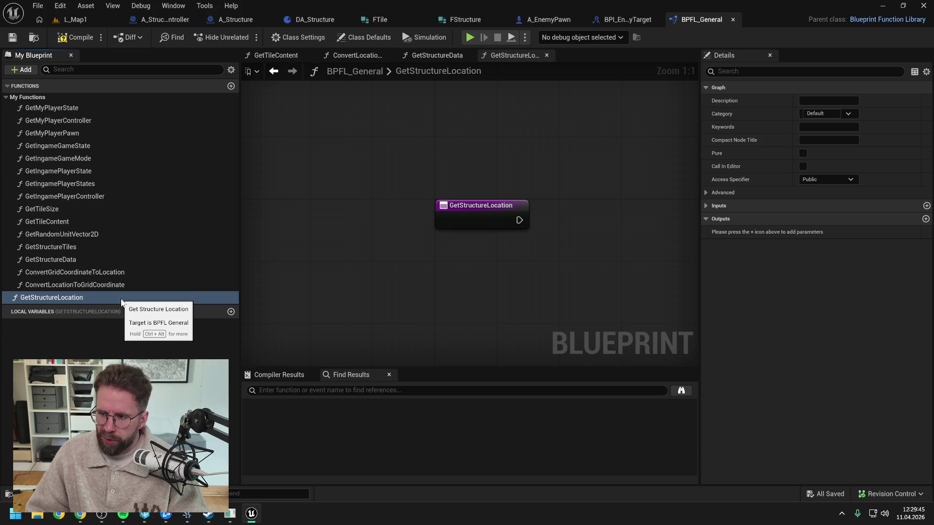
left_click(91, 299)
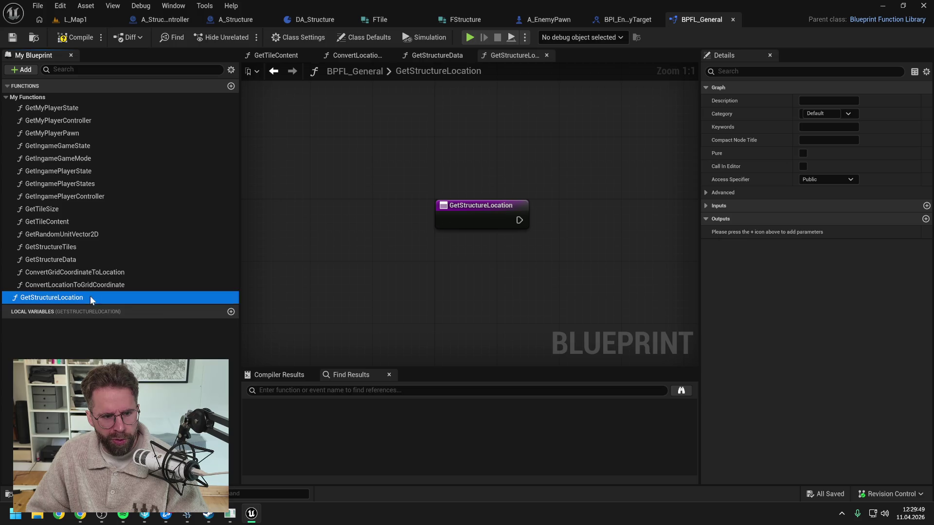
Step: Move GetStructureLocation into My Functions, compare GetStructureData and GetStructureTiles outputs, then open GetStructureData
left_click_drag(90, 298, 95, 270)
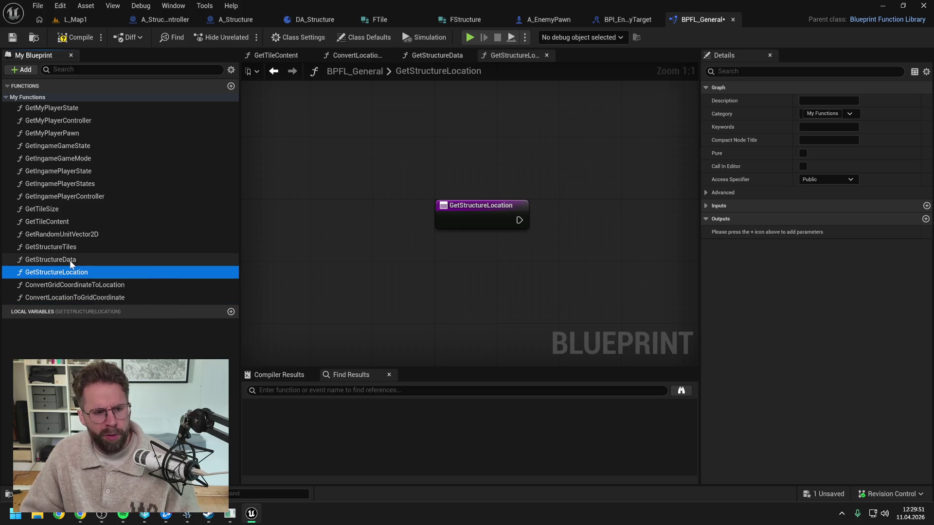
left_click(71, 261)
left_click(79, 247)
left_click(74, 261)
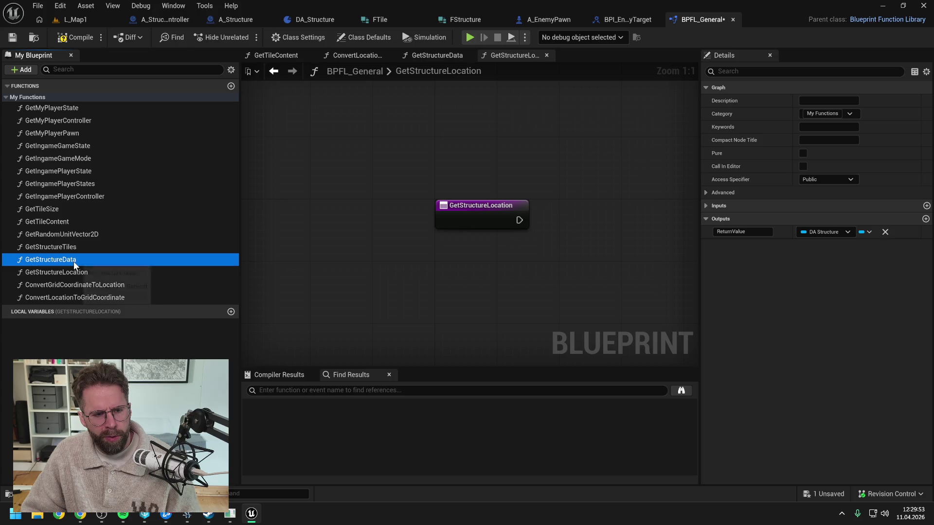
left_click(66, 243)
left_click(70, 262)
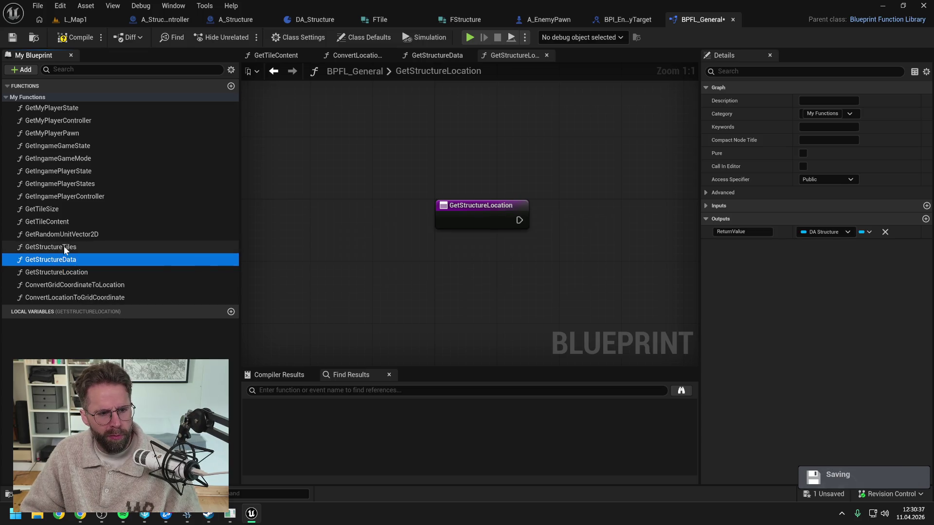
left_click(67, 272)
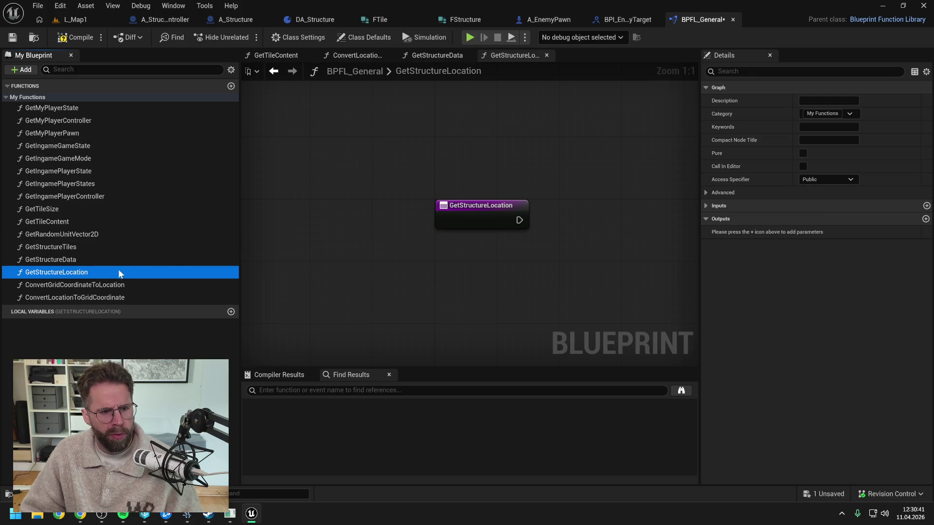
double_click(89, 259)
Step: Copy the World Context, Get Ingame Game Mode and Get Structure Data nodes into GetStructureLocation
mouse_move(319, 146)
left_mouse_down()
mouse_move(458, 179)
mouse_move(646, 250)
left_mouse_up()
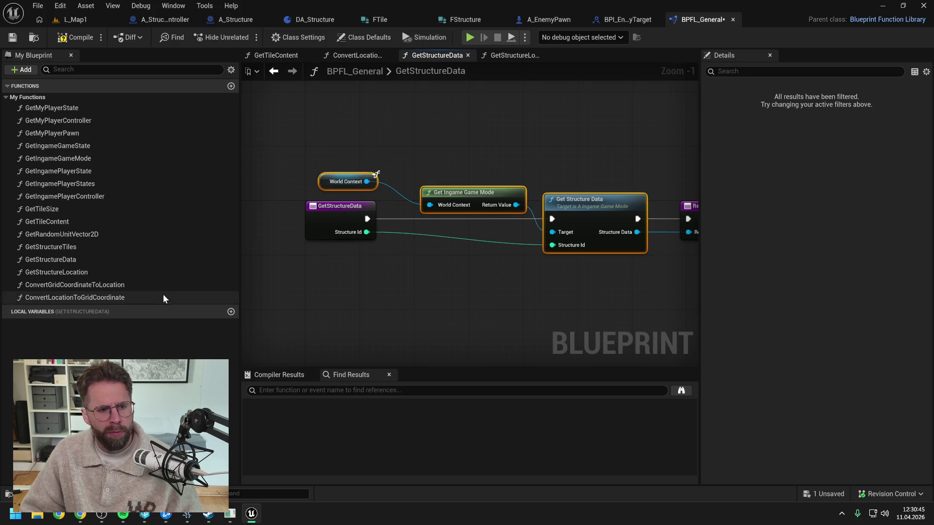
double_click(107, 272)
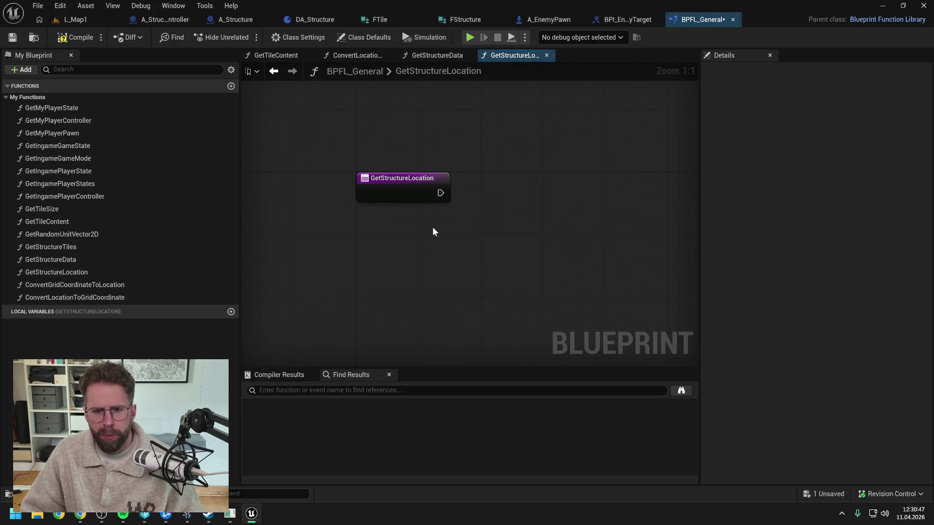
scroll(433, 232, "down", 3)
key("ctrl+v")
left_click(445, 245)
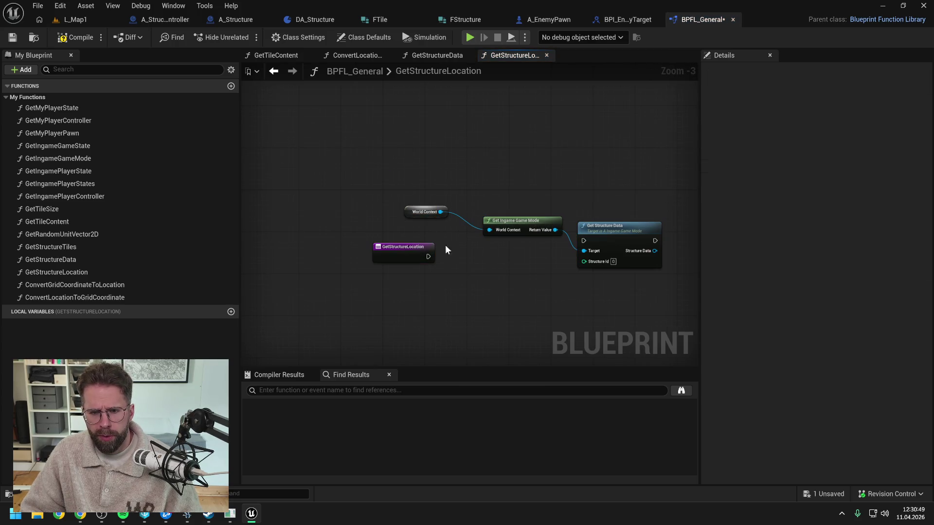
Step: Replace the pasted World Context input with a Get World Context node and rearrange the nodes
left_click_drag(490, 230, 462, 237)
type("get wo")
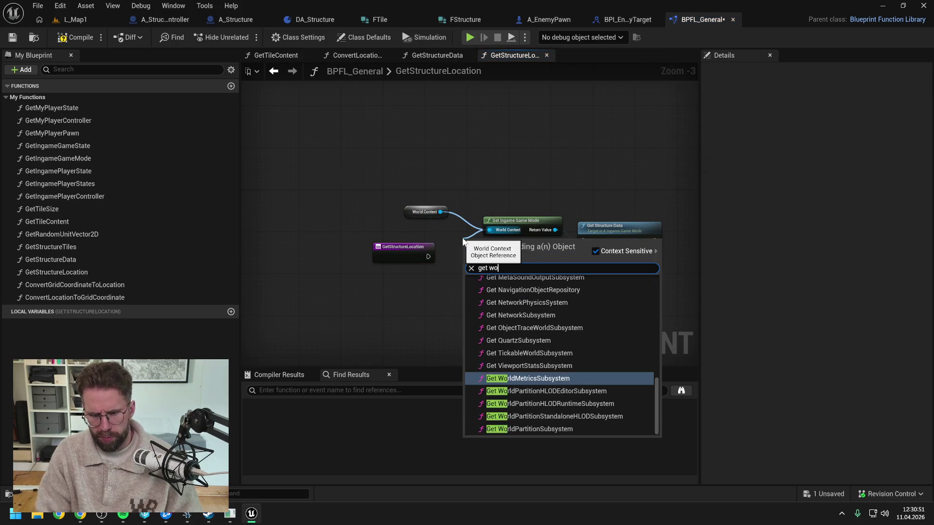
type("rldcon")
key("Return")
left_click(433, 215)
key("Delete")
left_click_drag(462, 240, 430, 219)
mouse_move(419, 252)
left_mouse_down()
mouse_move(489, 254)
mouse_move(442, 254)
left_mouse_up()
left_click_drag(569, 243, 423, 202)
left_click_drag(526, 221, 515, 211)
left_click(516, 238)
Step: Wire the entry's execution into Get Structure Data and reposition the game mode nodes
left_click_drag(460, 257, 583, 240)
mouse_move(433, 248)
left_mouse_down()
mouse_move(384, 224)
mouse_move(380, 232)
left_mouse_up()
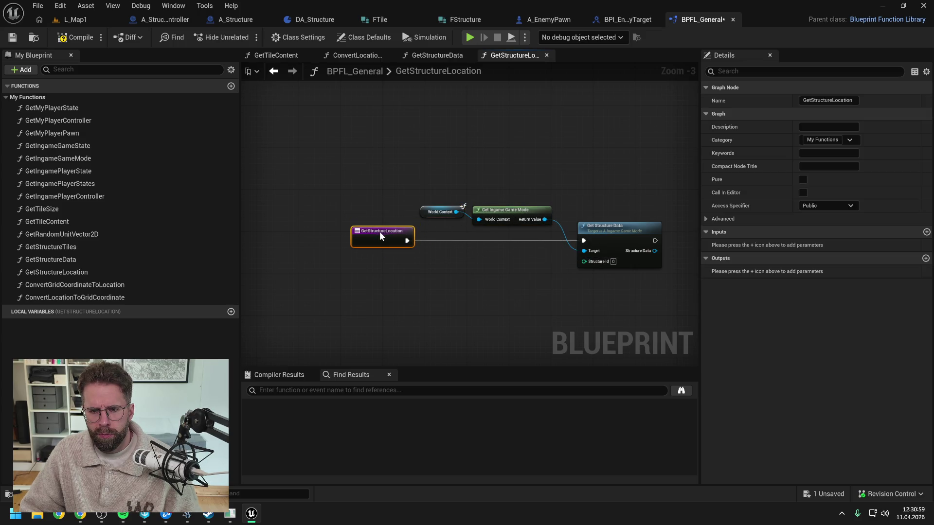
left_click_drag(431, 186, 527, 219)
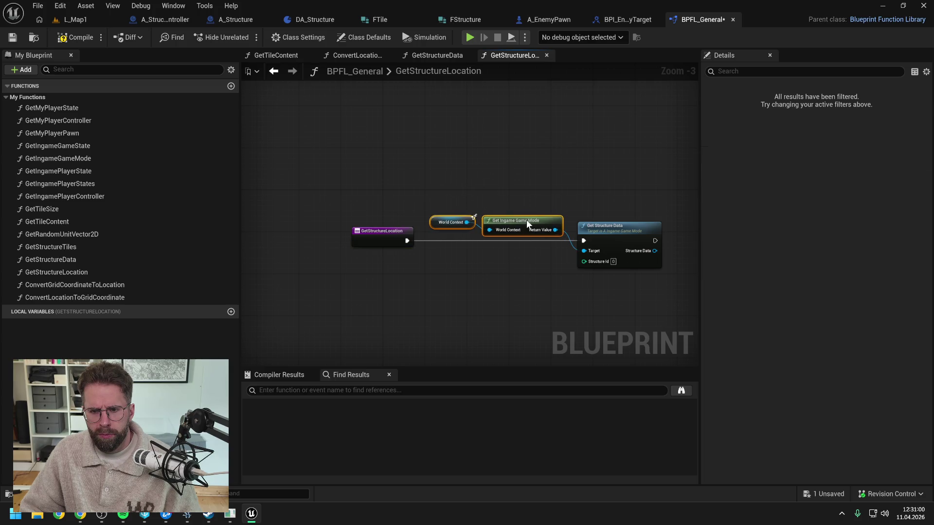
left_click(571, 202)
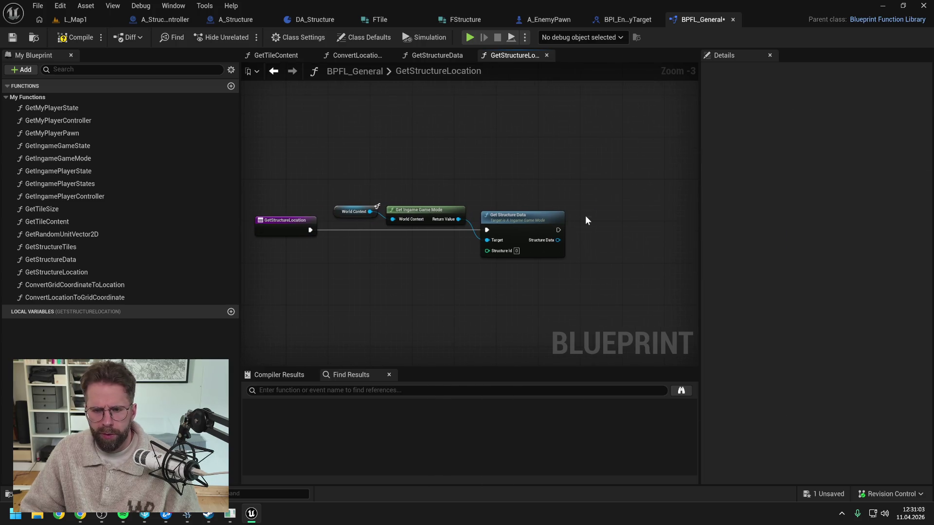
Step: Add a Return Node and wire Get Structure Data's execution into it
right_click(585, 216)
type("retur")
key("Return")
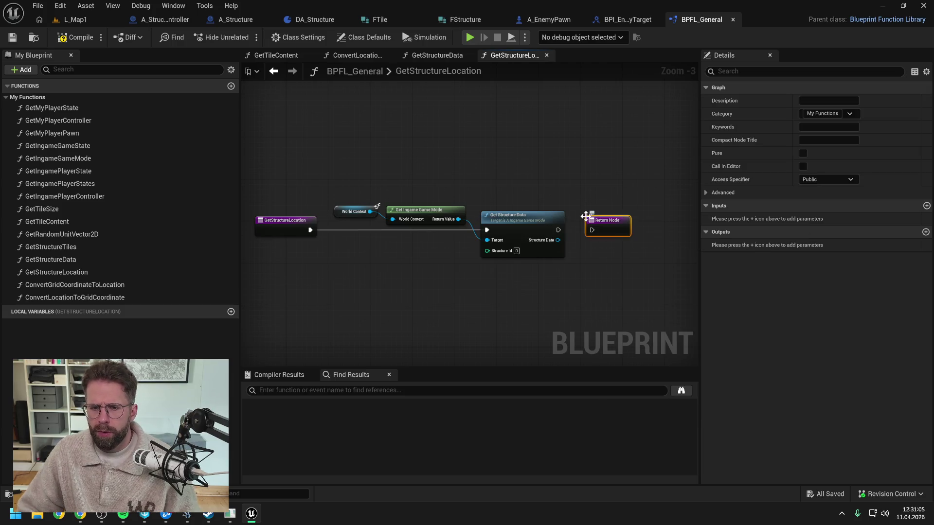
left_click_drag(558, 229, 593, 231)
left_click(600, 264)
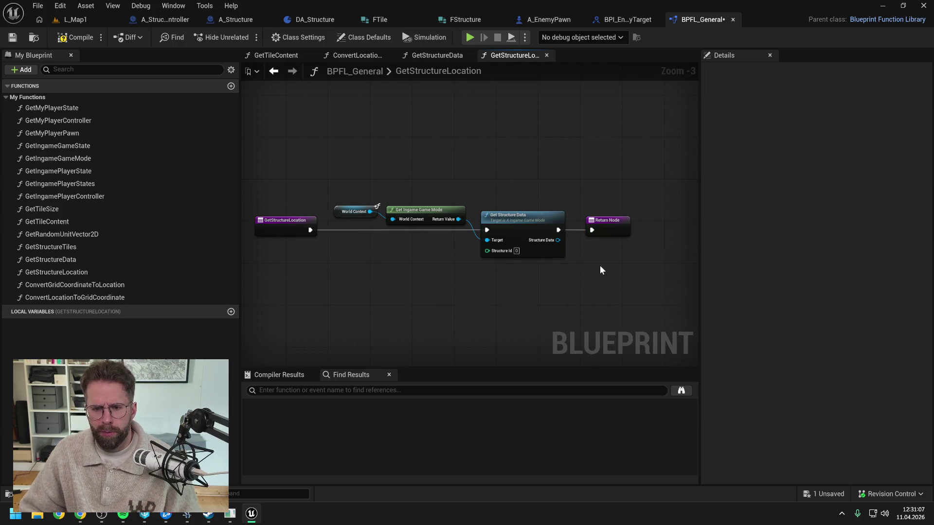
left_click(608, 224)
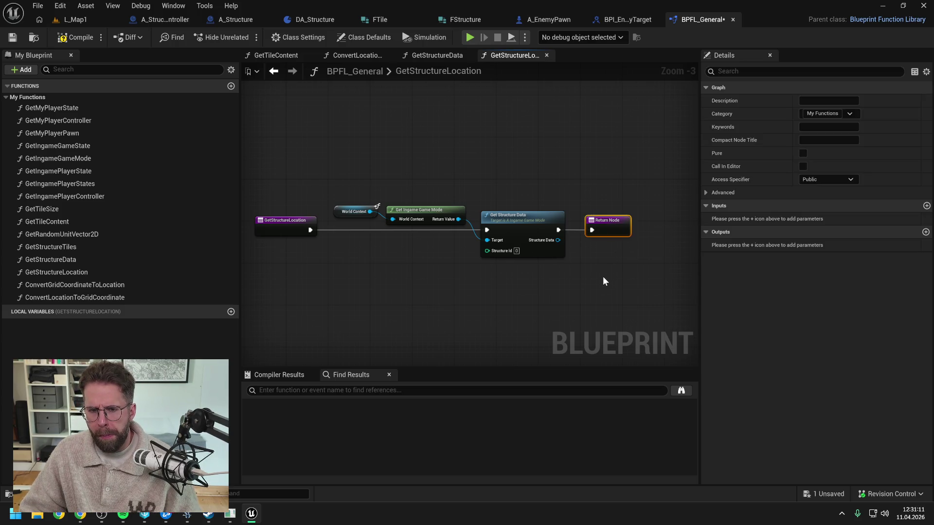
Step: Give the entry node a Structure Id input, delete Get Structure Data, and save
mouse_move(473, 262)
left_mouse_down()
mouse_move(555, 255)
mouse_move(520, 258)
mouse_move(365, 227)
left_mouse_up()
left_click(363, 221)
left_click_drag(607, 237, 543, 235)
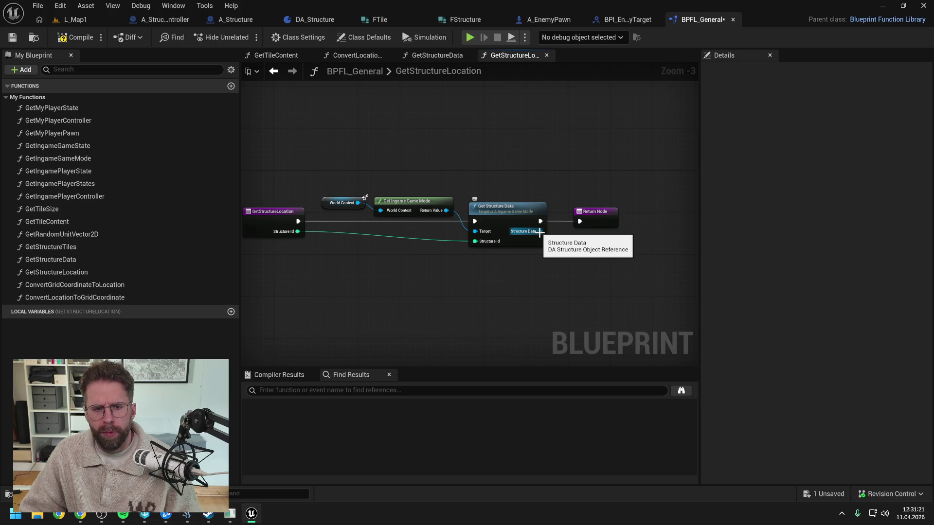
left_click_drag(470, 279, 529, 278)
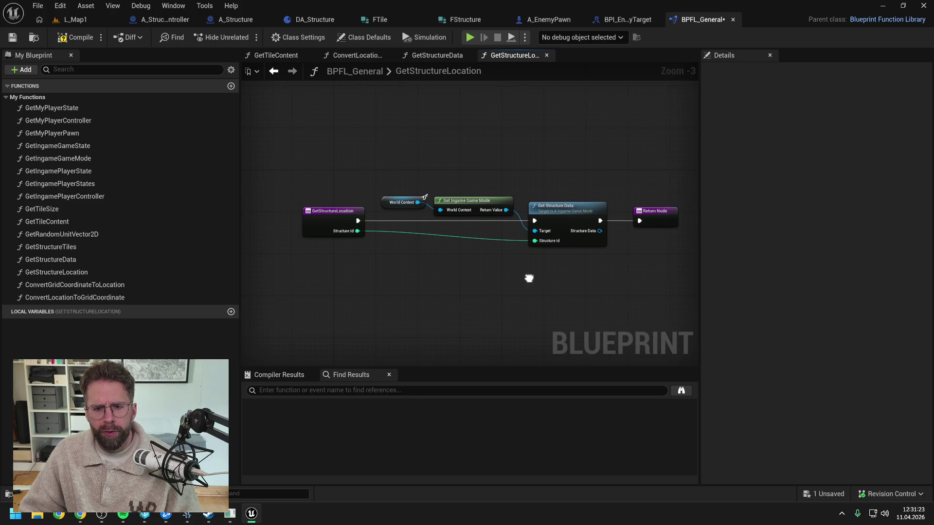
left_click(559, 228)
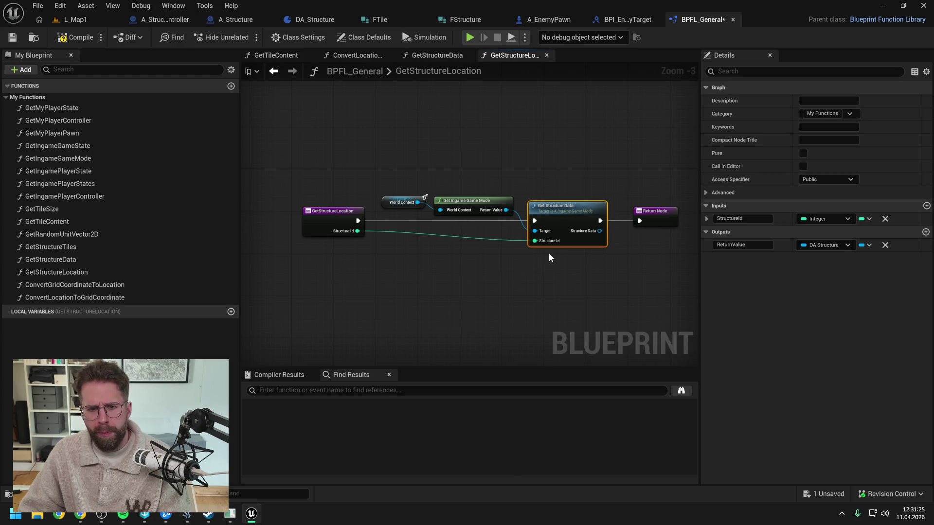
key("Delete")
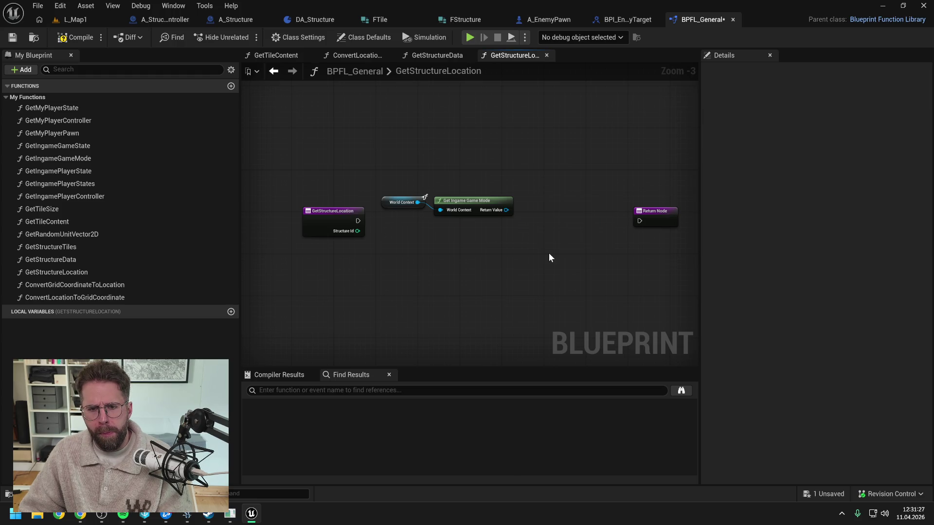
key("ctrl+s")
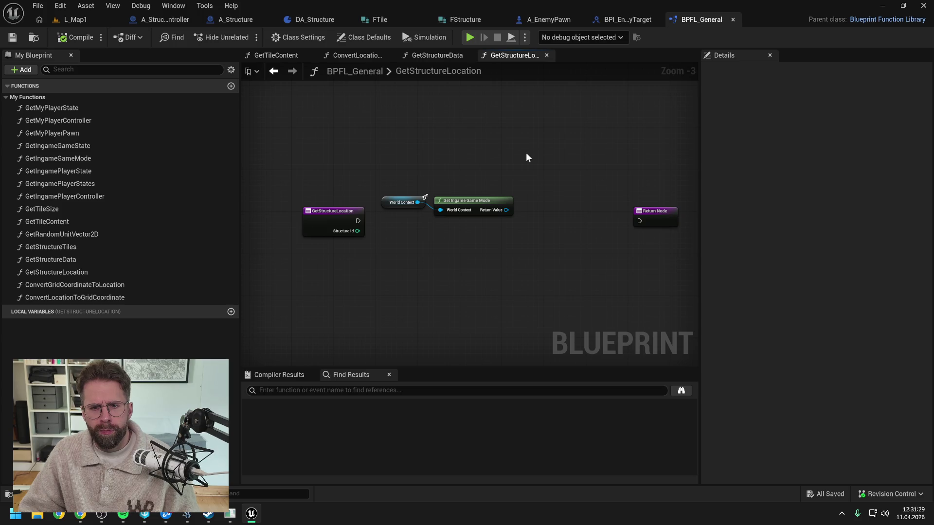
Step: Add Get Structure Location off the game mode, wired from the entry's execution and Structure Id
left_click_drag(506, 210, 525, 223)
type("location")
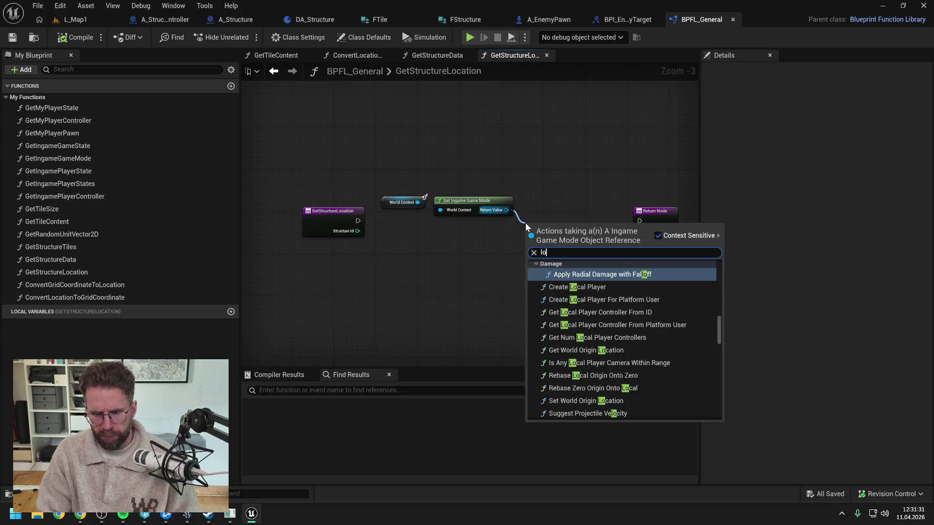
left_click(564, 275)
left_click_drag(635, 223, 651, 222)
left_click(561, 220)
left_click_drag(358, 222, 534, 225)
key("q")
left_click(492, 229)
left_click_drag(358, 231, 534, 241)
left_click(336, 214)
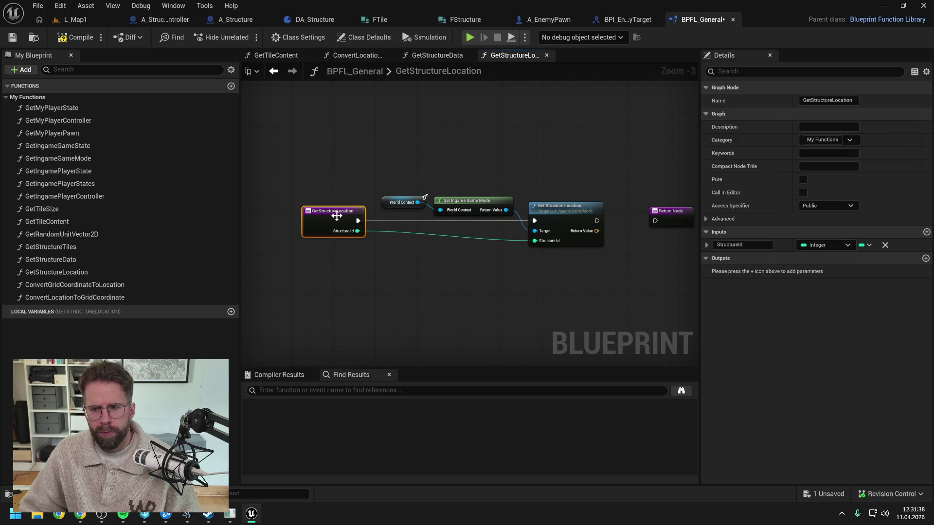
Step: Connect Get Structure Location to the Return Node with a Return Value output, compile and save
left_click(85, 260)
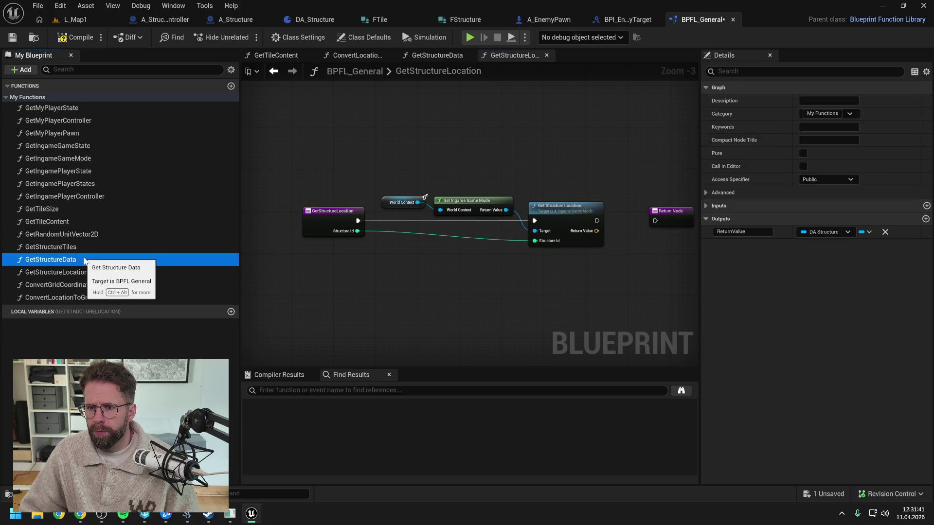
left_click_drag(601, 228, 508, 228)
left_click_drag(503, 219, 561, 218)
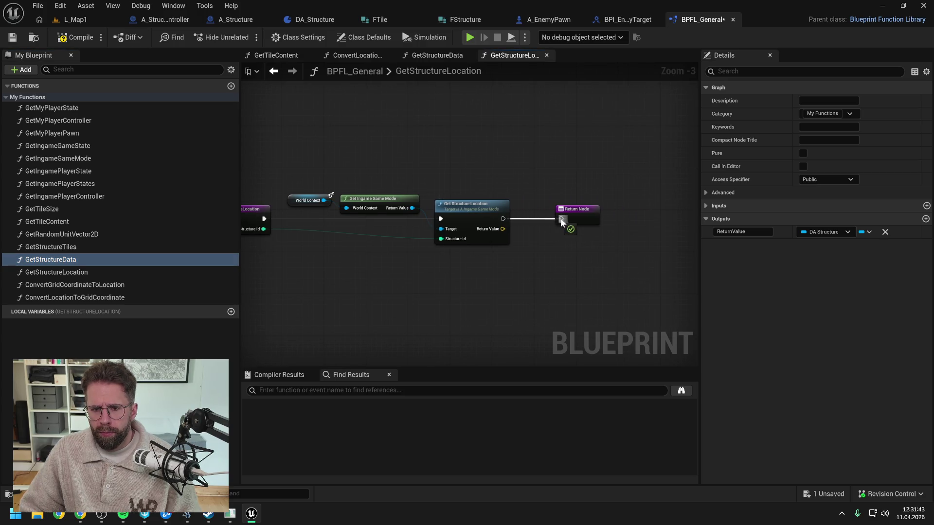
left_click_drag(504, 229, 559, 223)
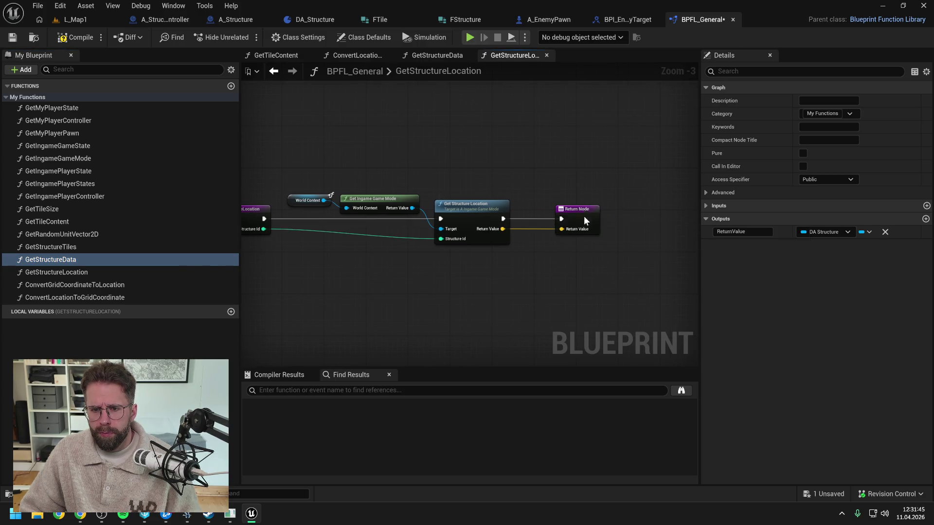
left_click(401, 150)
left_click(75, 39)
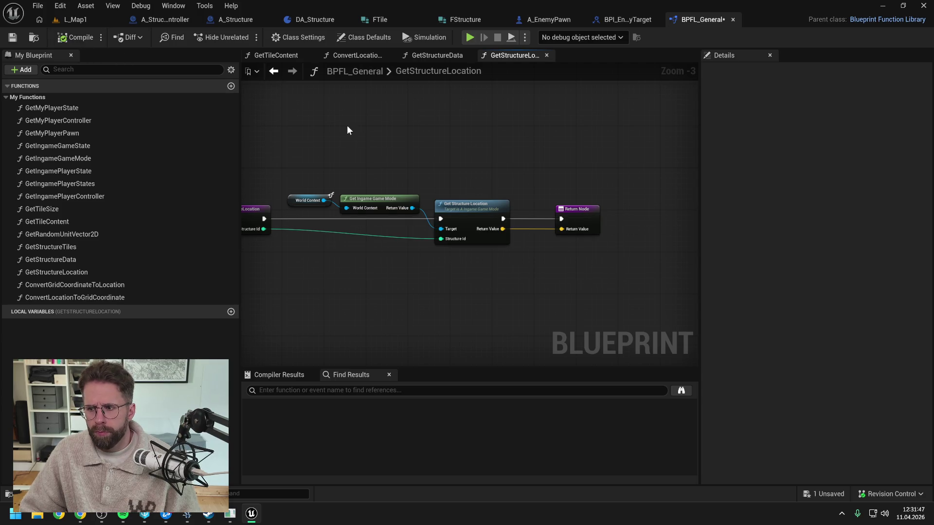
left_click_drag(598, 210, 577, 210)
key("ctrl+s")
Step: Glance at the GetStructureData and ConvertLocationToGridCoordinate graphs and A_StructureController, then return to BPFL_General
left_click(436, 55)
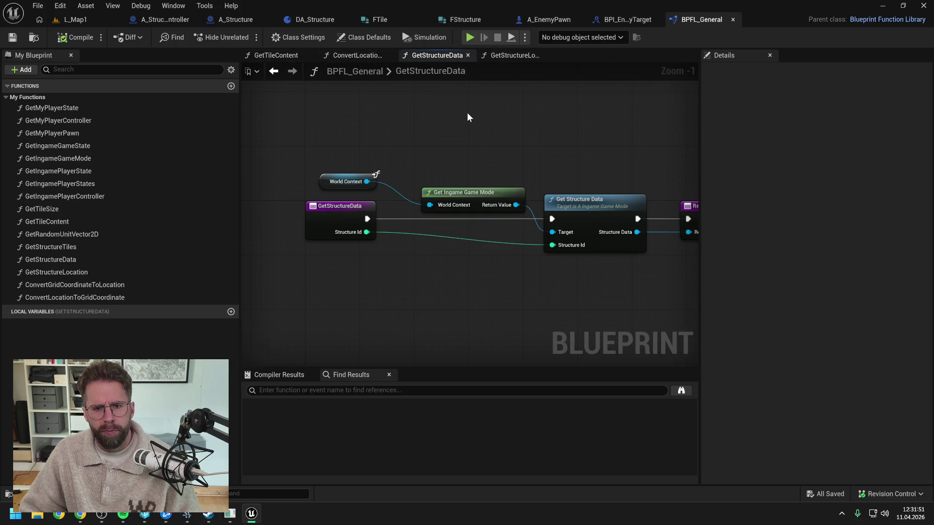
left_click(356, 55)
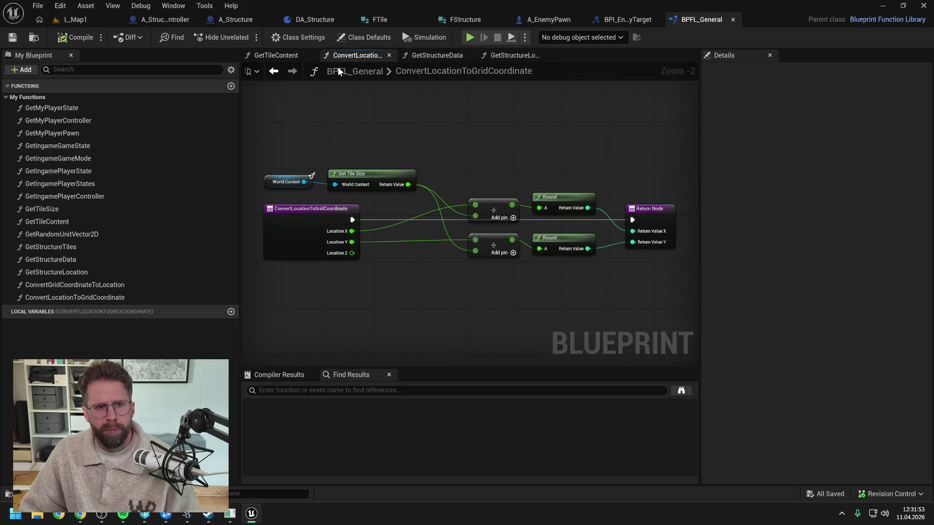
left_click(167, 20)
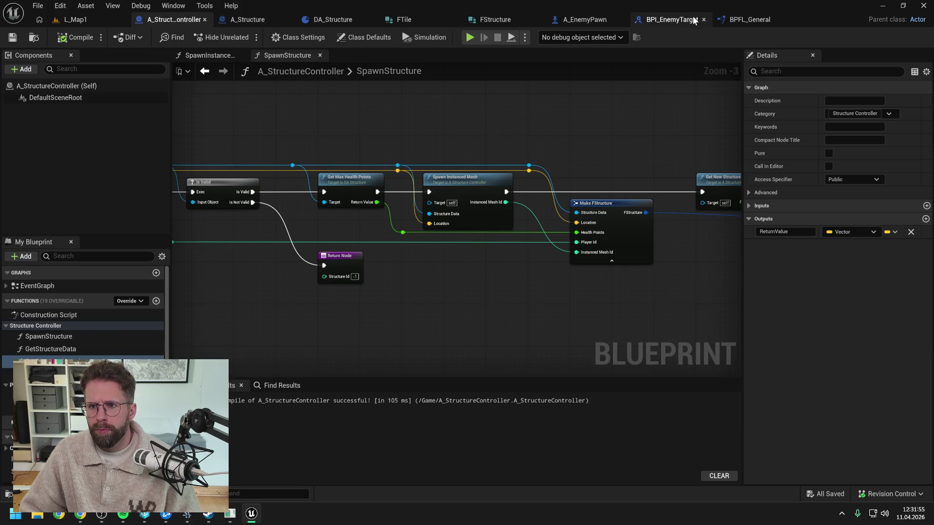
left_click(764, 22)
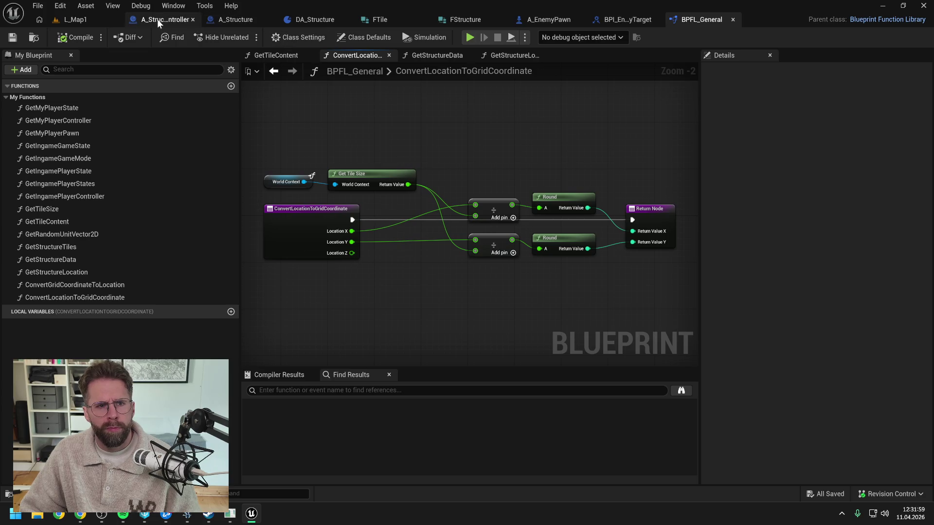
Step: In A_EnemyPawn's ProcessStateIdle, add a Get Structure Location node below Get Main Hall
left_click(548, 22)
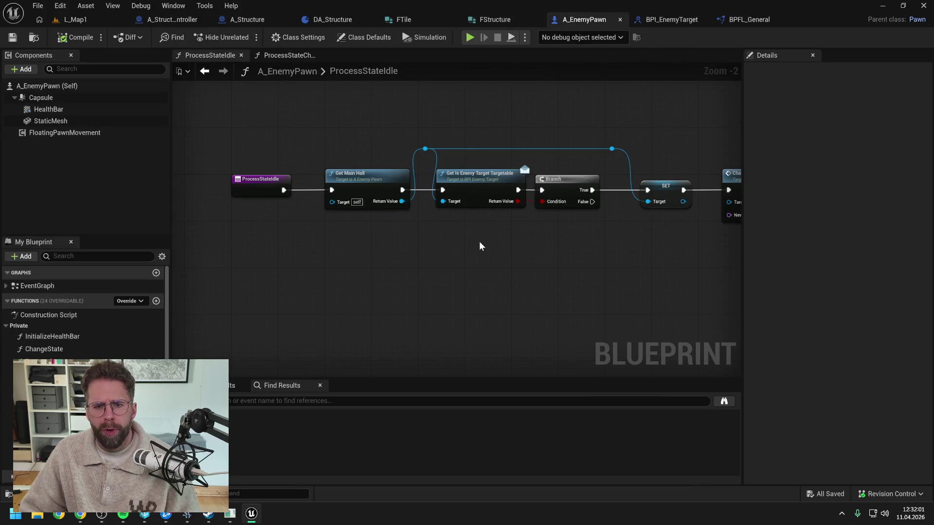
right_click(367, 258)
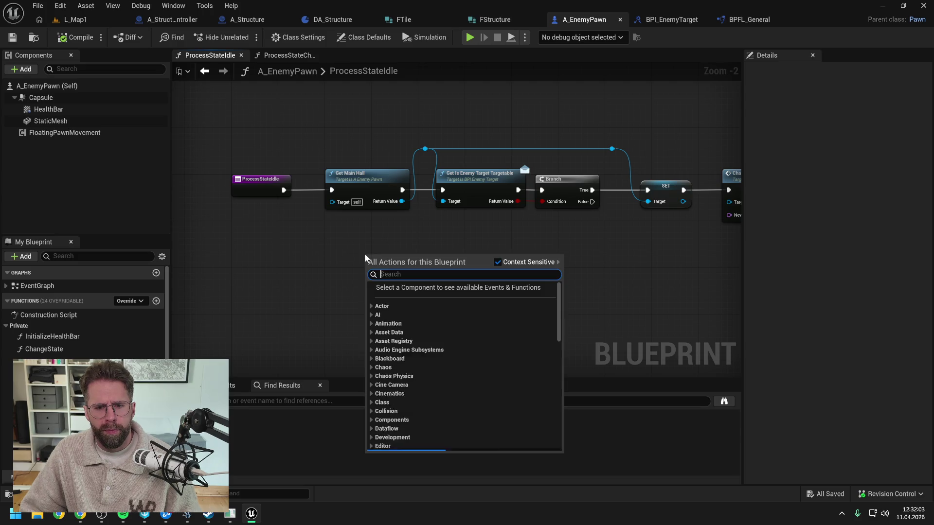
type("get struct")
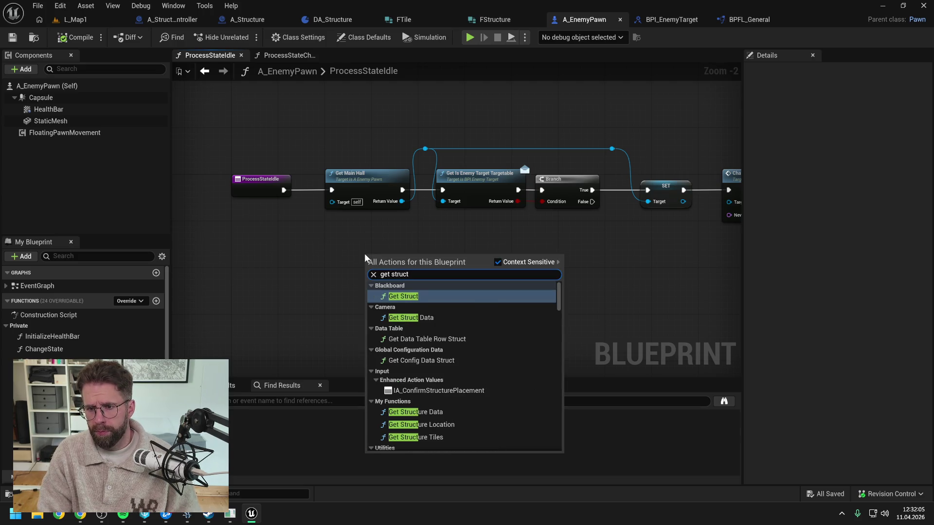
type("ure loc")
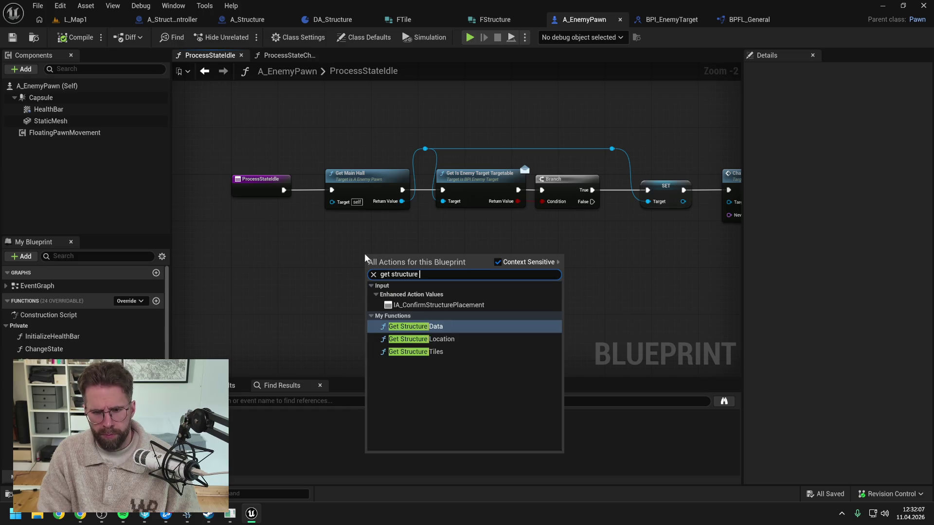
left_click(415, 295)
left_click_drag(412, 264, 384, 253)
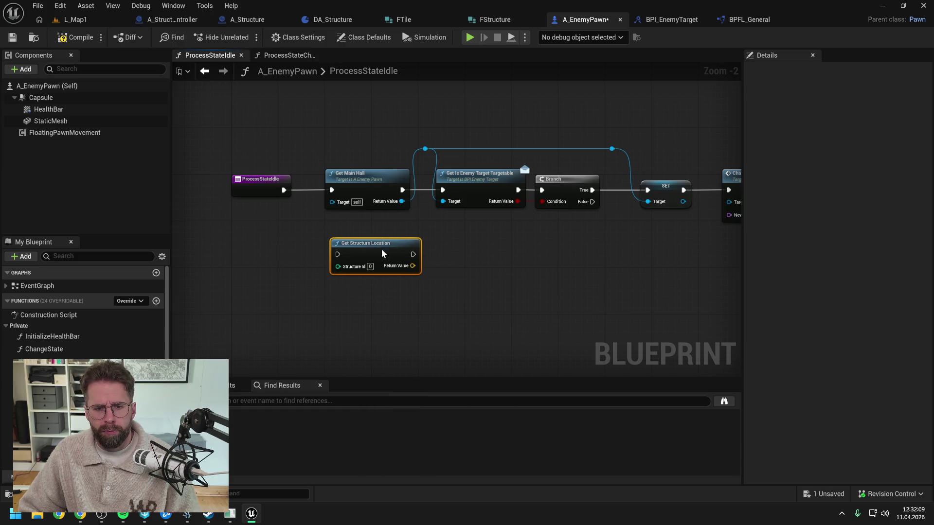
left_click(481, 254)
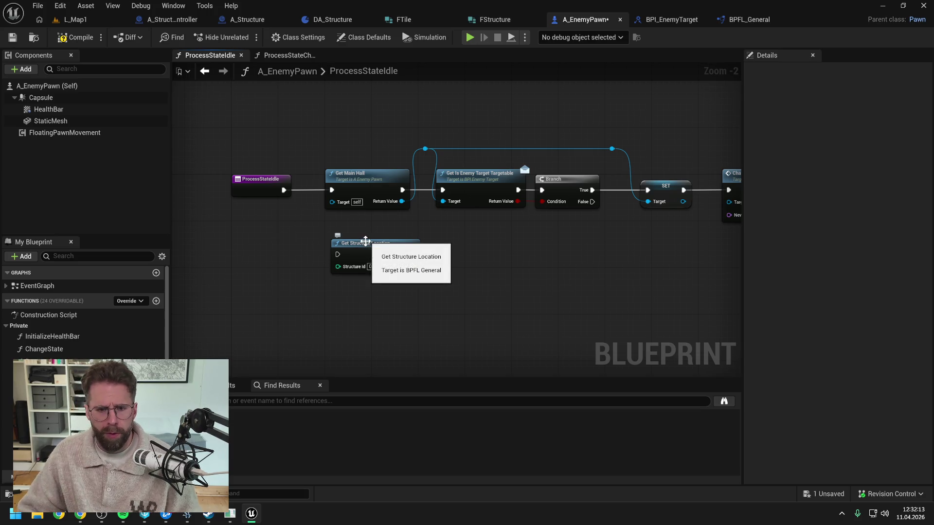
Step: Route the entry's execution into Get Structure Location, move the entry beside it, and save
left_click_drag(284, 190, 338, 254)
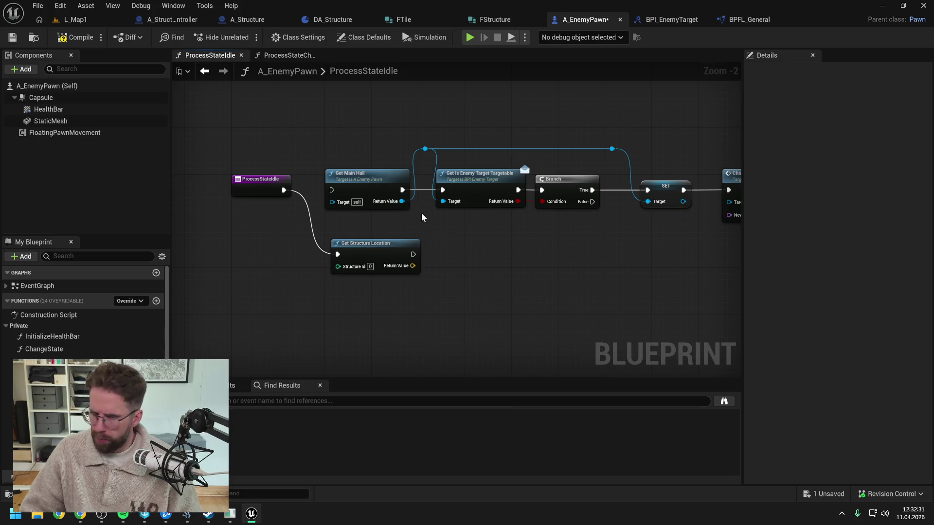
left_click_drag(273, 189, 273, 251)
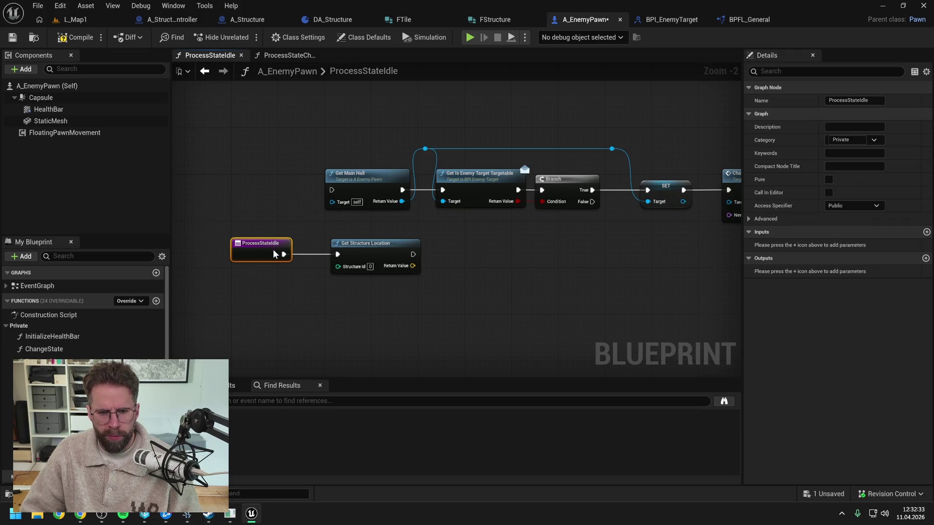
left_click(273, 217)
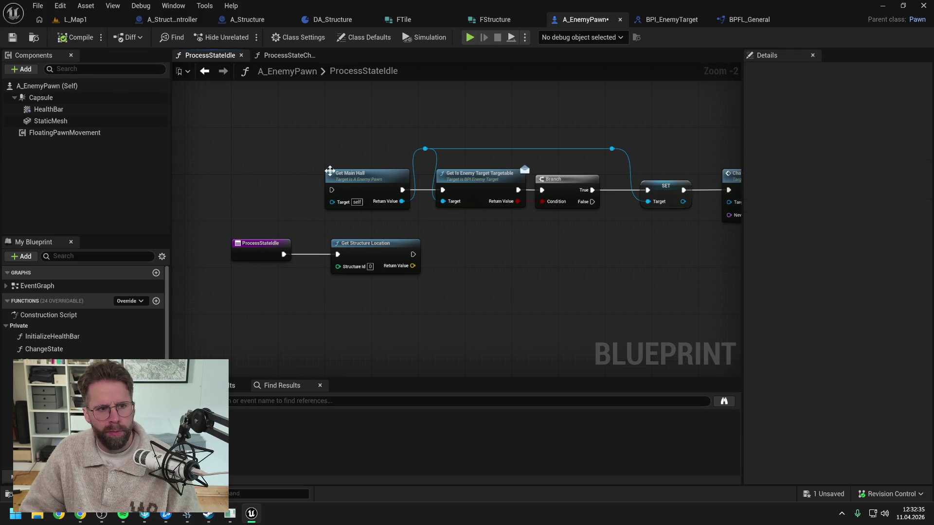
key("ctrl+s")
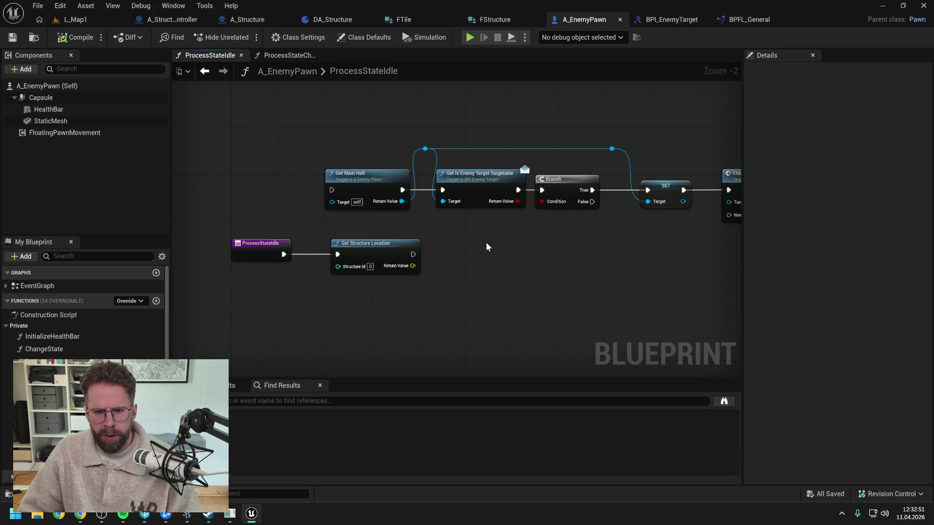
Step: Nudge Get Structure Location into line with the entry node and save the blueprint again
left_click_drag(398, 249, 410, 249)
left_click(492, 251)
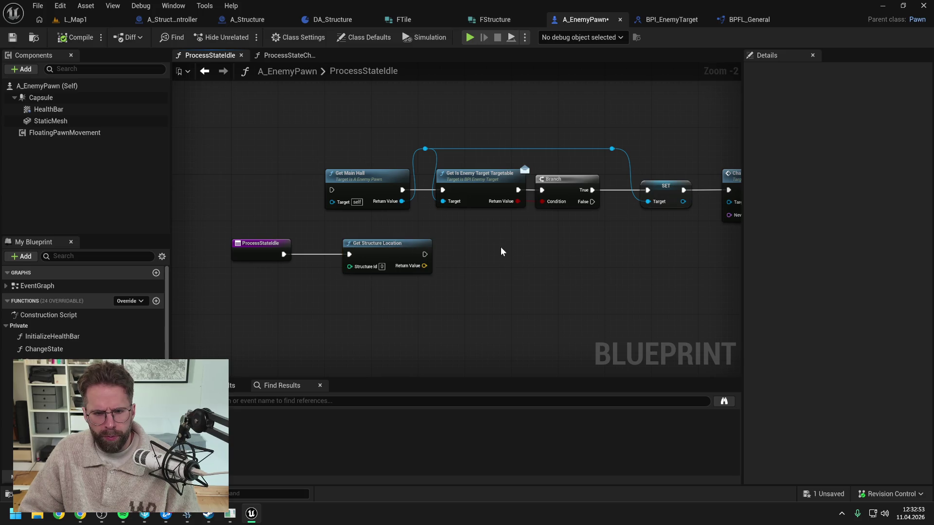
left_click_drag(246, 317, 292, 301)
left_click(68, 37)
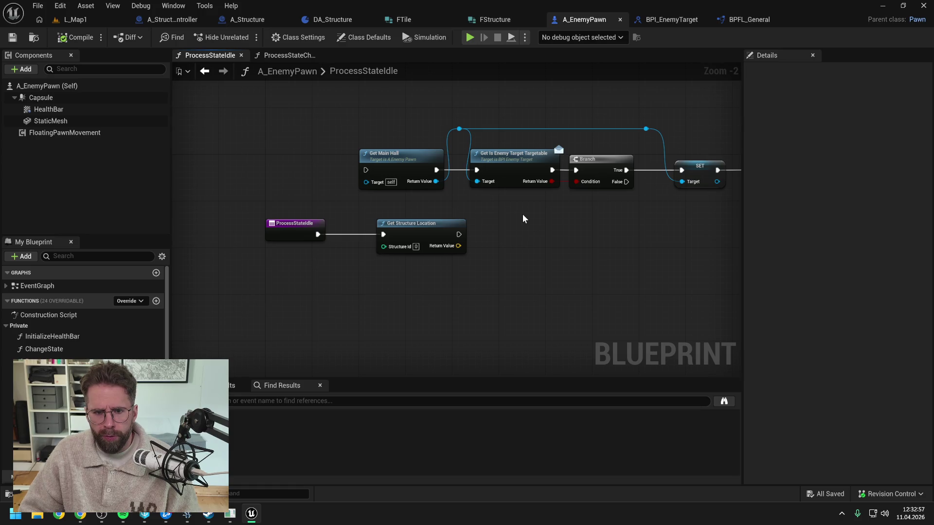
mouse_move(523, 215)
left_mouse_down()
mouse_move(421, 210)
mouse_move(511, 213)
left_mouse_up()
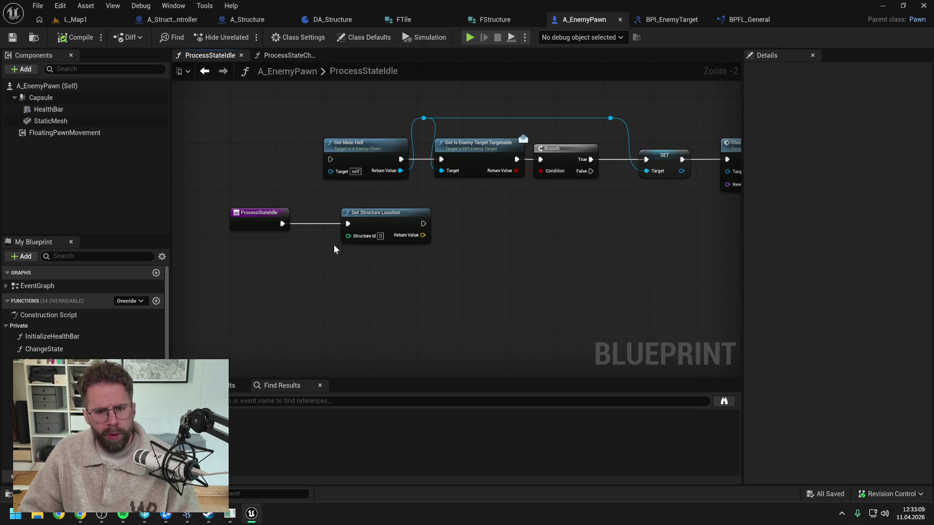
left_click_drag(490, 231, 427, 234)
left_click_drag(347, 223, 329, 221)
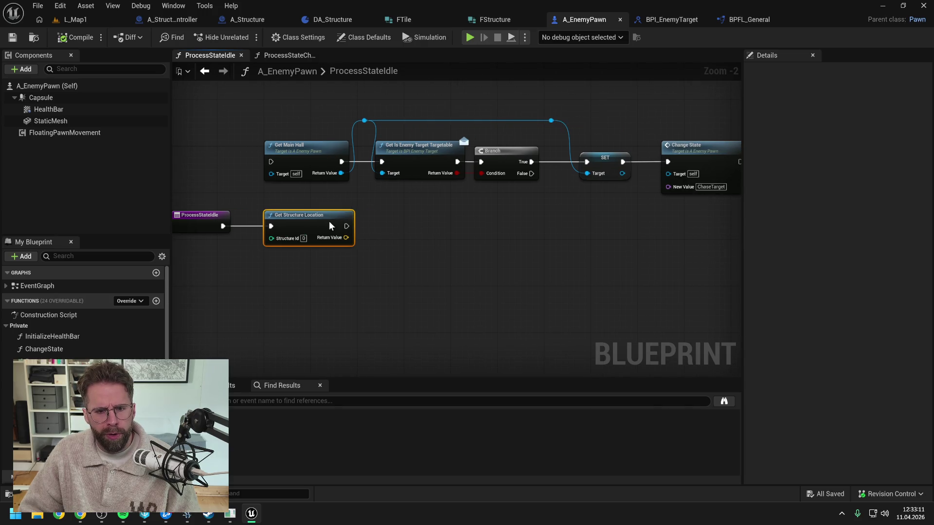
left_click(425, 220)
mouse_move(451, 243)
left_mouse_down()
mouse_move(382, 239)
mouse_move(394, 237)
left_mouse_up()
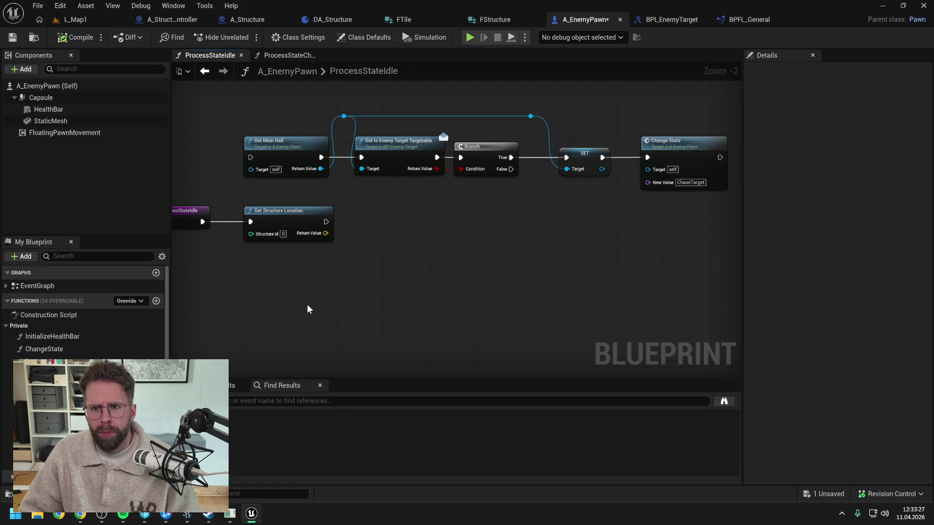
key("ctrl+space")
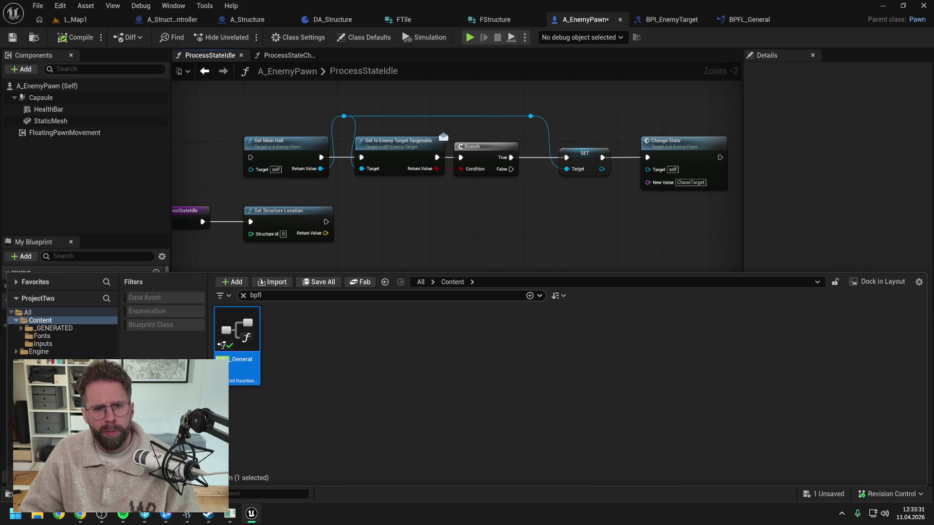
Step: Search the content browser for 'a_struc' and open the A_Structure blueprint
left_click(387, 240)
key("ctrl+space")
key("ctrl+a")
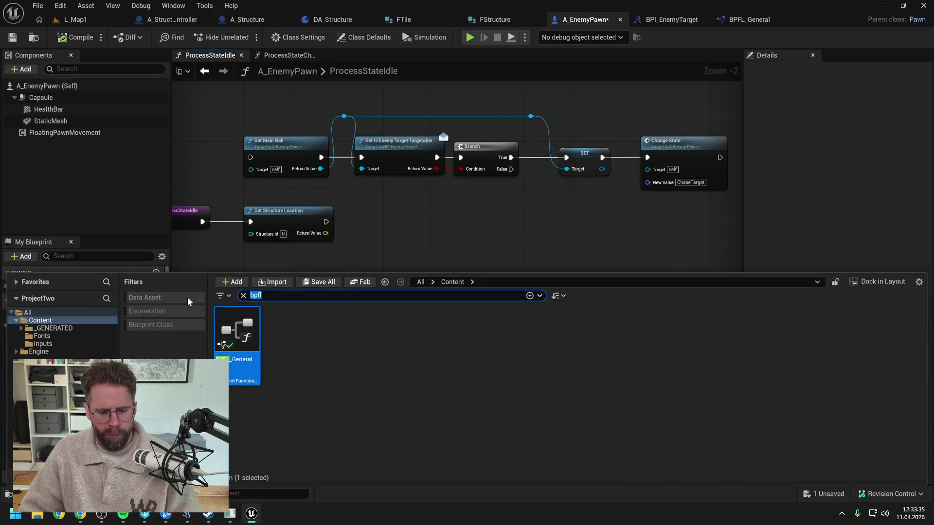
type("a_struc")
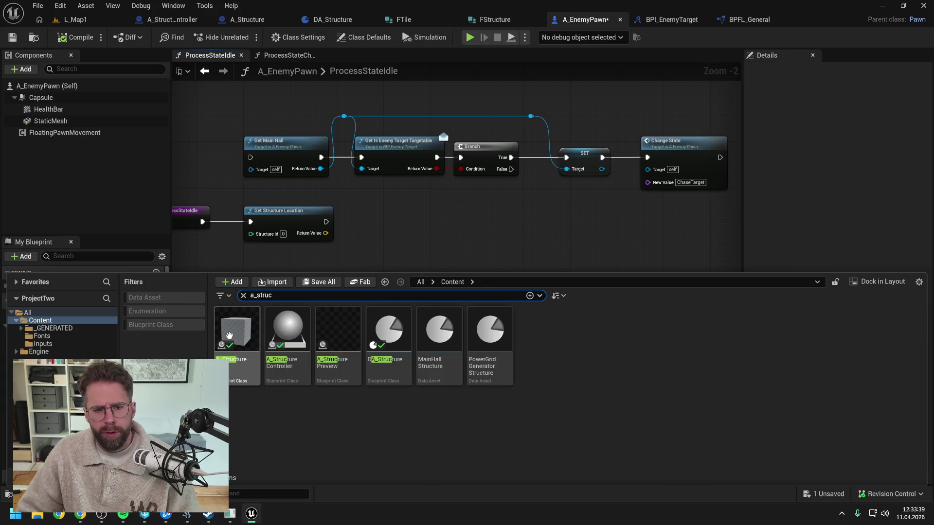
double_click(229, 331)
Step: Open A_Structure's GetIsEnemyTargetTargetable interface implementation graph to review it
left_click(7, 350)
left_click(6, 362)
double_click(30, 373)
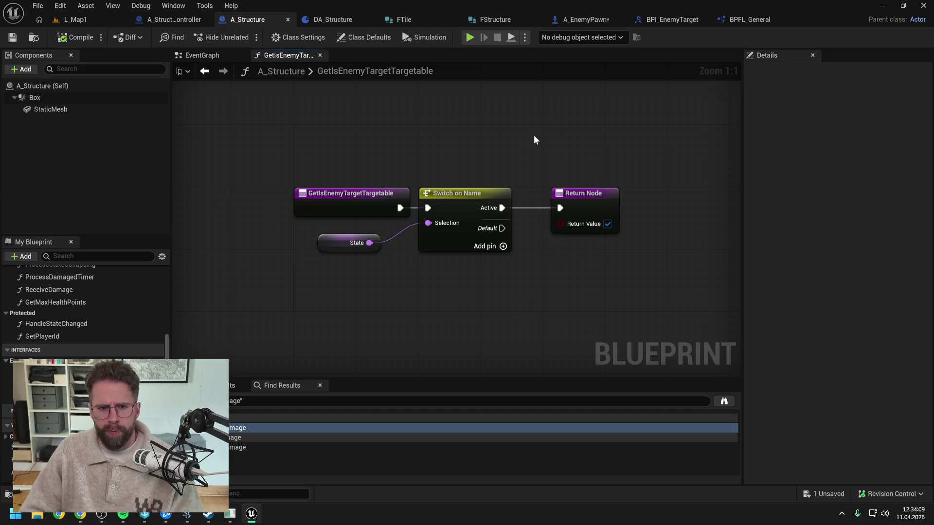
left_click(740, 19)
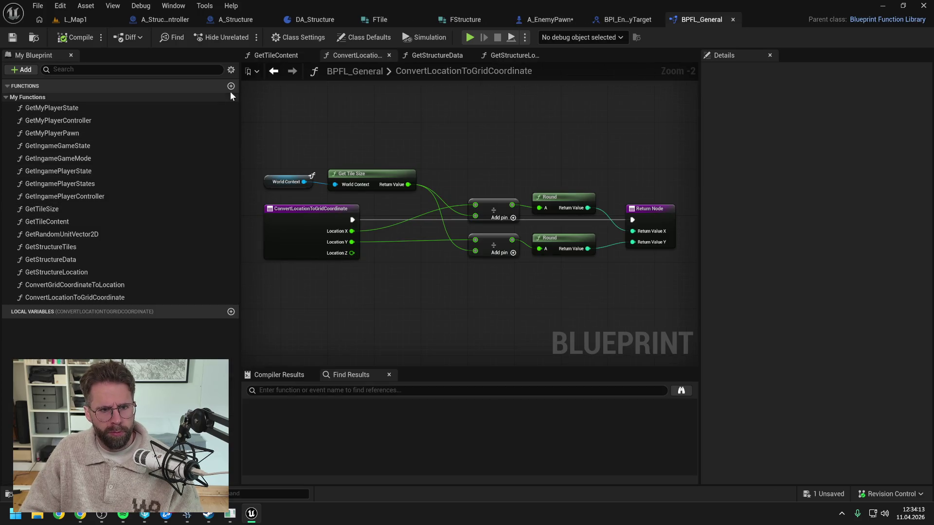
Step: Create a GetIsStructureTargetable function in BPFL_General, placed below GetStructureLocation, and save
left_click(231, 86)
type("Ge")
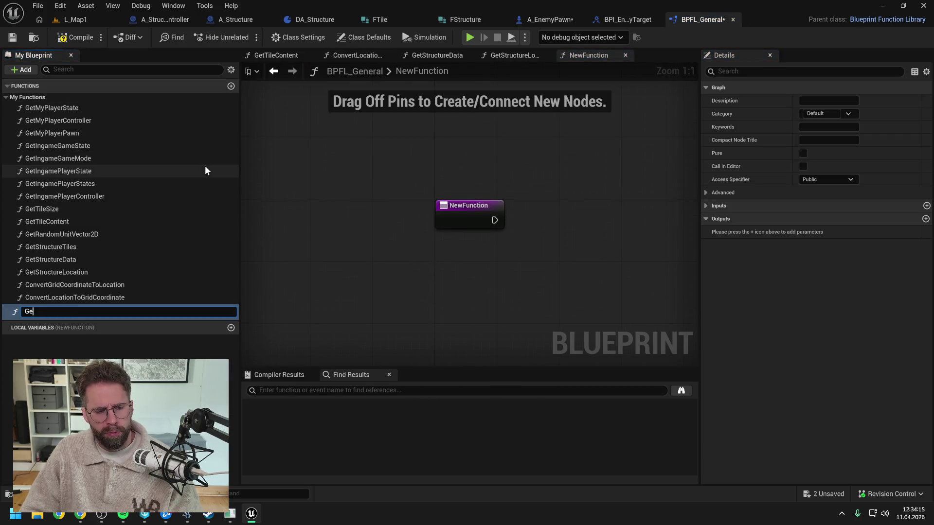
type("tIs")
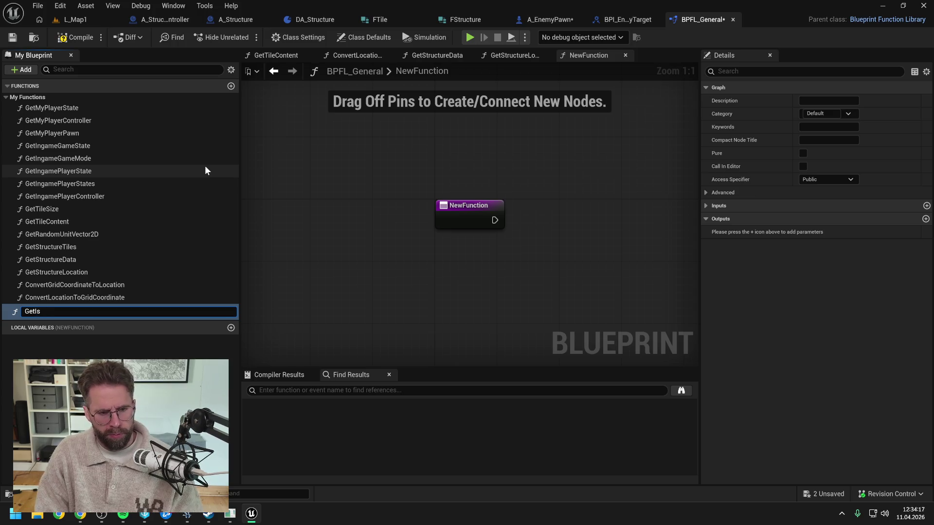
type("S")
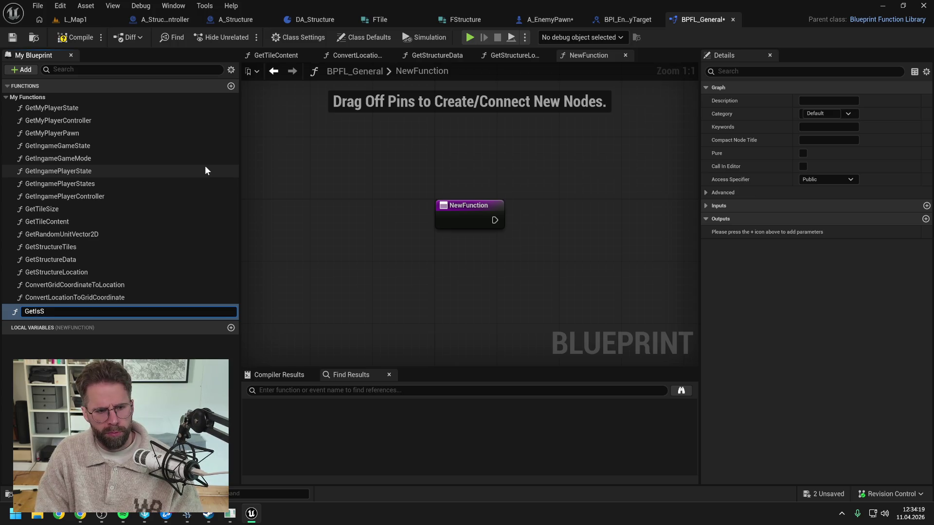
type("truc")
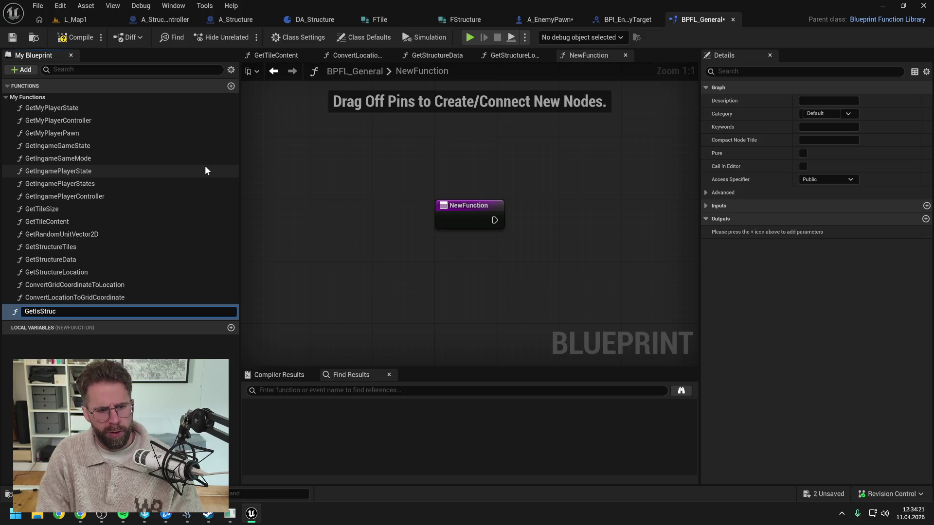
type("tu")
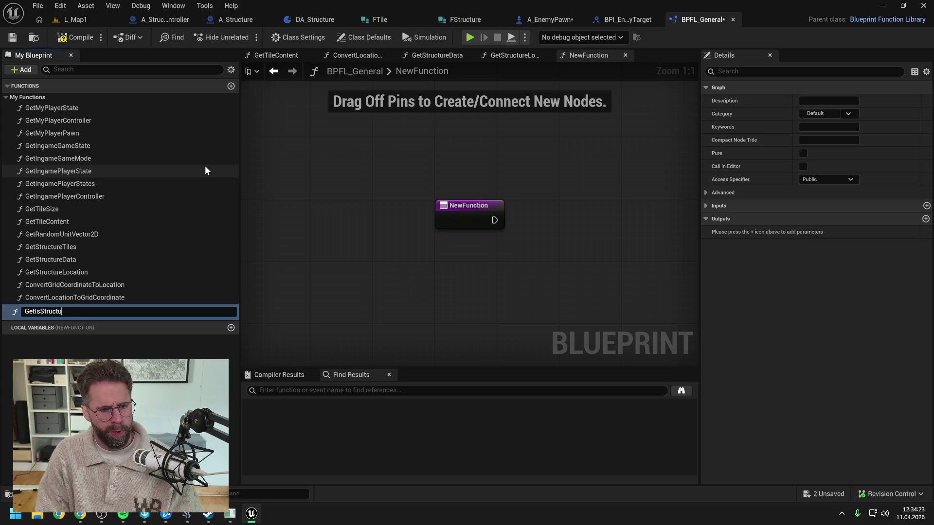
type("reTarget")
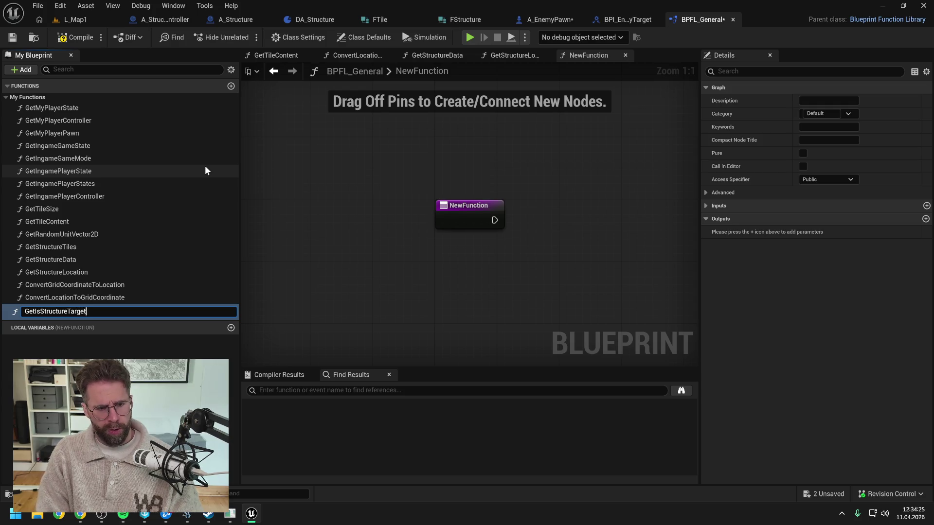
type("able")
key("Return")
key("ctrl+shift+s")
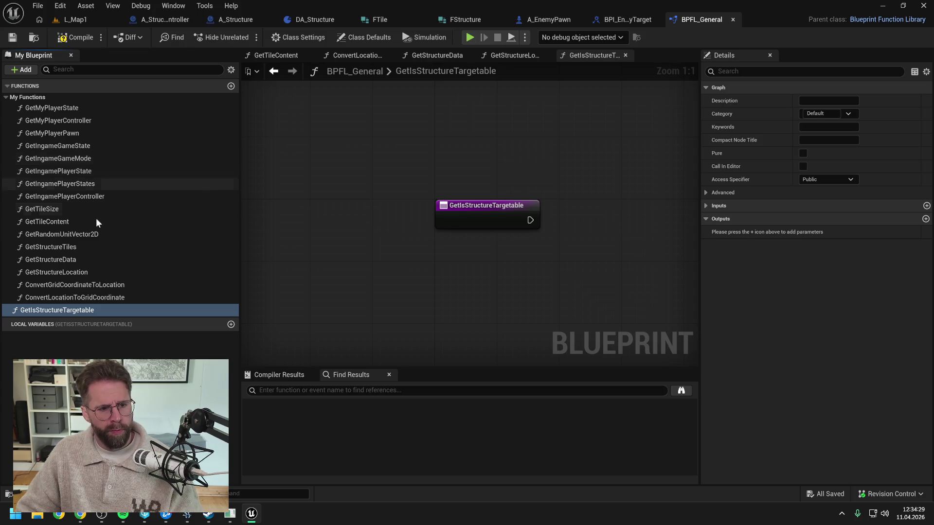
left_click_drag(63, 311, 138, 269)
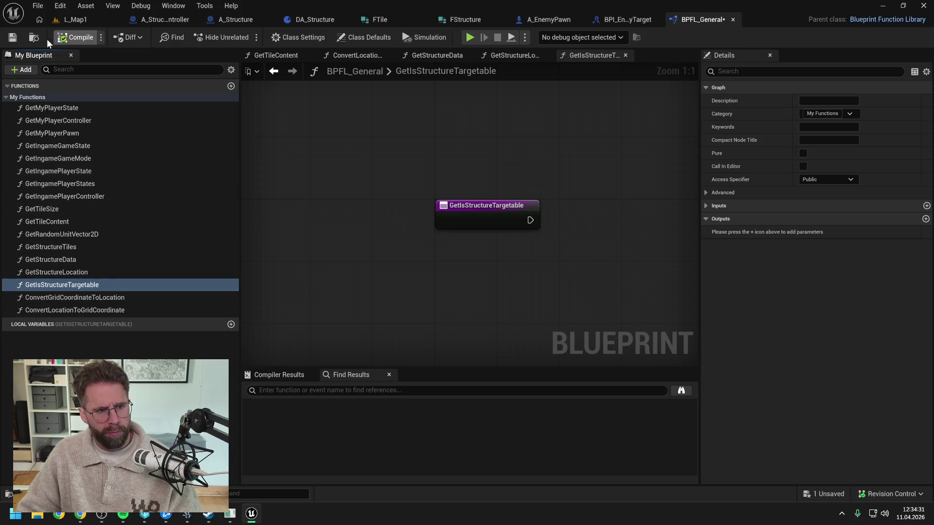
left_click(11, 38)
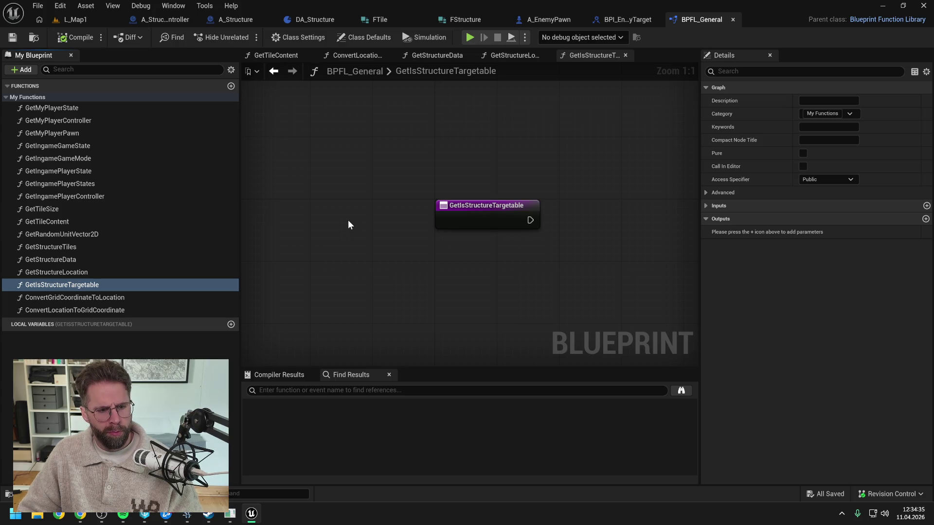
left_click_drag(349, 220, 308, 218)
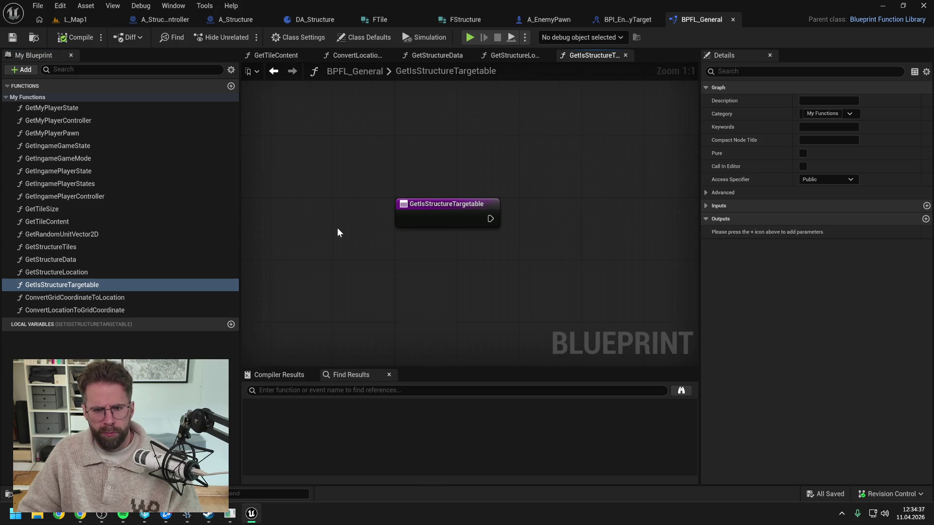
Step: Add an Integer input named StructureId to the function and save
left_click(926, 219)
left_click(468, 218)
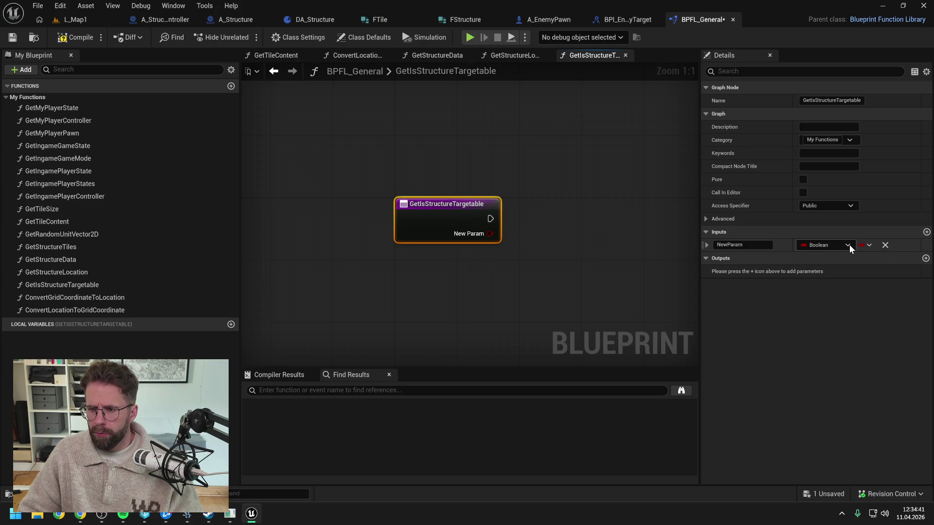
left_click(847, 244)
left_click(824, 291)
left_click(743, 244)
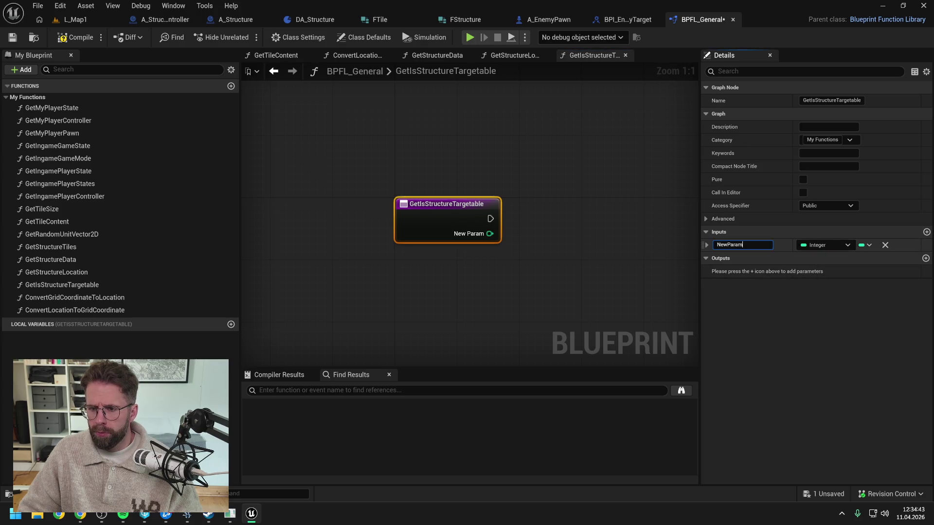
type("Structure")
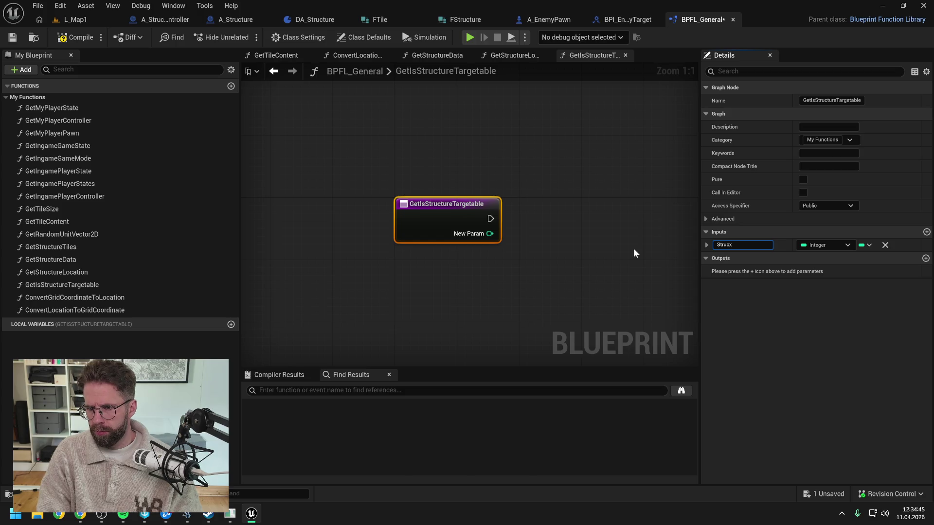
type("Id")
key("Return")
key("ctrl+s")
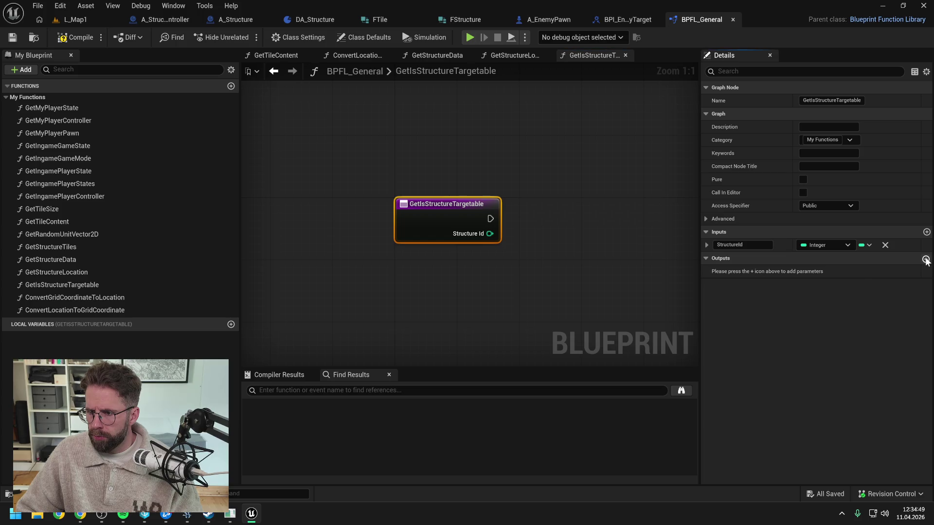
Step: Add a Boolean output named ReturnValue, save, and move the Return Node right
left_click(926, 258)
left_click(822, 272)
left_click(811, 298)
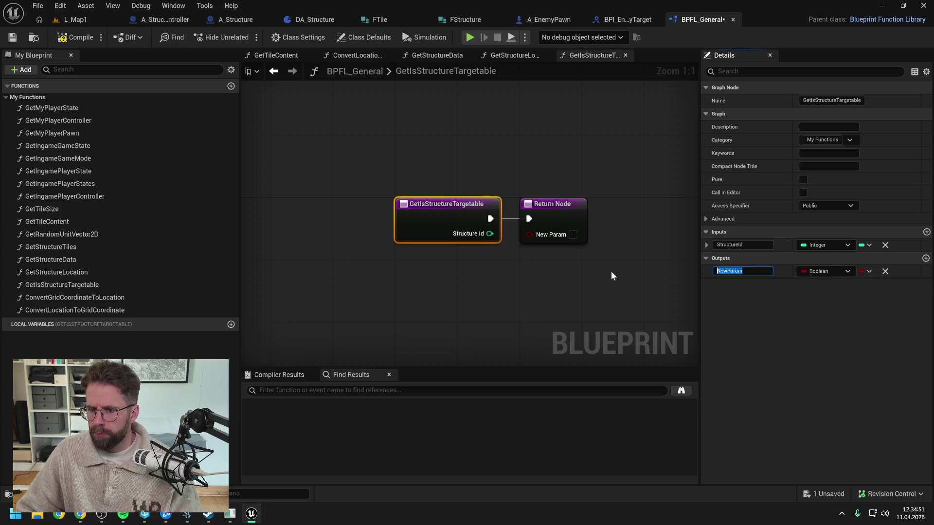
type("ReturnValue")
key("Return")
key("ctrl+s")
scroll(612, 275, "down", 2)
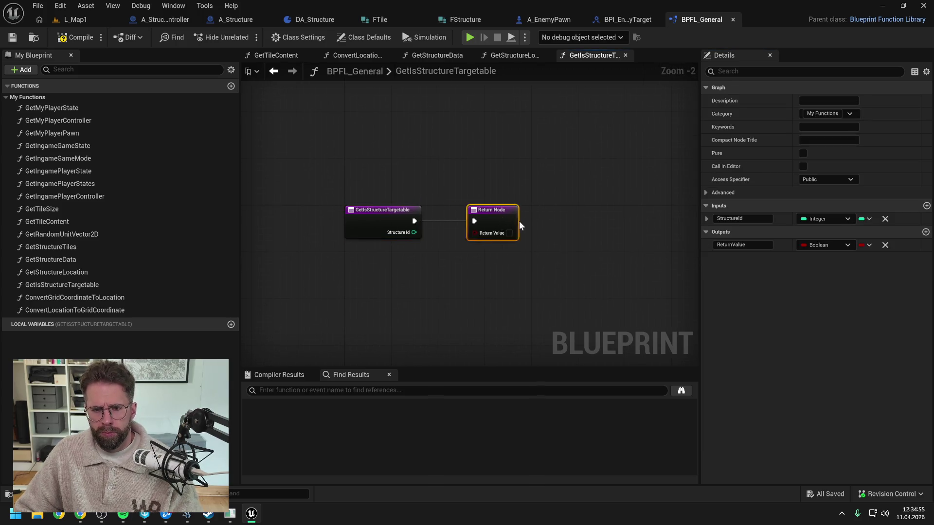
left_click_drag(518, 221, 624, 221)
left_click(538, 189)
left_click(515, 55)
right_click(402, 144)
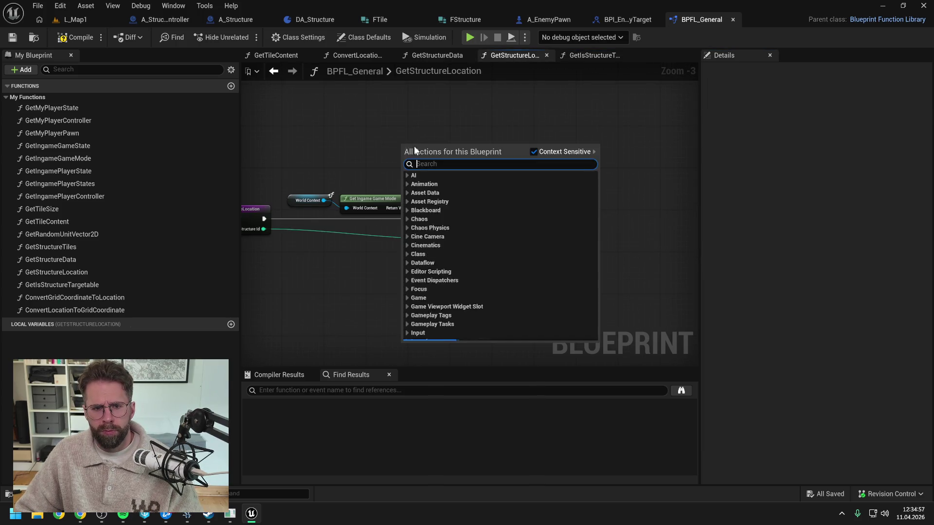
Step: Copy the World Context and Get Ingame Game Mode nodes into GetIsStructureTargetable, arrange them, and compile
left_click(365, 203)
key("ctrl+c")
left_click(591, 55)
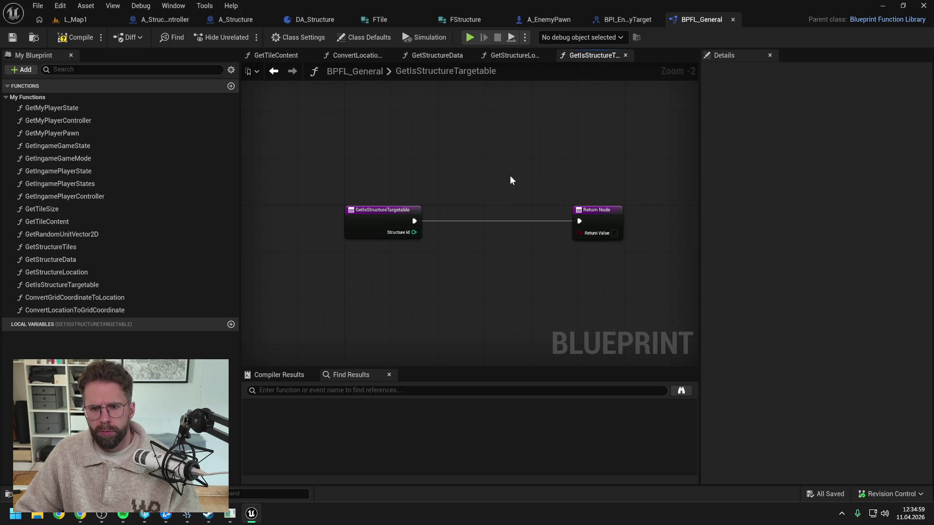
key("ctrl+v")
left_click(455, 184)
left_click_drag(554, 203, 456, 194)
type("et ingame game")
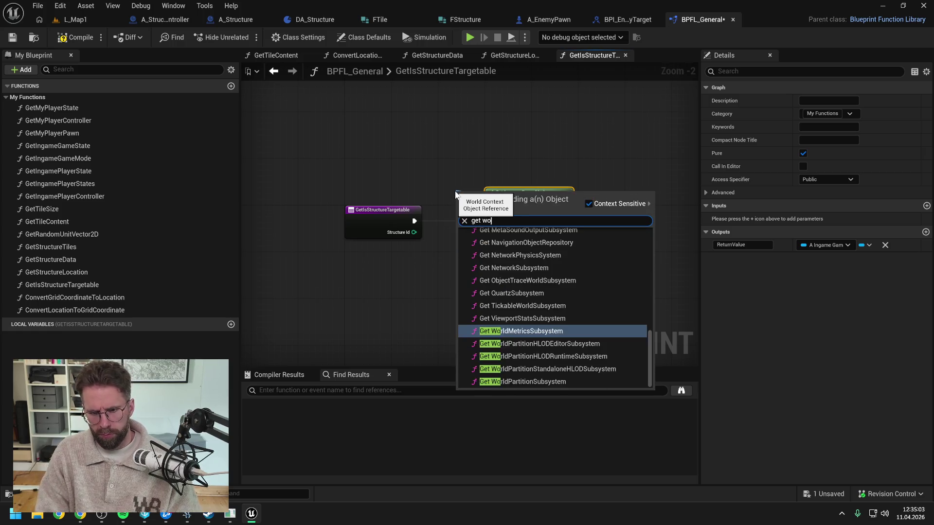
key("Return")
left_click_drag(462, 197, 379, 192)
left_click_drag(518, 196, 478, 185)
left_click(357, 142)
left_click(73, 38)
Step: Search 'ingame game mod' and open the A_IngameGameMode blueprint
key("ctrl+space")
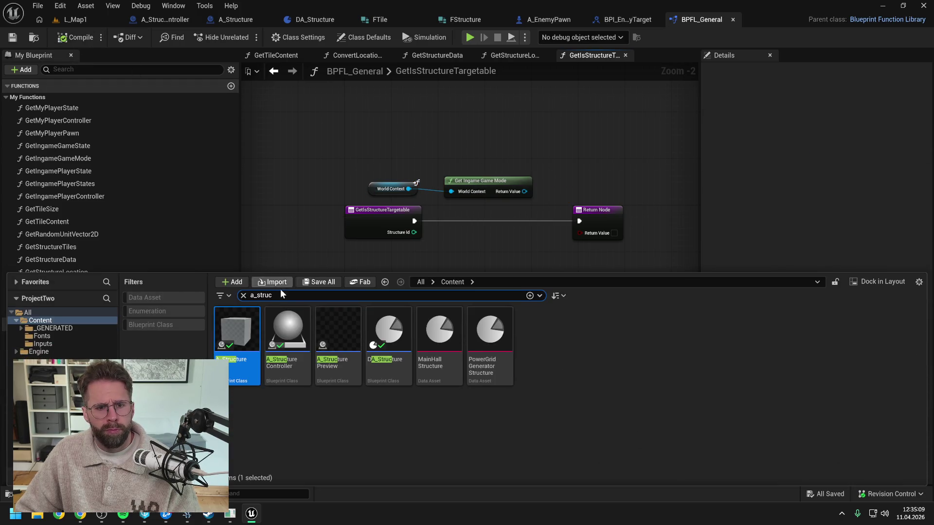
type("ingame game mod")
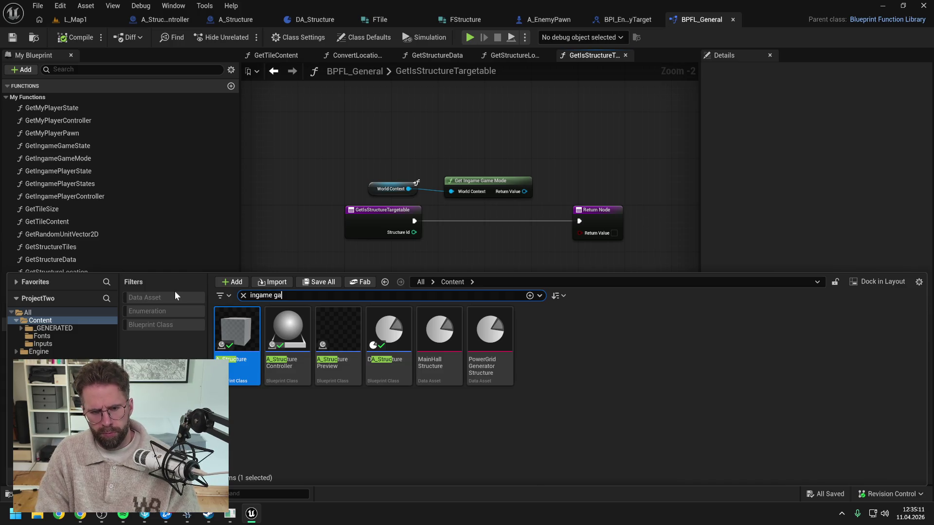
key("Return")
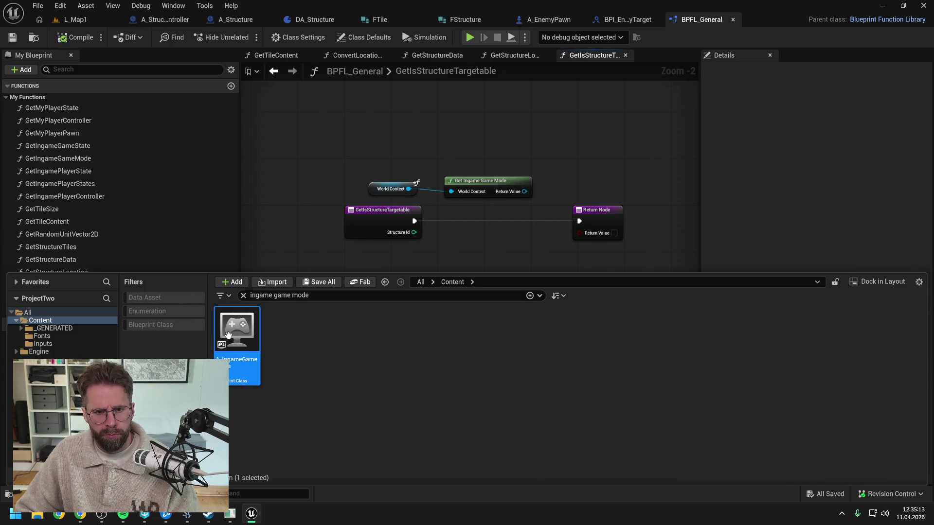
key("Return")
left_click(7, 325)
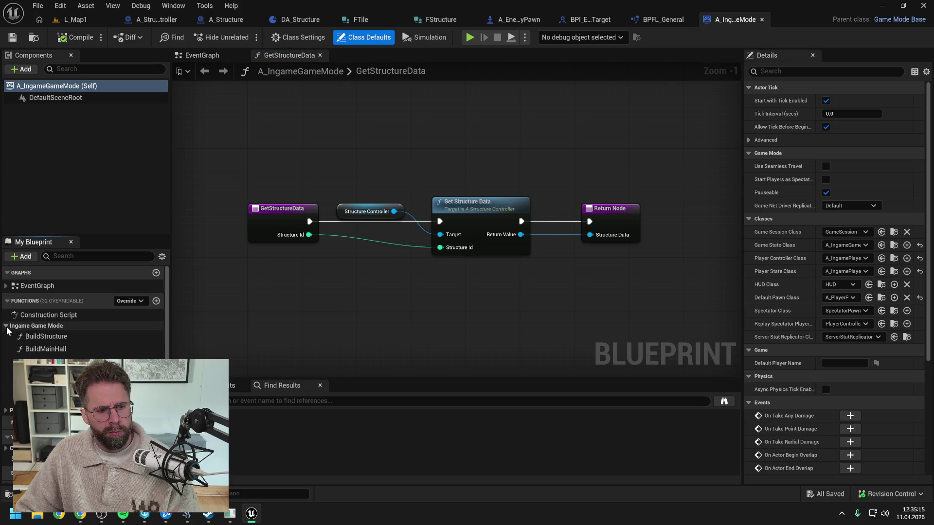
Step: Create a GetIsStructureTargetable function in A_IngameGameMode, check out the asset, and file it under Ingame Game Mode
left_click(156, 300)
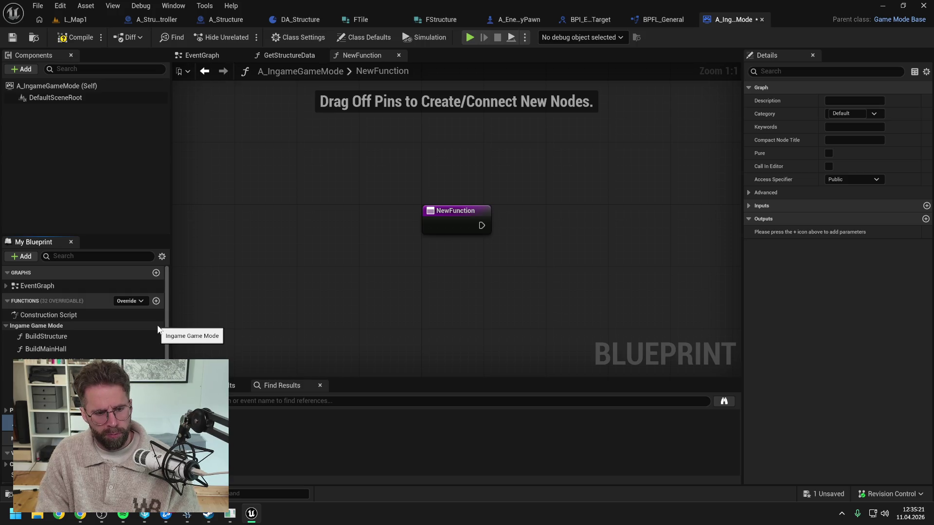
key("Return")
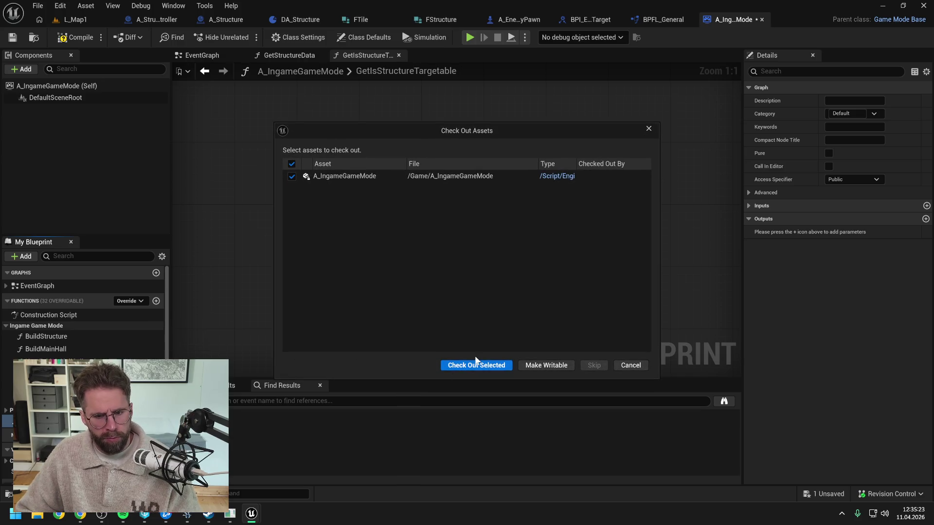
left_click(476, 360)
left_click_drag(44, 372, 40, 326)
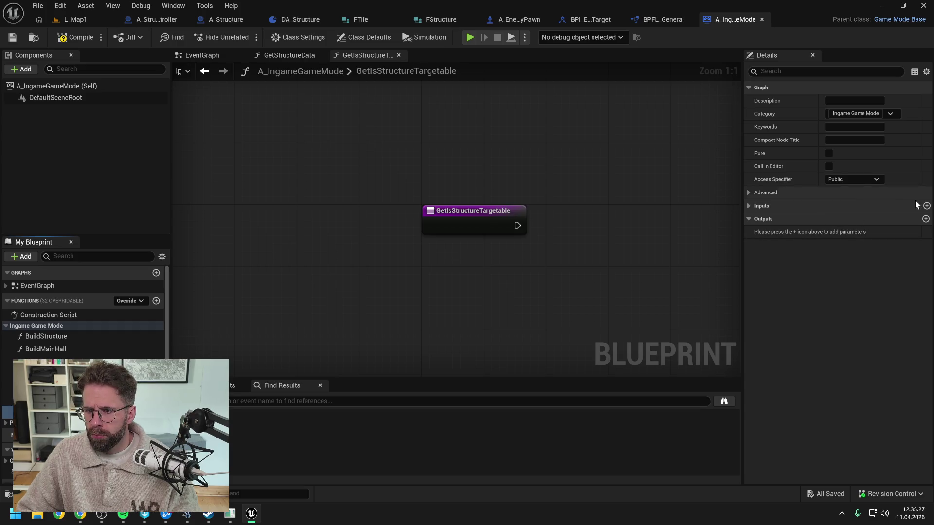
Step: Add an Integer StructureId input and a new output parameter, then save
left_click(926, 205)
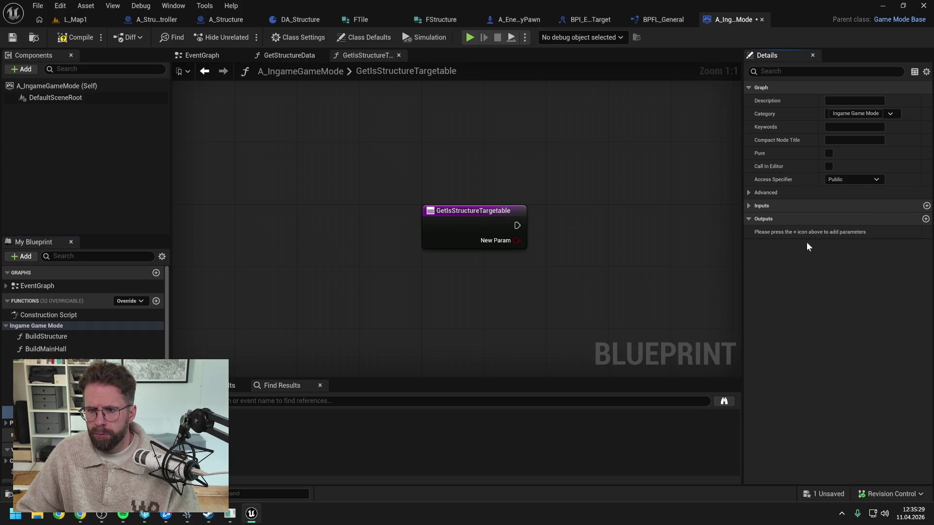
left_click(926, 219)
left_click(747, 207)
left_click(854, 218)
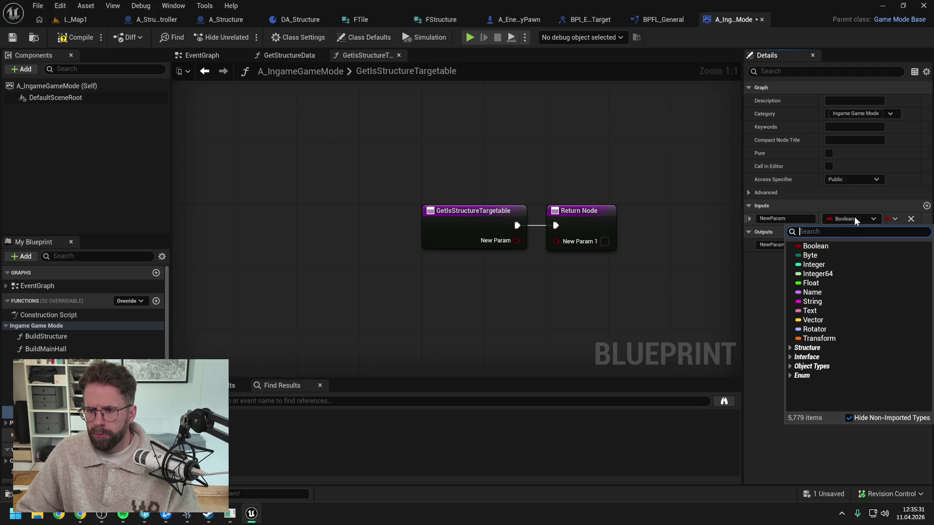
left_click(822, 265)
left_click(783, 219)
type("S")
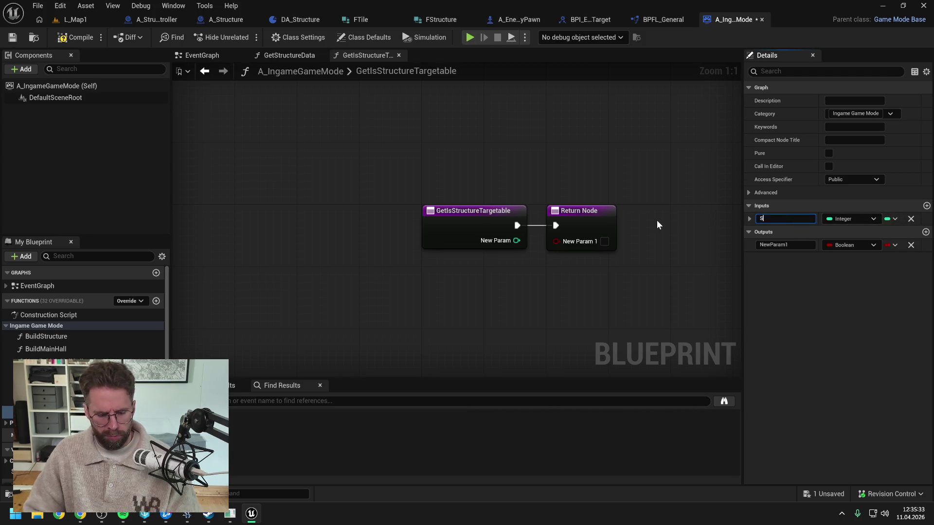
type("tructureId")
key("Return")
key("ctrl+s")
Step: Name the output ReturnValue, compile, save, and move the Return Node right
left_click(783, 244)
type("ReturnValue")
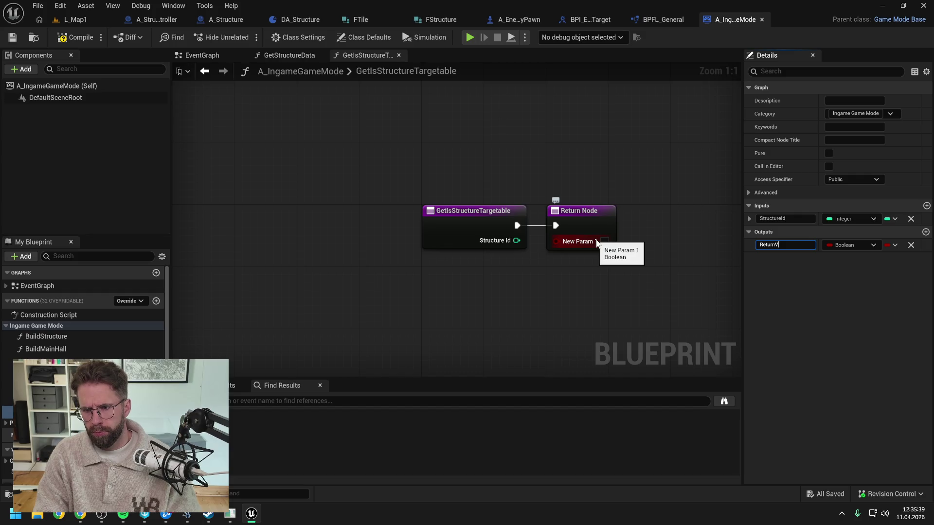
key("Return")
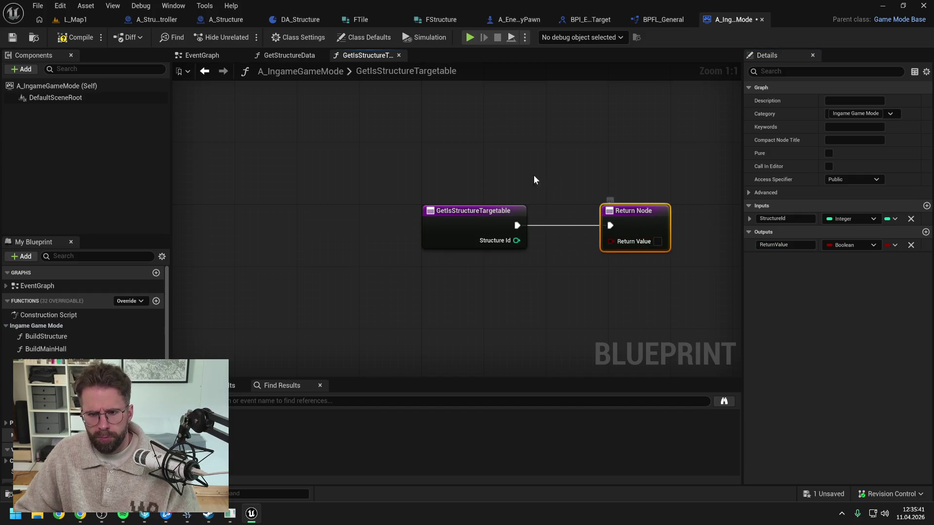
left_click(533, 175)
key("F7")
key("ctrl+s")
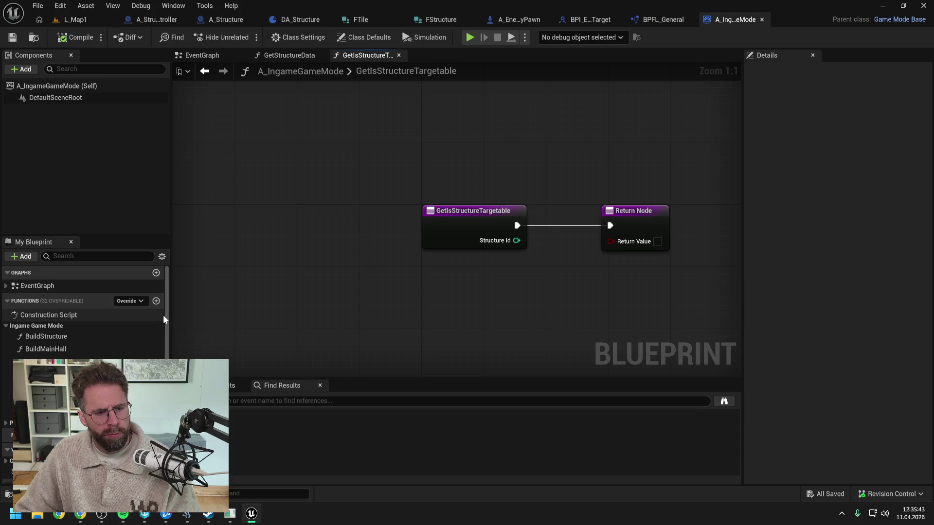
scroll(341, 304, "down", 2)
left_click_drag(480, 239, 627, 240)
left_click(480, 292)
key("ctrl+s")
scroll(83, 316, "down", 2)
Step: Place a StructureController getter in the function graph
mouse_move(44, 448)
left_mouse_down()
mouse_move(461, 236)
mouse_move(421, 224)
left_mouse_up()
left_click(454, 241)
left_click(519, 180)
Step: Create GetIsStructureTargetable in A_StructureController with an Integer StructureId input
key("ctrl+s")
left_click(157, 20)
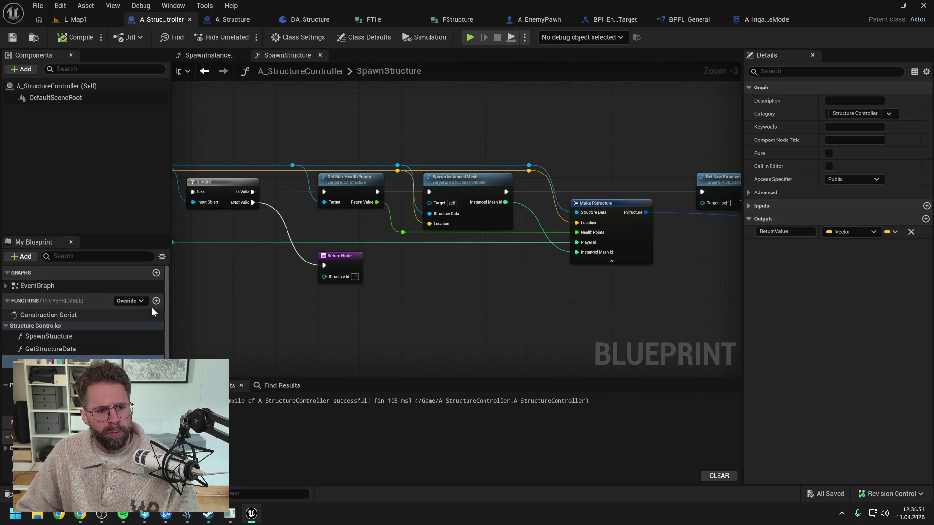
left_click(156, 301)
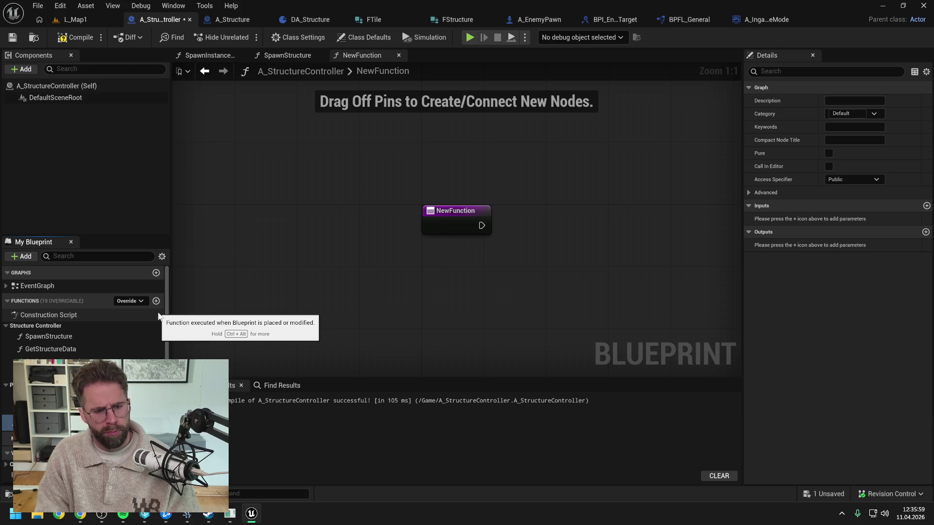
type("GetIsStructureTargetable")
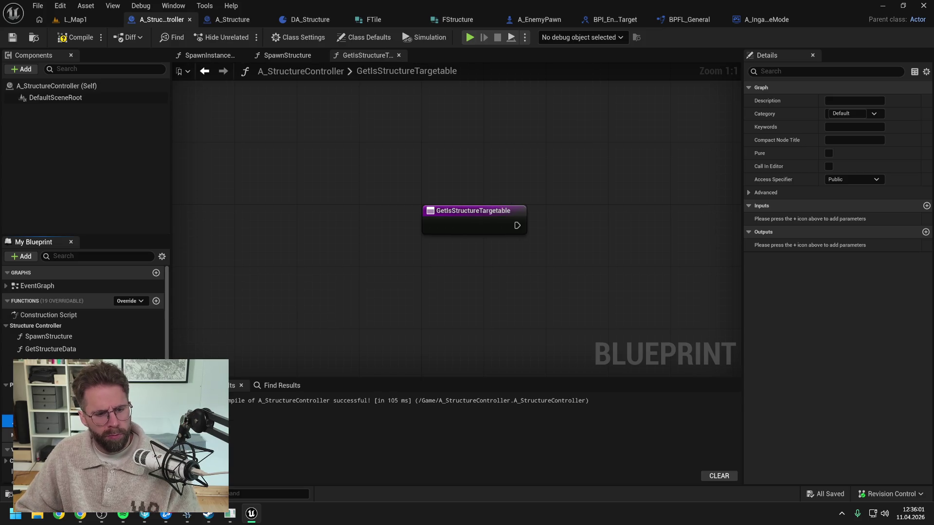
left_click(859, 179)
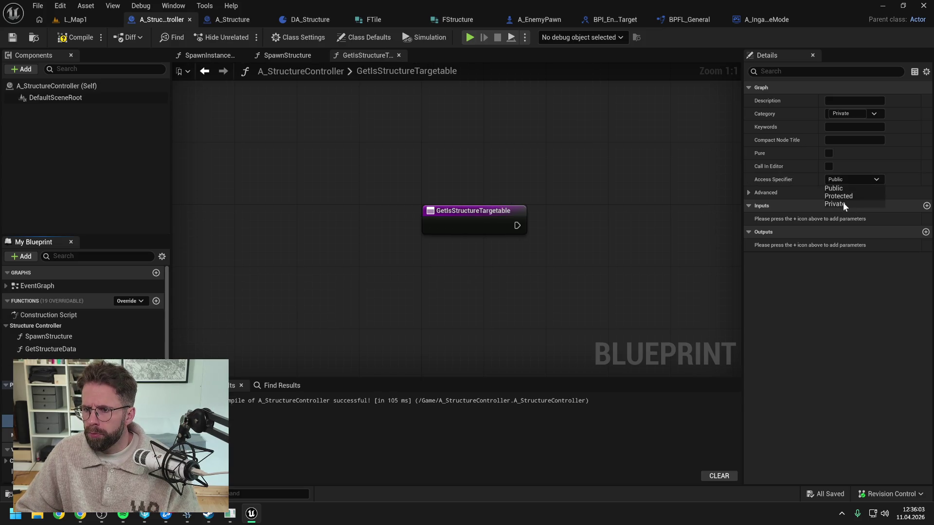
left_click(927, 206)
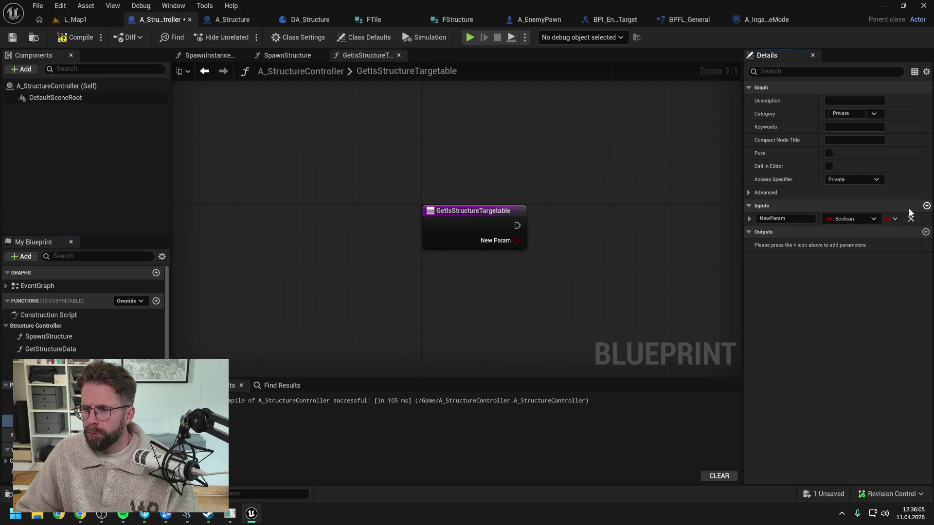
left_click(851, 218)
left_click(830, 264)
left_click(792, 220)
type("StructureId")
key("Return")
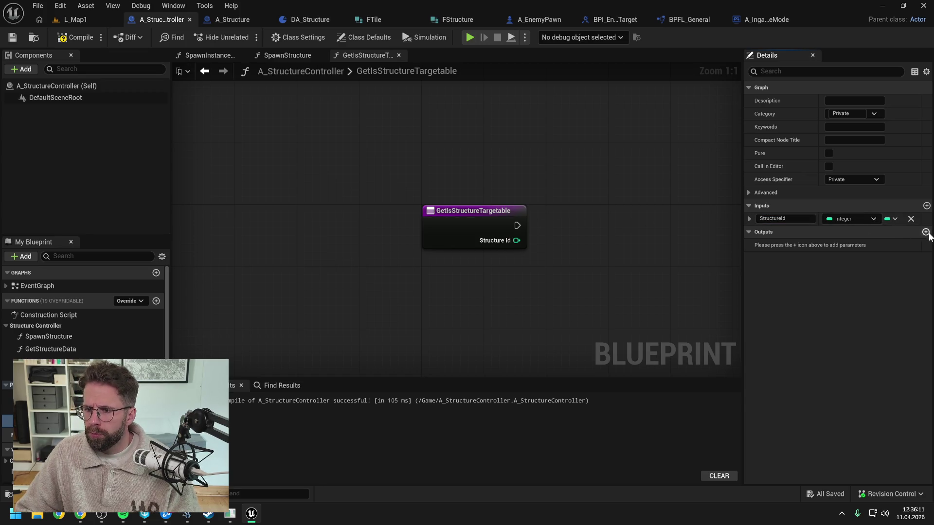
Step: Add an output, file the function under Structure Controller, and make it Public
left_click(927, 232)
left_click(848, 246)
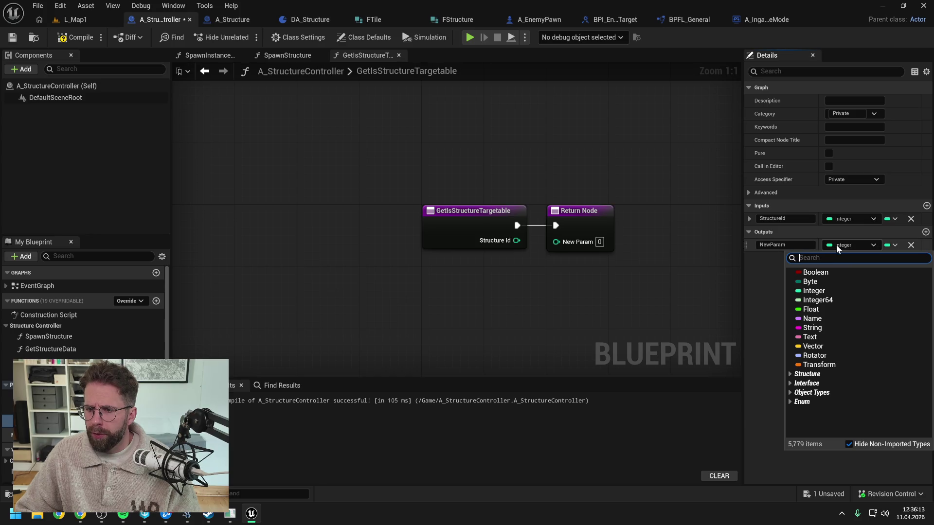
left_click_drag(48, 362, 39, 327)
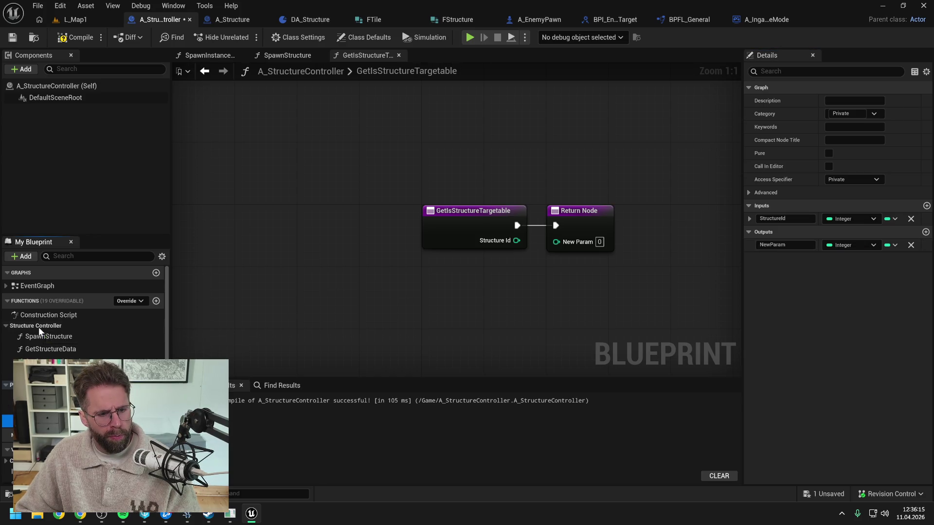
key("ctrl+s")
left_click(851, 179)
left_click(842, 186)
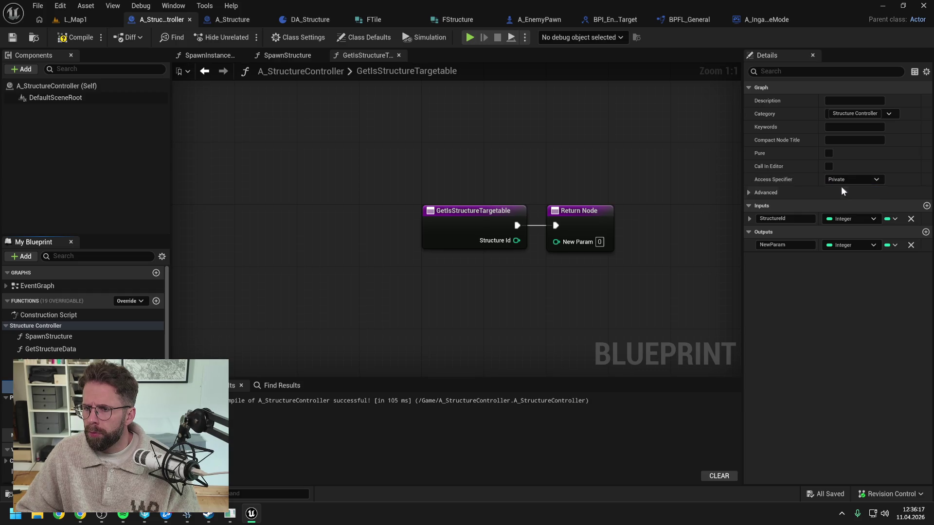
Step: Make the output a Boolean named ReturnValue, then compile and save
left_click(840, 245)
left_click(814, 272)
left_click(785, 244)
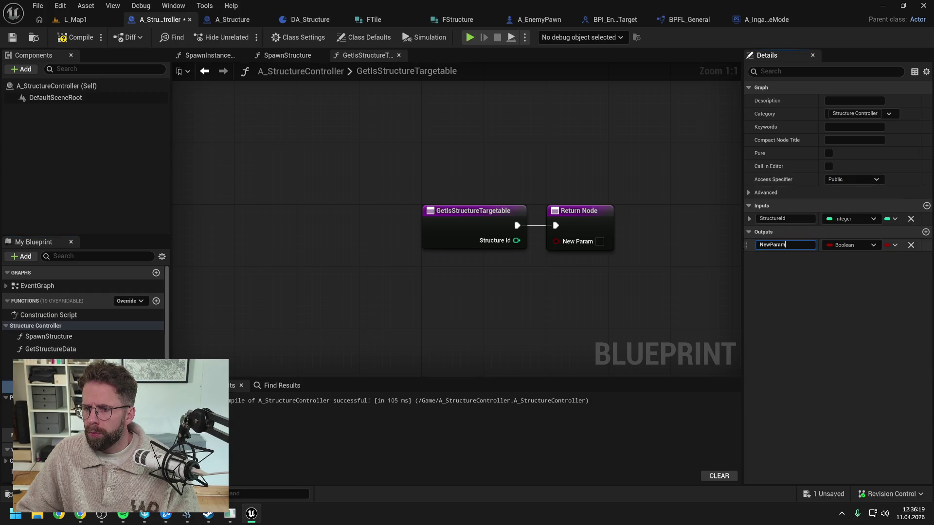
type("ReturnValue")
key("Return")
key("F7")
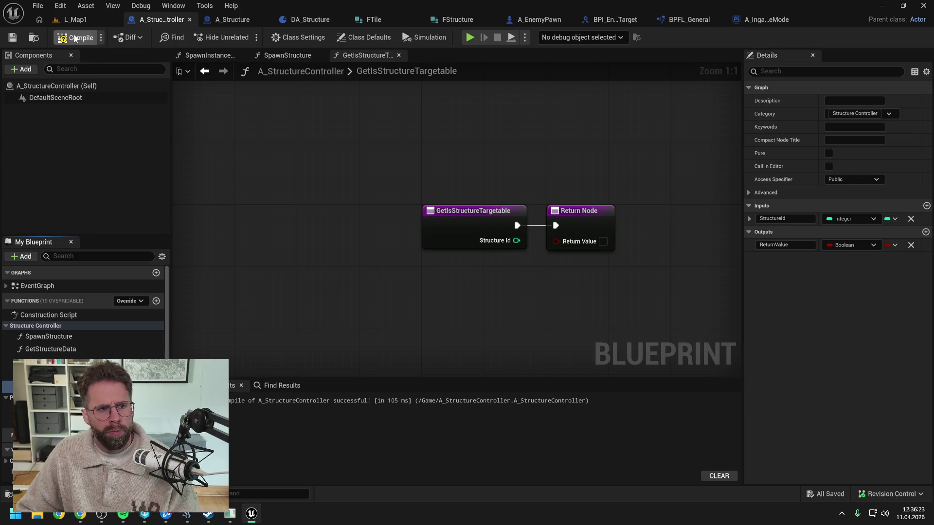
left_click(768, 19)
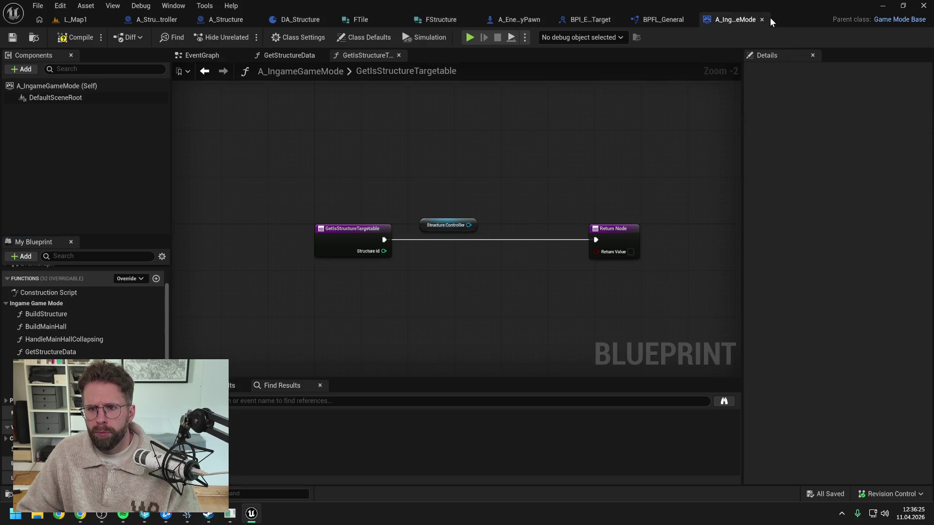
Step: Call Structure Controller's Get Is Structure Targetable with Structure Id and return its result
left_click_drag(469, 225, 495, 248)
type("get is s")
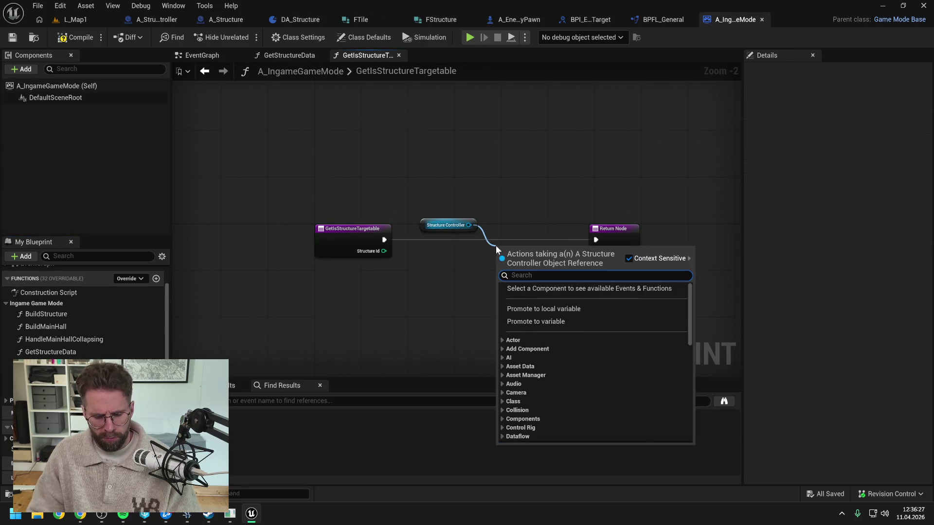
key("Return")
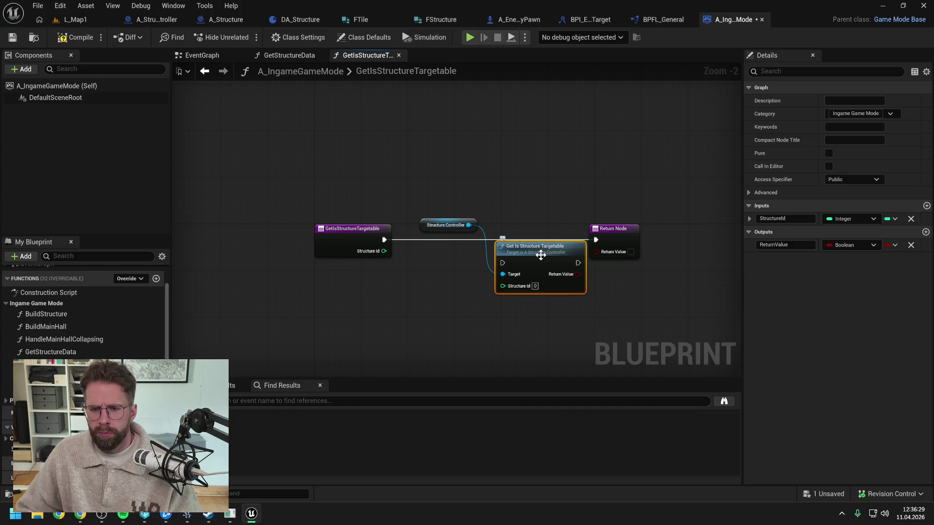
left_click(642, 240)
left_click_drag(548, 248, 547, 228)
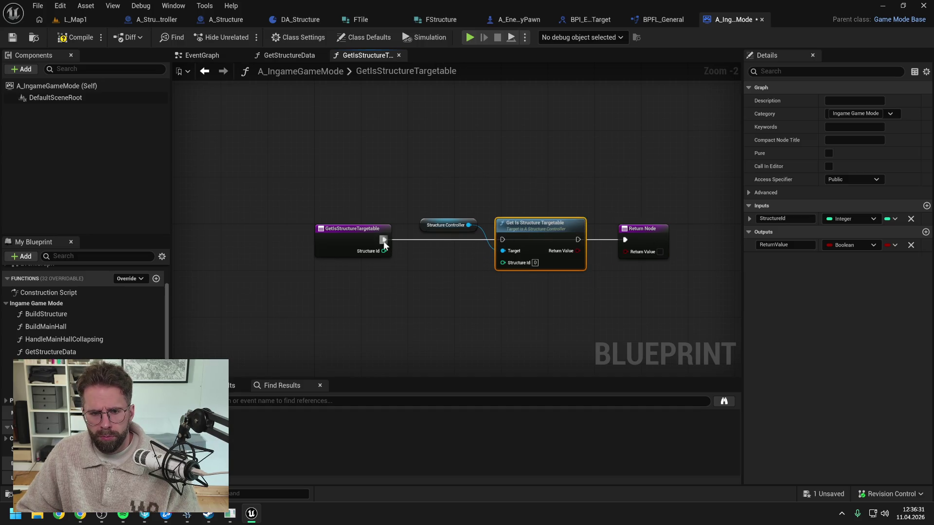
left_click_drag(384, 251, 492, 262)
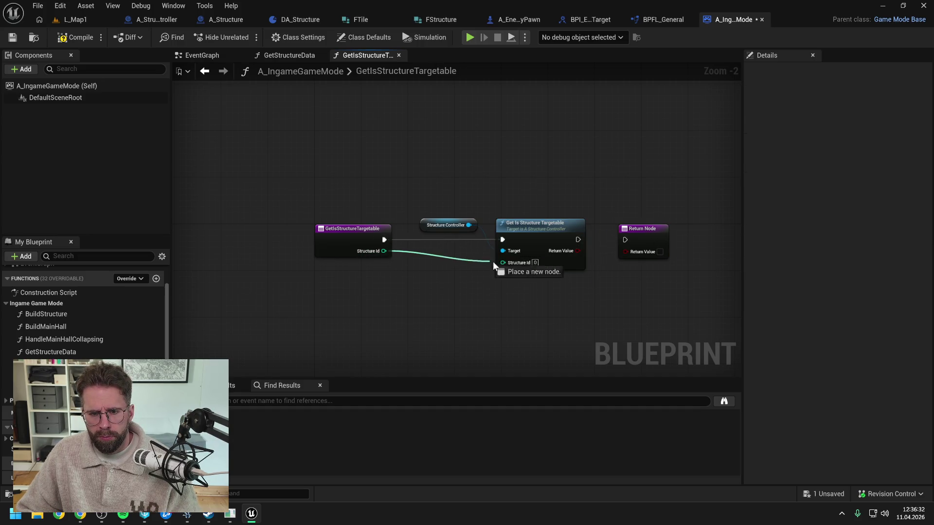
left_click(565, 246)
mouse_move(570, 239)
left_mouse_down()
mouse_move(624, 240)
mouse_move(626, 251)
left_mouse_up()
left_click(628, 208)
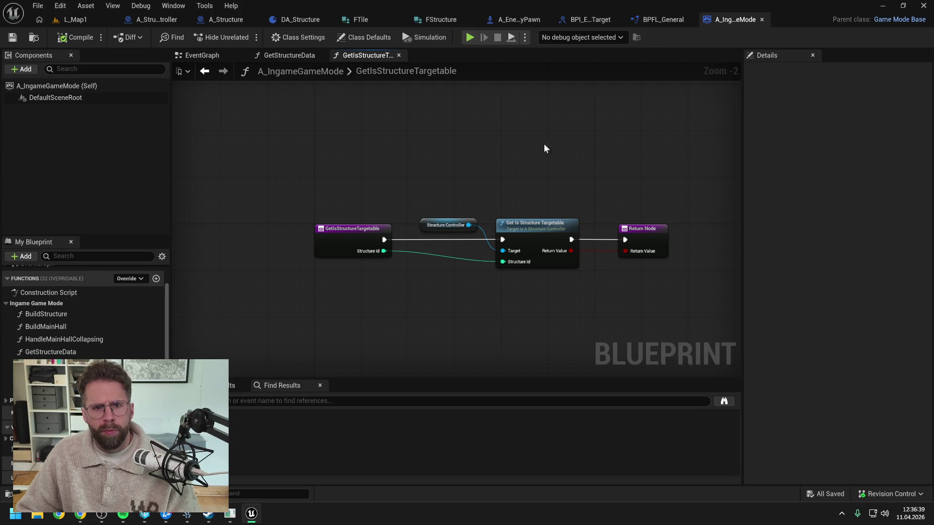
left_click(161, 21)
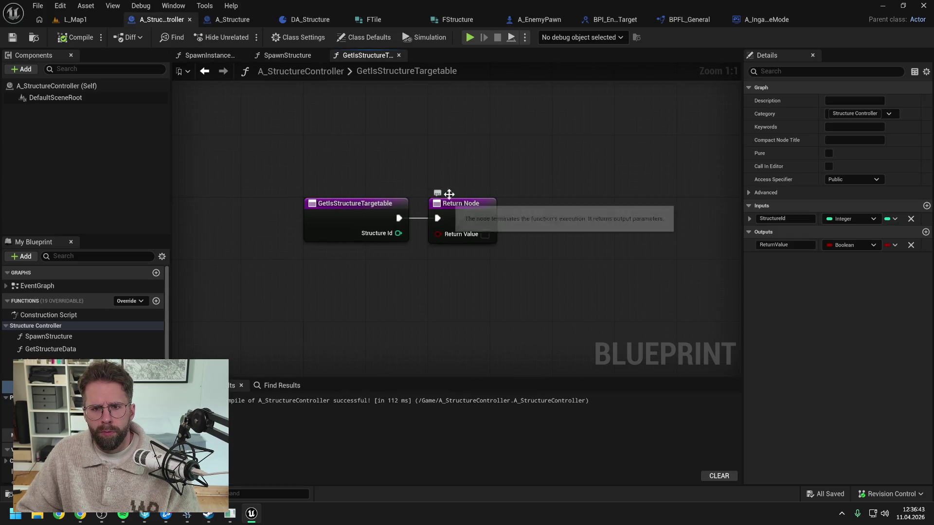
left_click(694, 18)
Step: Call Ingame Game Mode's Get Is Structure Targetable with Structure Id, return its result, and save
left_click_drag(525, 192, 530, 235)
type("get is str")
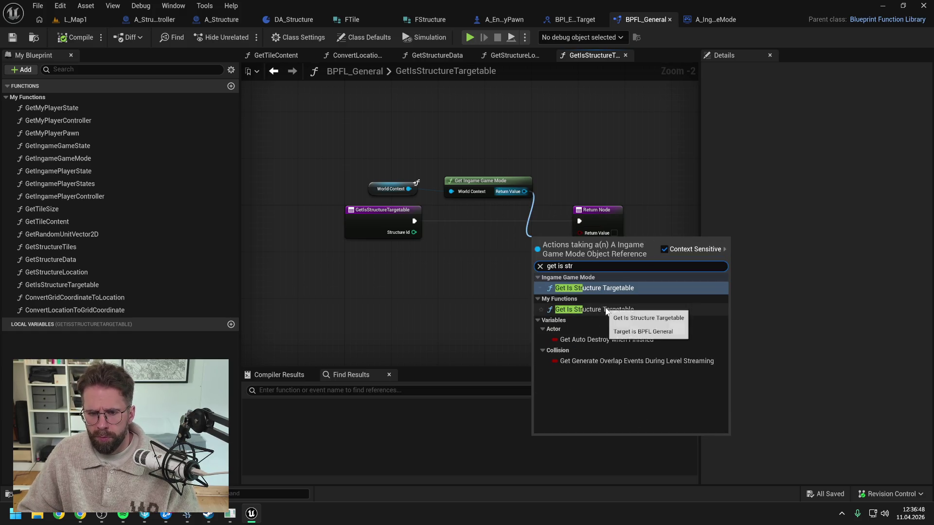
left_click(604, 286)
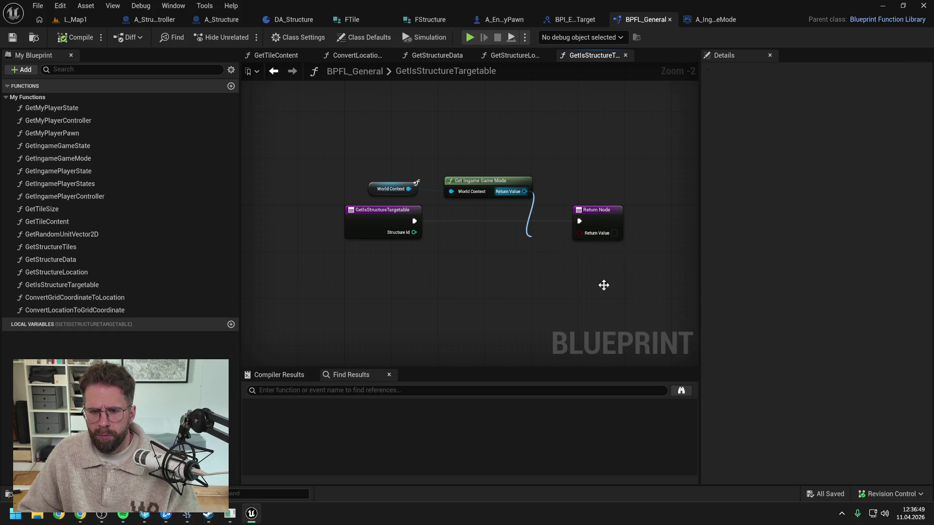
left_click_drag(606, 211, 689, 211)
left_click_drag(576, 251, 587, 216)
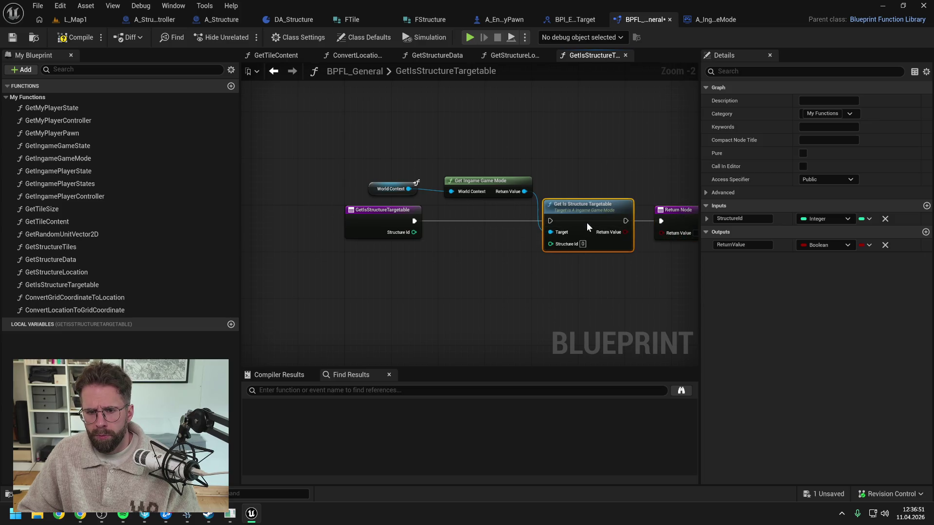
mouse_move(414, 220)
left_mouse_down()
mouse_move(543, 223)
mouse_move(565, 247)
left_mouse_up()
left_click_drag(619, 221, 659, 222)
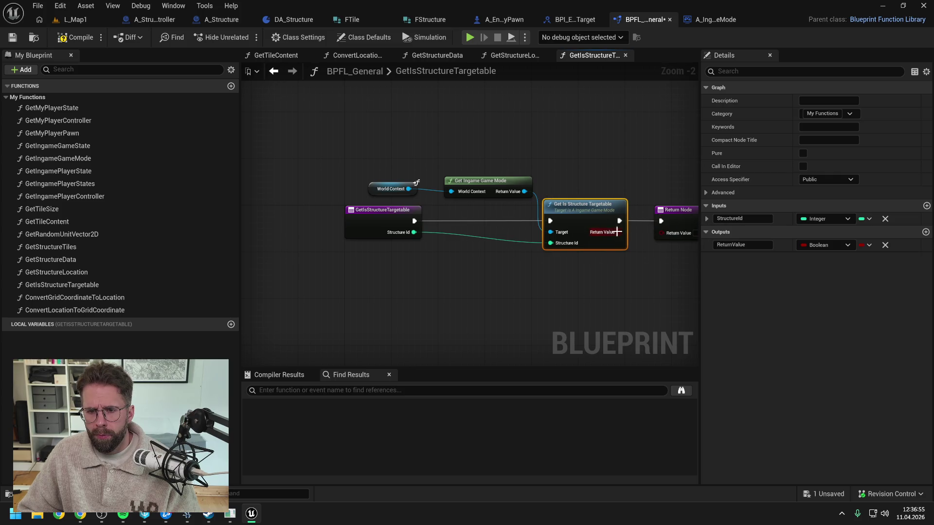
left_click(632, 184)
key("ctrl+s")
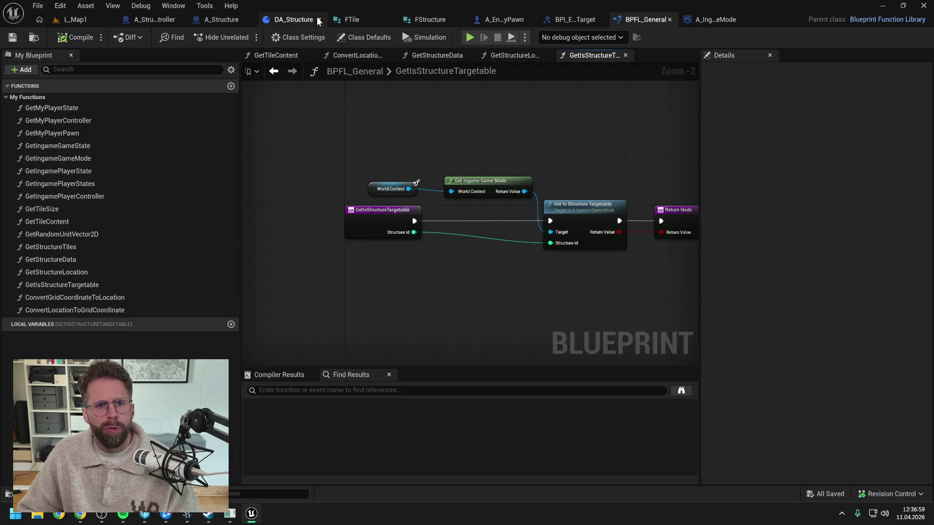
left_click(157, 19)
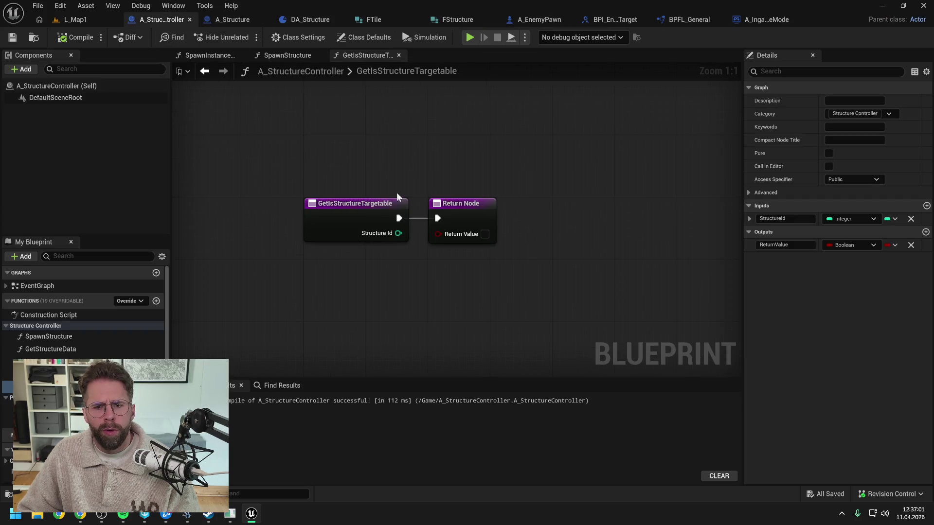
Step: Tick Return Value on the Return Node so it returns true, then compile and save
left_click(484, 235)
left_click_drag(471, 207, 478, 207)
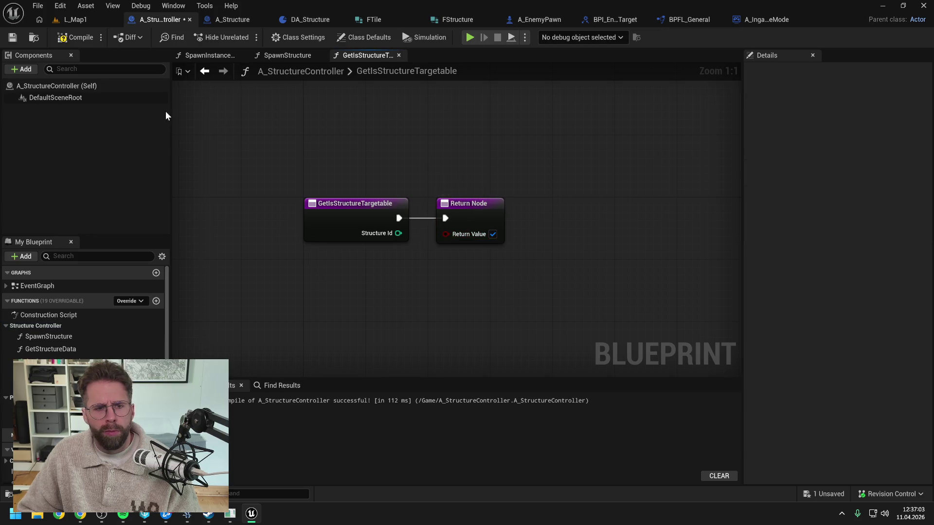
left_click(73, 38)
key("ctrl+s")
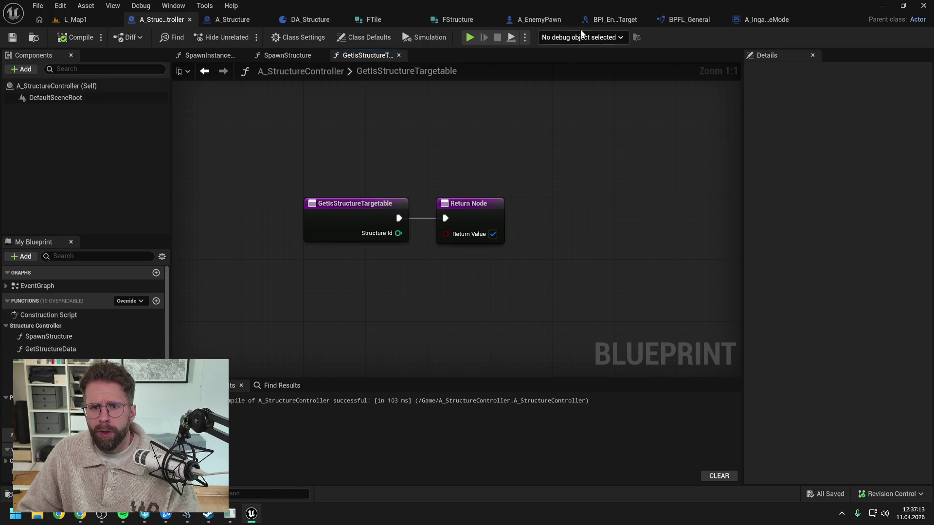
left_click(515, 20)
Step: Insert a Get Is Structure Targetable node right after the ProcessStateIdle entry
left_click_drag(390, 229, 466, 232)
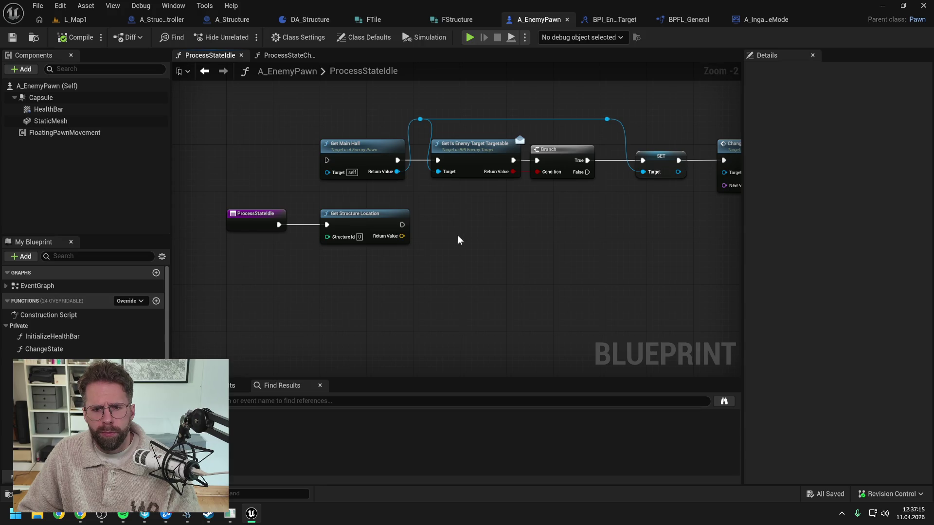
right_click(414, 268)
type("get is struc")
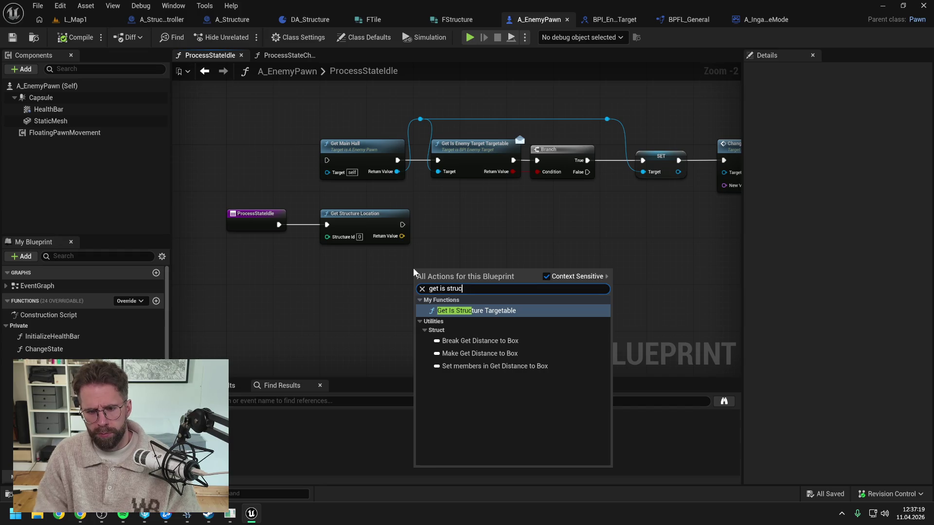
left_click(448, 310)
left_click_drag(470, 271, 377, 277)
left_click_drag(365, 225, 514, 229)
mouse_move(379, 276)
left_mouse_down()
mouse_move(372, 212)
mouse_move(416, 257)
left_mouse_up()
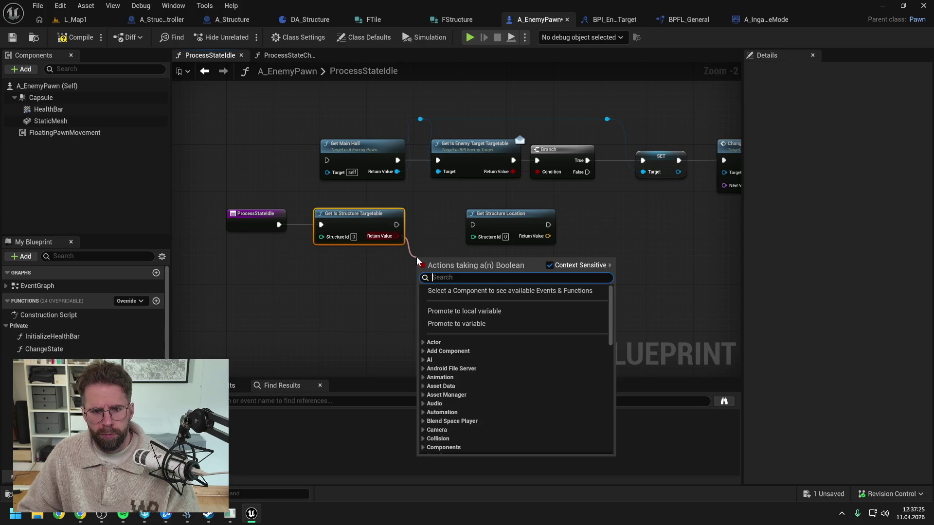
Step: Add a Branch on the targetable Return Value, placed before Get Structure Location
type("branch")
key("Return")
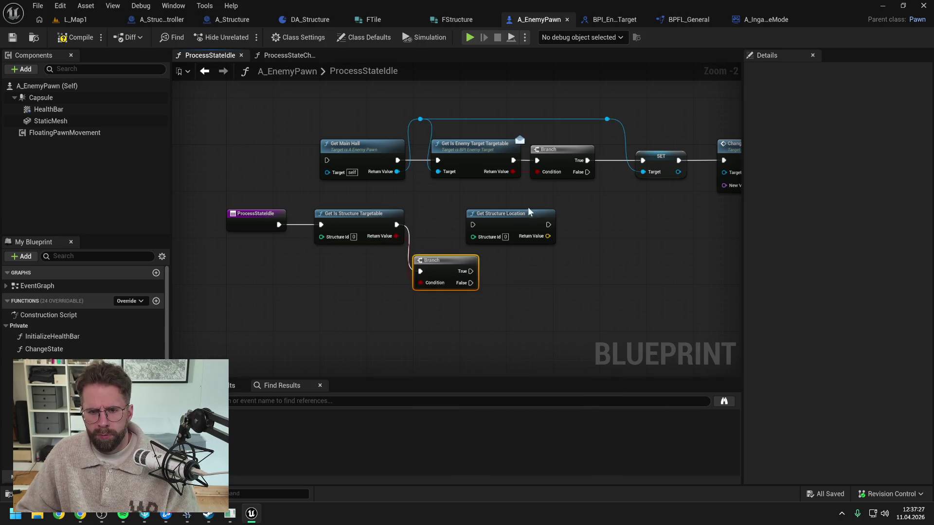
left_click_drag(528, 214, 568, 214)
mouse_move(458, 261)
left_mouse_down()
mouse_move(463, 214)
mouse_move(513, 225)
left_mouse_up()
left_click(466, 270)
Step: Feed Structure Id from a Make Literal Int of 0, route its wire with reroutes, and save
mouse_move(316, 238)
left_mouse_down()
mouse_move(299, 260)
mouse_move(231, 255)
left_mouse_up()
type("literal int")
key("Return")
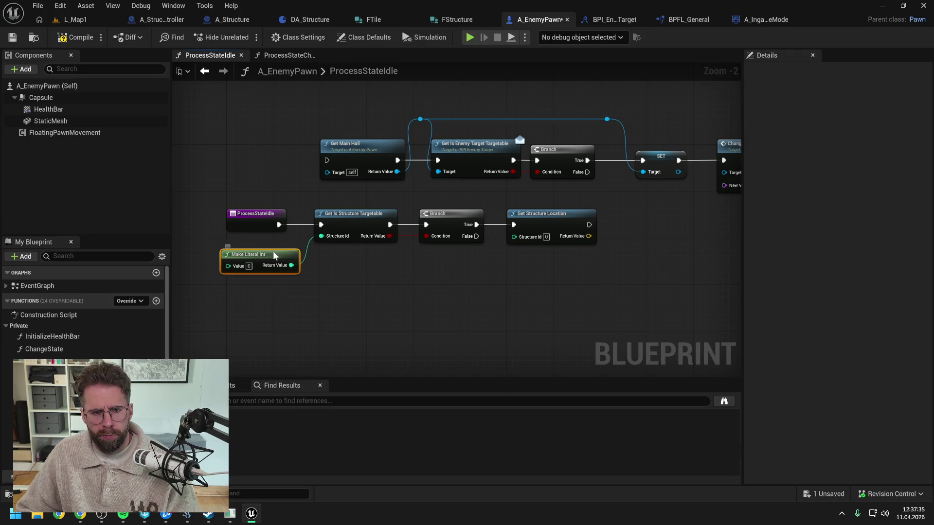
left_click_drag(344, 265, 535, 229)
left_click_drag(316, 214, 356, 214)
left_click(339, 277)
double_click(299, 244)
mouse_move(299, 243)
left_mouse_down()
mouse_move(301, 201)
mouse_move(515, 234)
mouse_move(495, 199)
mouse_move(407, 194)
mouse_move(558, 183)
left_mouse_up()
double_click(493, 226)
key("ctrl+s")
Step: Delete Get Structure Location and its reroute, then compile the blueprint
scroll(502, 185, "down", 1)
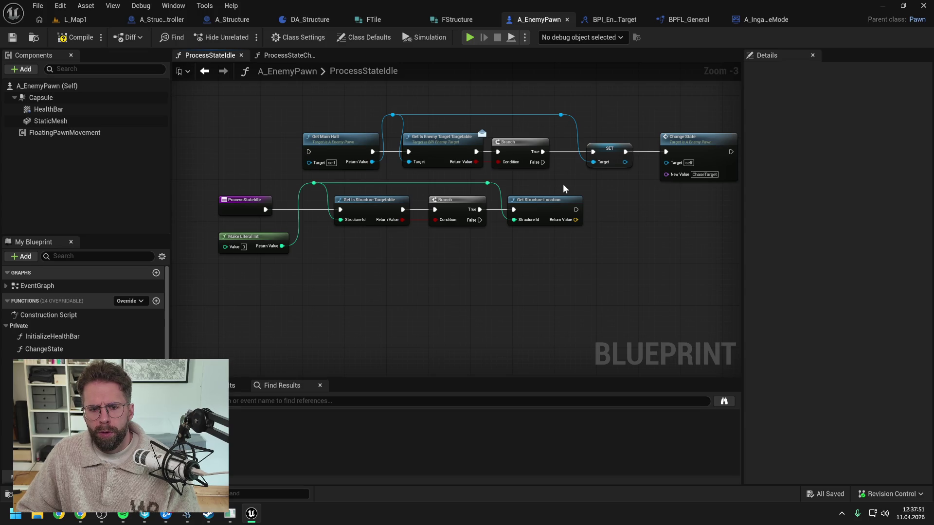
left_click_drag(585, 248, 482, 177)
left_click(487, 183)
key("Delete")
left_click(73, 37)
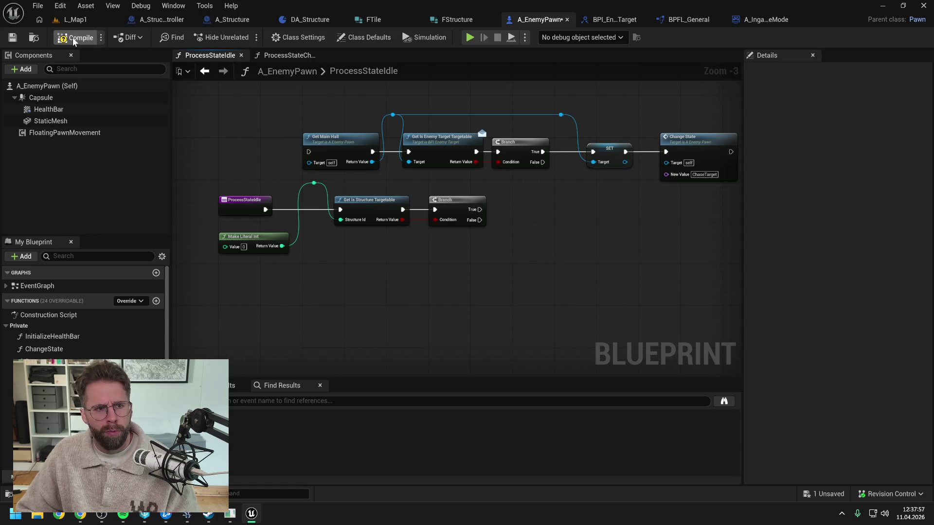
left_click_drag(466, 201, 524, 212)
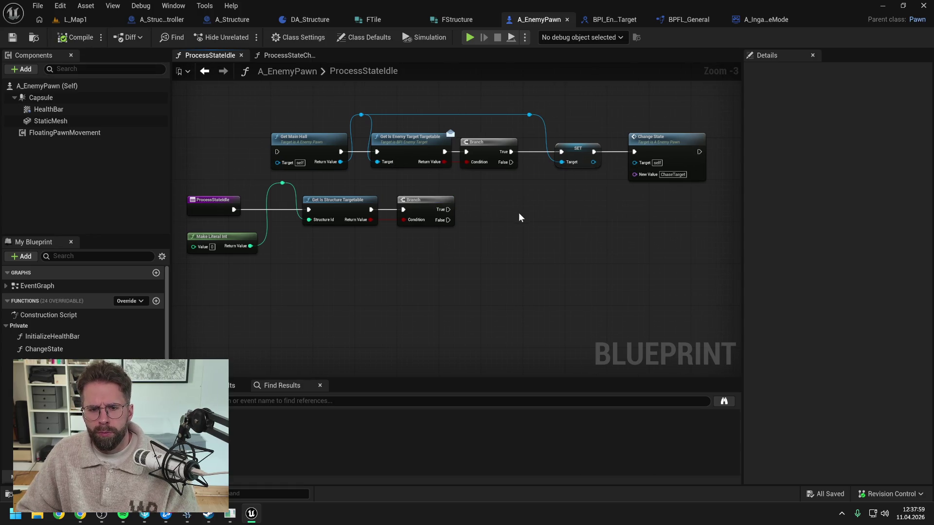
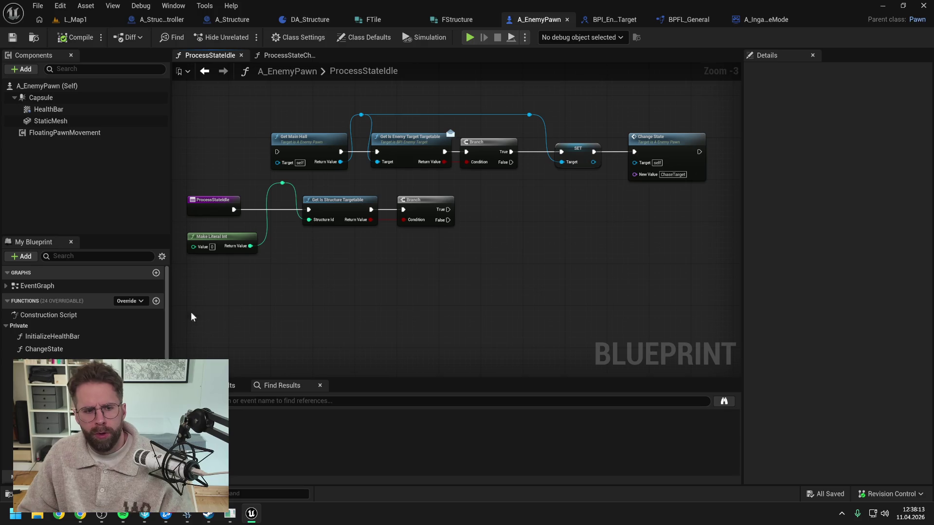
Step: Promote the integer reroute to a new variable named TargetedStructureId
left_click_drag(281, 184, 487, 211)
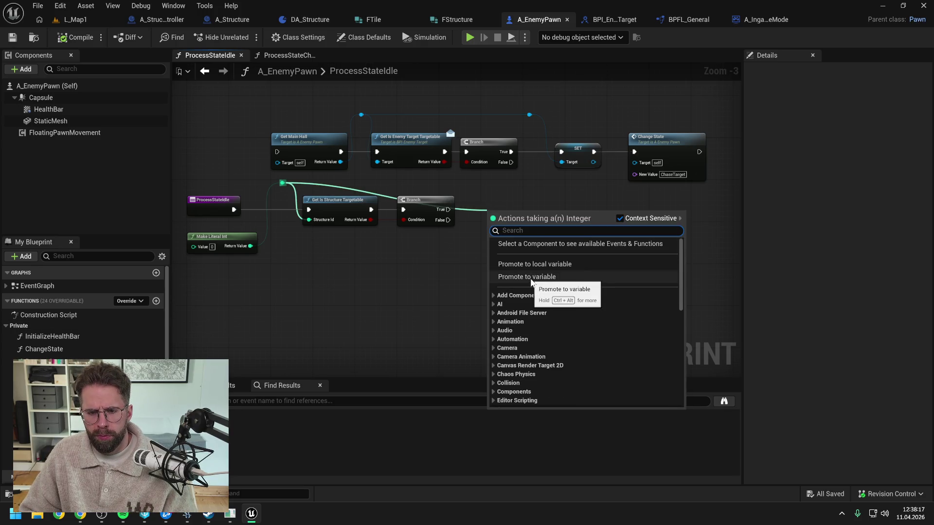
left_click(531, 277)
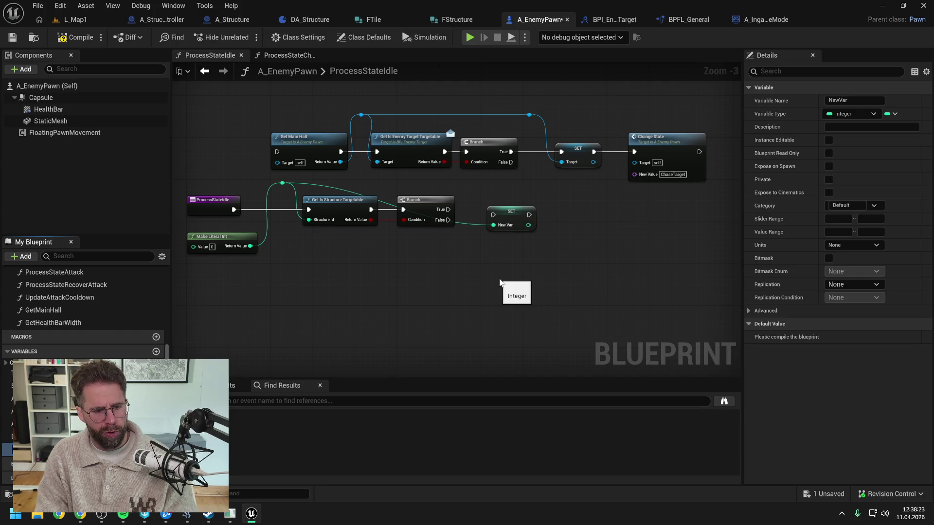
key("Return")
key("ctrl+s")
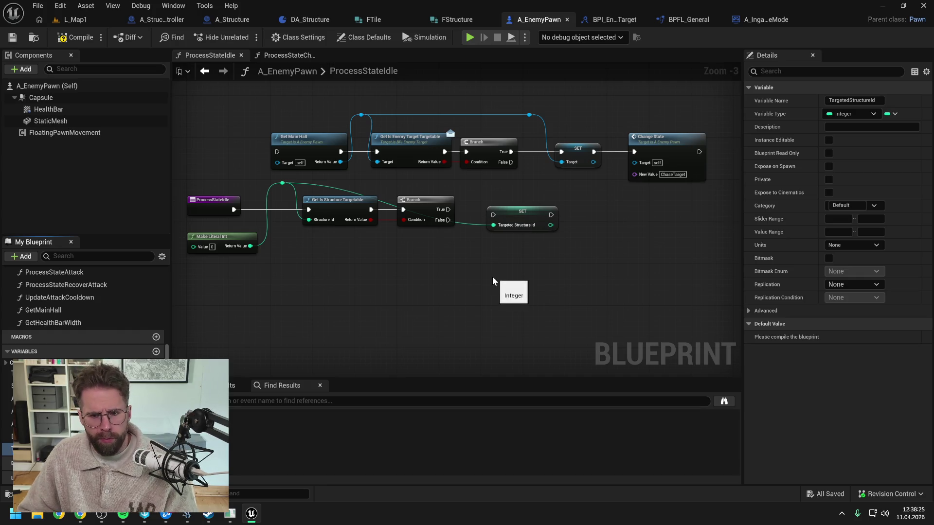
Step: Wire Branch True into the TargetedStructureId SET node, then on to Change State
left_click_drag(514, 215, 515, 209)
mouse_move(448, 210)
left_mouse_down()
mouse_move(493, 210)
mouse_move(469, 190)
left_mouse_up()
double_click(467, 216)
left_click_drag(552, 209, 634, 152)
Step: Delete the old main-hall check row, move Change State beside SET, then compile and save
mouse_move(267, 99)
left_mouse_down()
mouse_move(549, 169)
mouse_move(601, 163)
left_mouse_up()
key("Delete")
left_click_drag(647, 144, 614, 202)
left_click(554, 179)
left_click(77, 38)
Step: Open the ProcessStateChaseTarget function graph
scroll(109, 316, "up", 2)
scroll(109, 316, "up", 1)
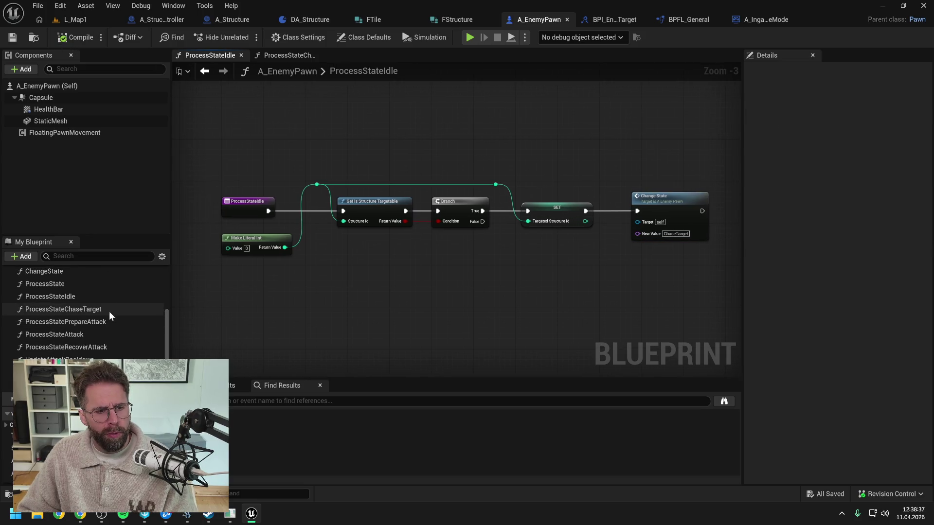
double_click(64, 309)
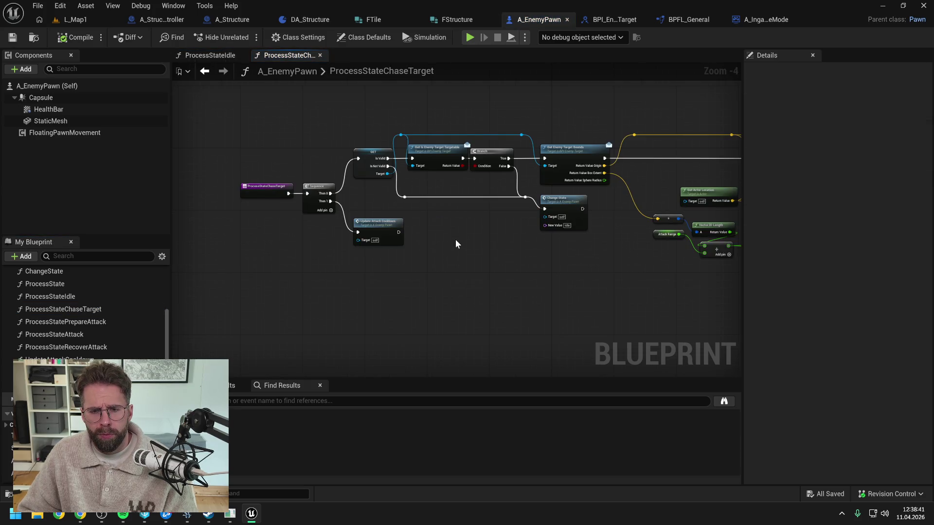
Step: Detach the ProcessStateChaseTarget entry from the Sequence and move it down-left to make room
left_click_drag(438, 244, 483, 223)
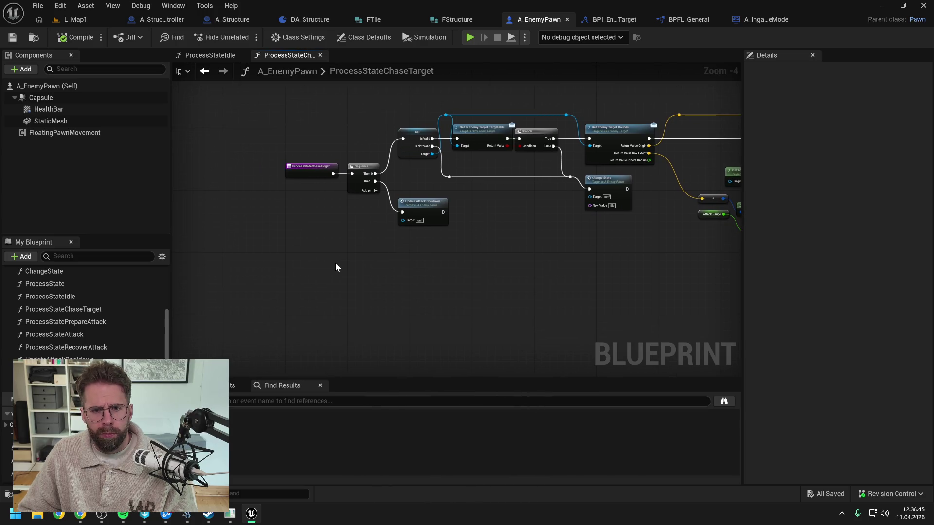
left_click_drag(339, 267, 362, 261)
left_click(356, 171, "alt")
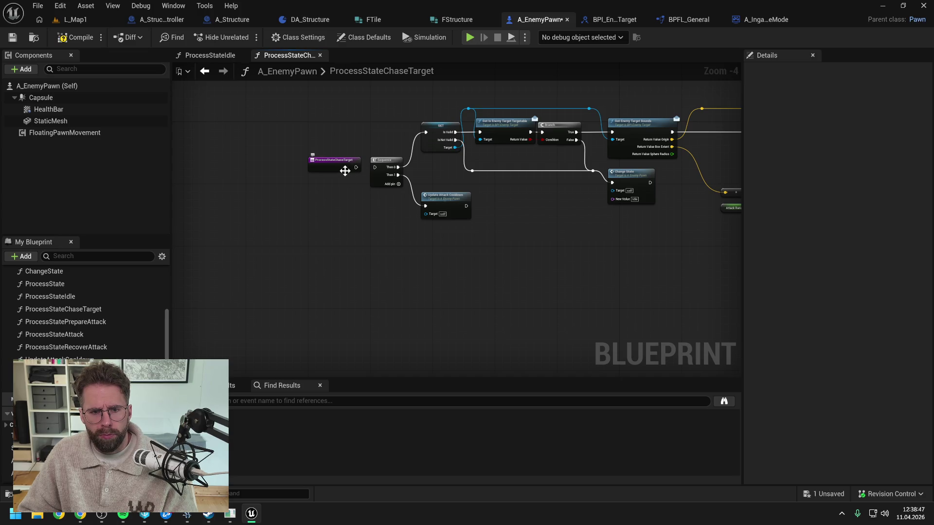
left_click_drag(345, 170, 311, 287)
left_click(392, 285)
left_click_drag(392, 284, 358, 275)
key("ctrl+s")
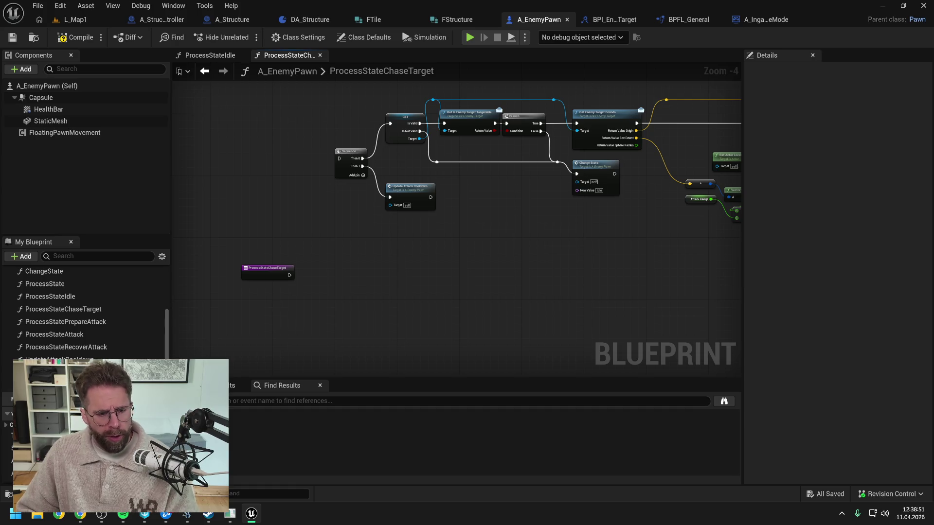
scroll(88, 312, "down", 3)
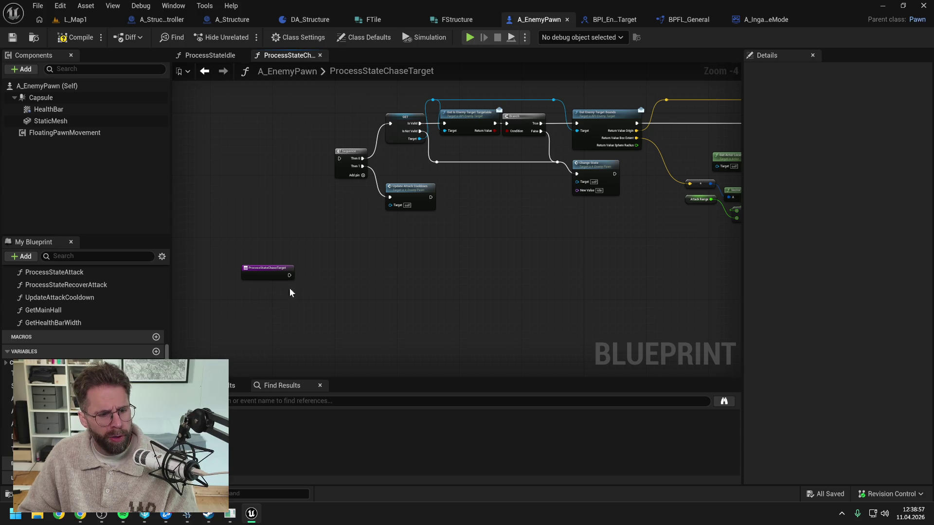
Step: Add a Get Is Structure Targetable node wired from the function entry
right_click(320, 273)
type("che")
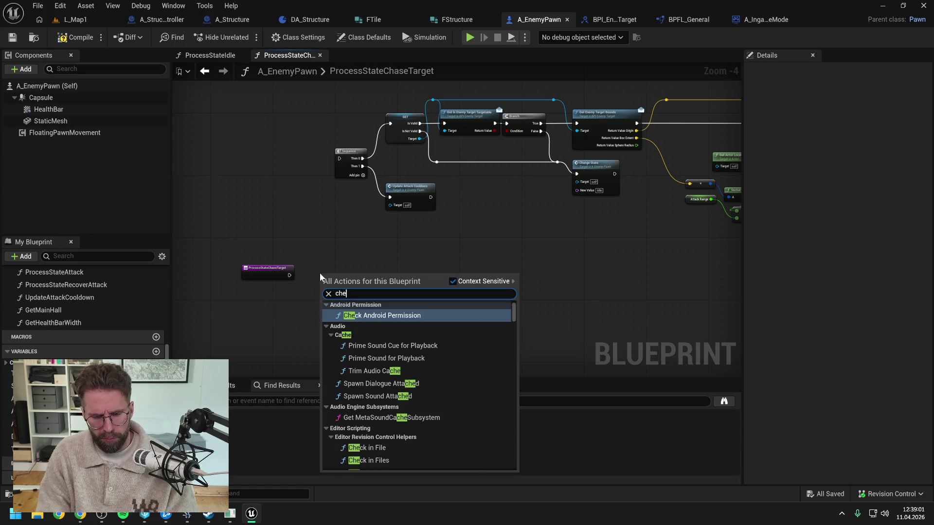
type("c")
key("BackSpace")
key("BackSpace")
key("BackSpace")
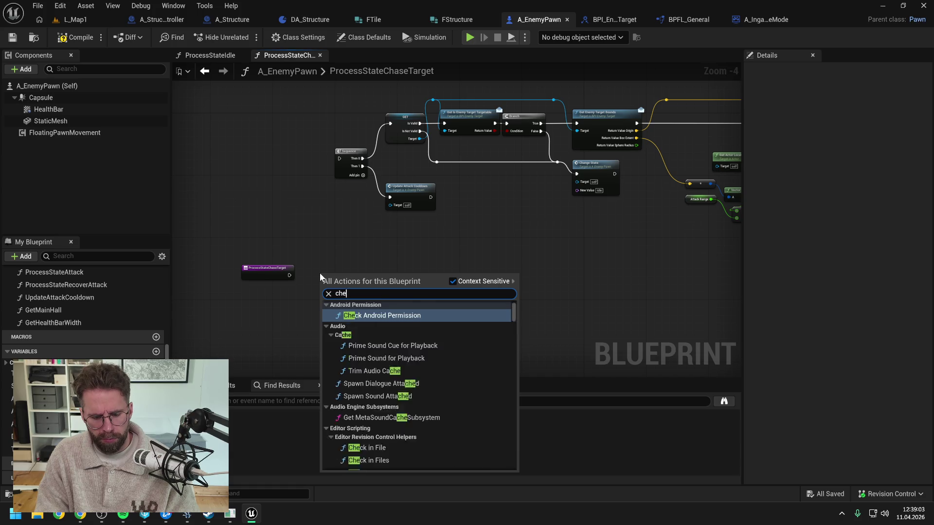
type("get is targe")
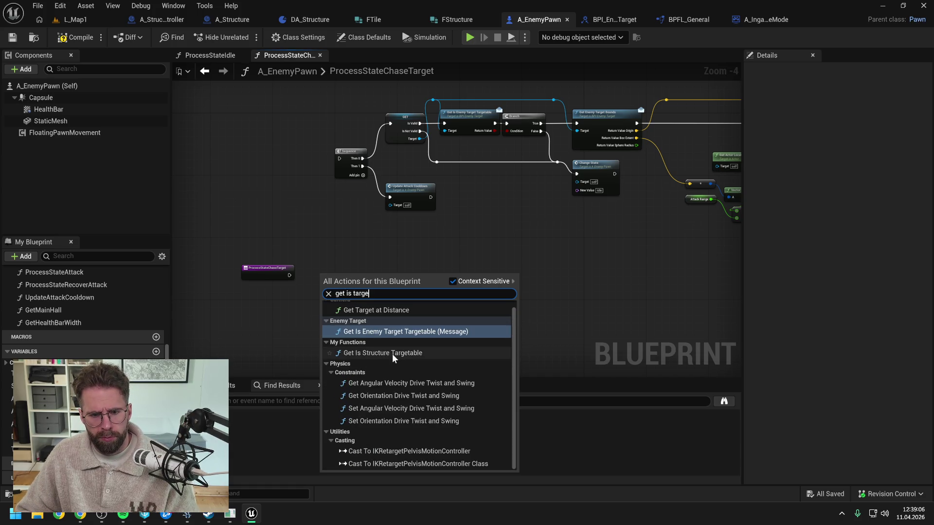
left_click(392, 353)
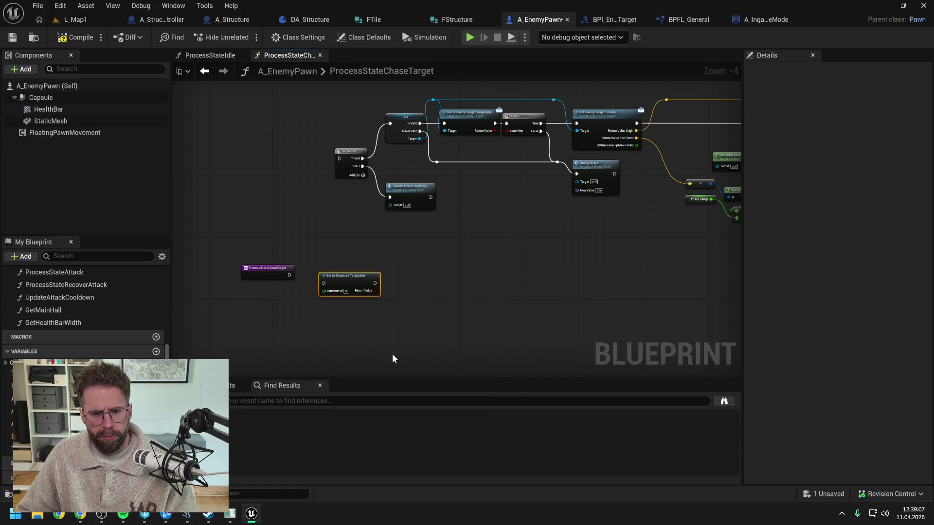
left_click_drag(289, 275, 337, 274)
left_click(283, 323)
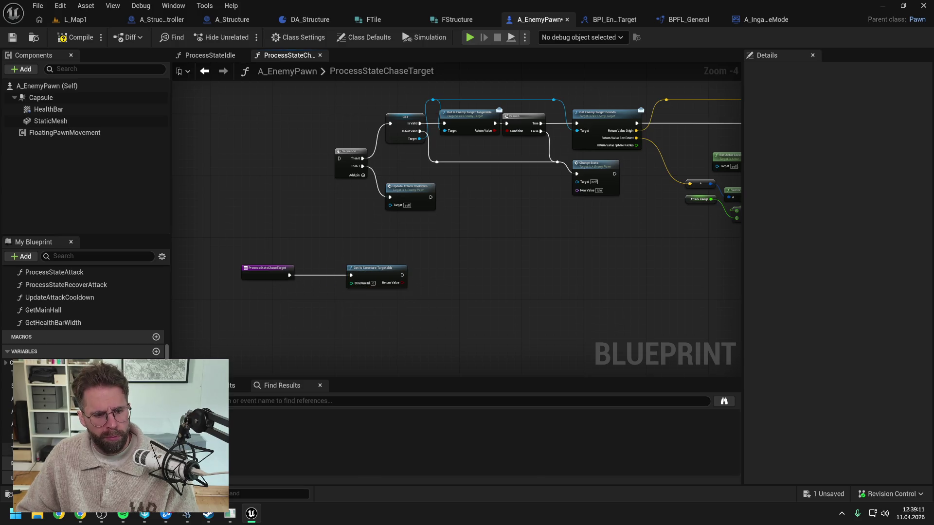
Step: Add a TargetedStructureId getter beside Get Is Structure Targetable, undoing an accidental wire change
left_click_drag(73, 375, 304, 259)
left_click(321, 278)
mouse_move(370, 273)
left_mouse_down()
mouse_move(382, 274)
mouse_move(362, 282)
left_mouse_up()
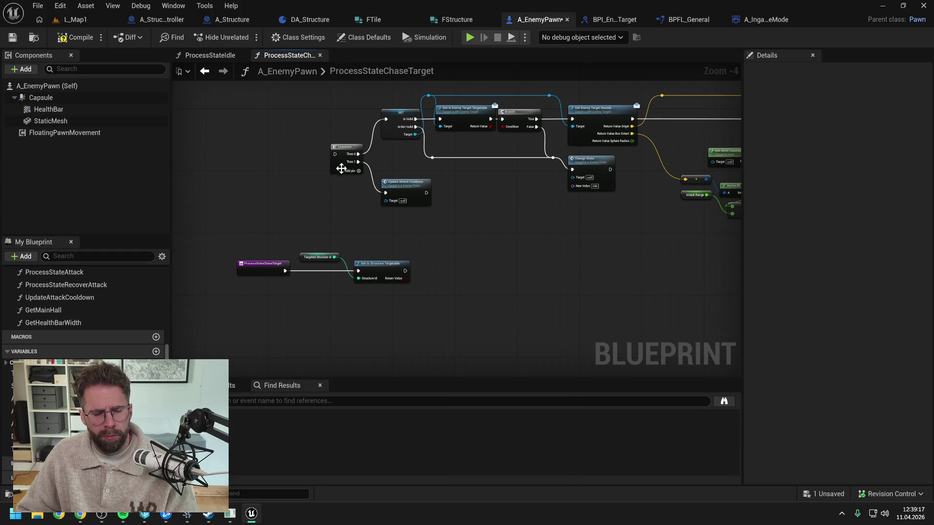
mouse_move(359, 162)
left_mouse_down()
mouse_move(326, 296)
mouse_move(358, 271)
left_mouse_up()
key("ctrl+z")
Step: Move the Sequence and cooldown nodes down, reconnect the entry, and wire Then 0 into the targetable check
left_click(386, 183)
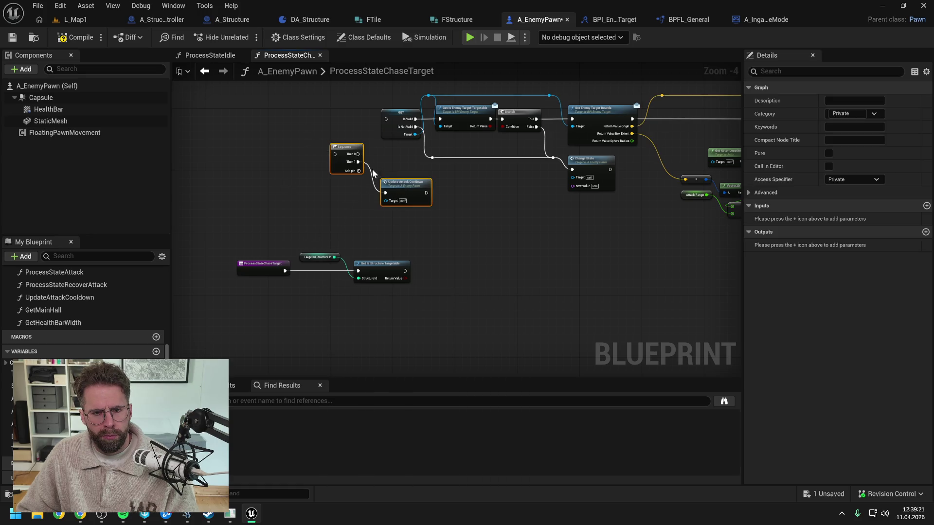
left_click_drag(356, 154, 337, 303)
left_click_drag(286, 271, 316, 302)
left_click_drag(269, 278, 266, 308)
left_click_drag(267, 271, 268, 302)
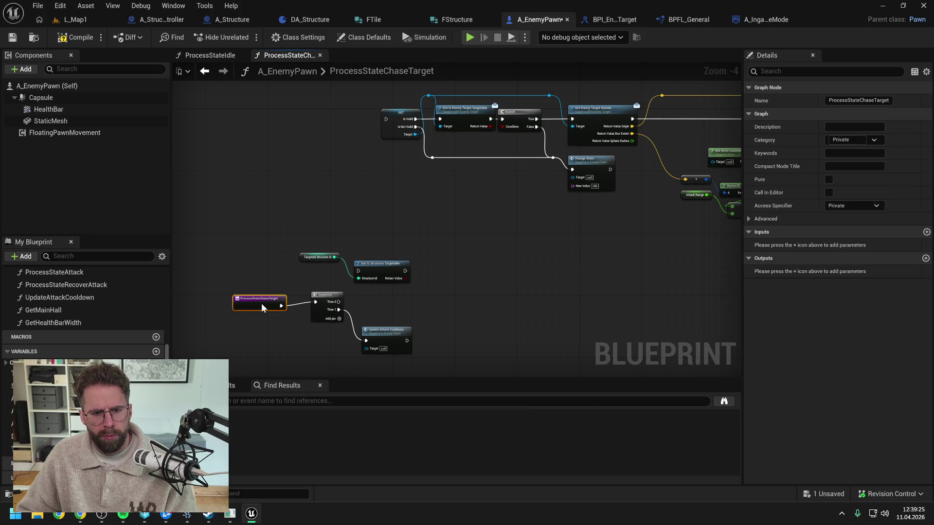
left_click(369, 302)
mouse_move(338, 302)
left_mouse_down()
mouse_move(359, 271)
mouse_move(398, 285)
left_mouse_up()
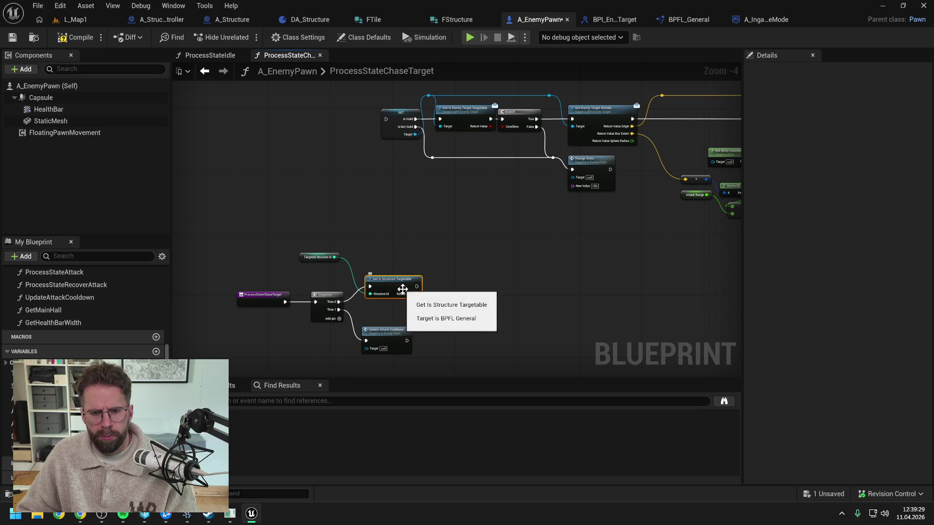
Step: Add a Branch on the targetable boolean result, tidy the nodes, and save
left_click_drag(385, 333, 388, 322)
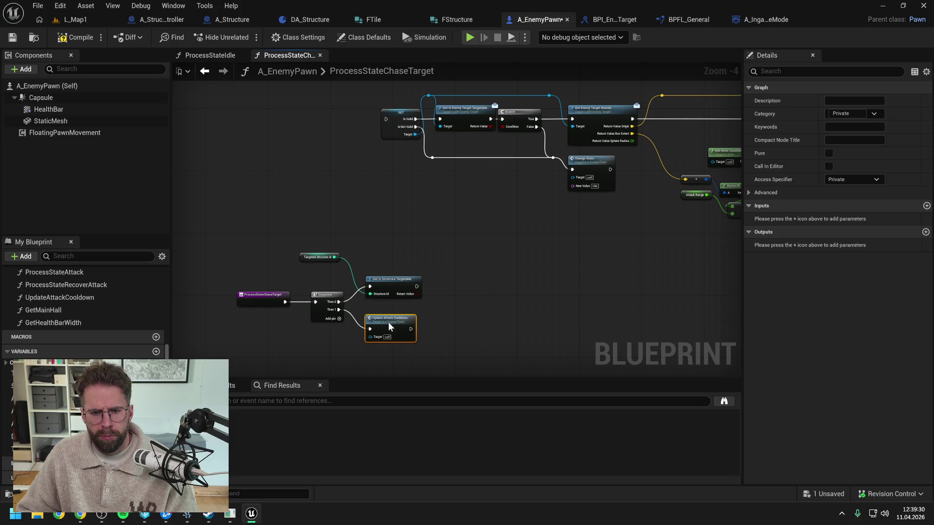
left_click(451, 312)
left_click_drag(417, 293, 445, 291)
key("Return")
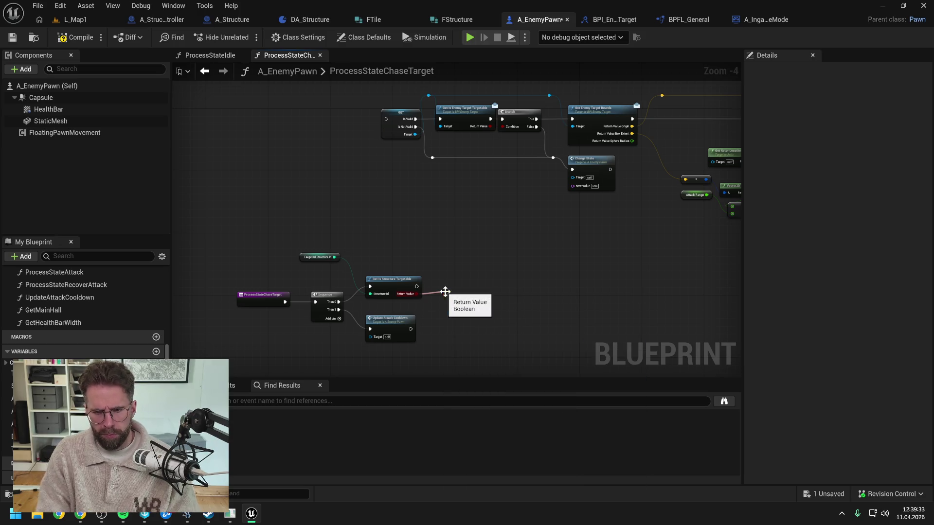
key("ctrl+s")
left_click_drag(449, 285, 452, 280)
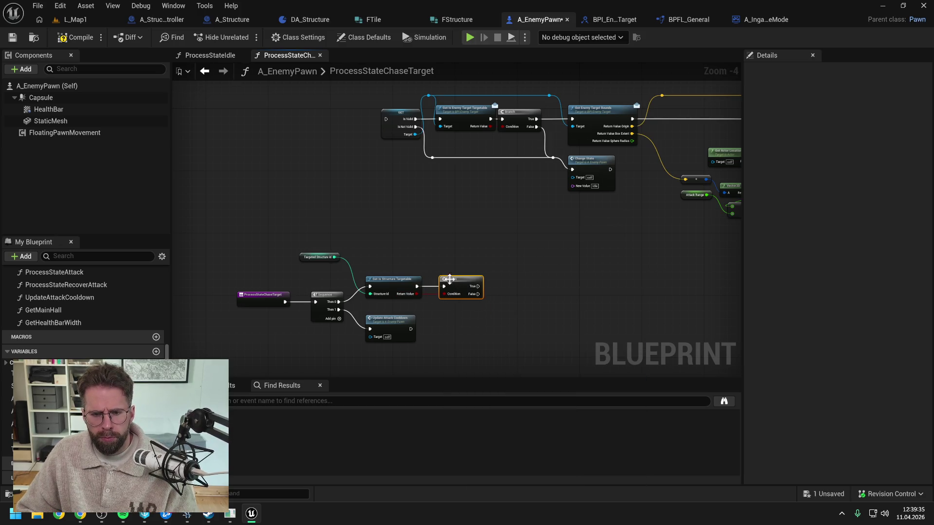
left_click_drag(326, 261, 337, 279)
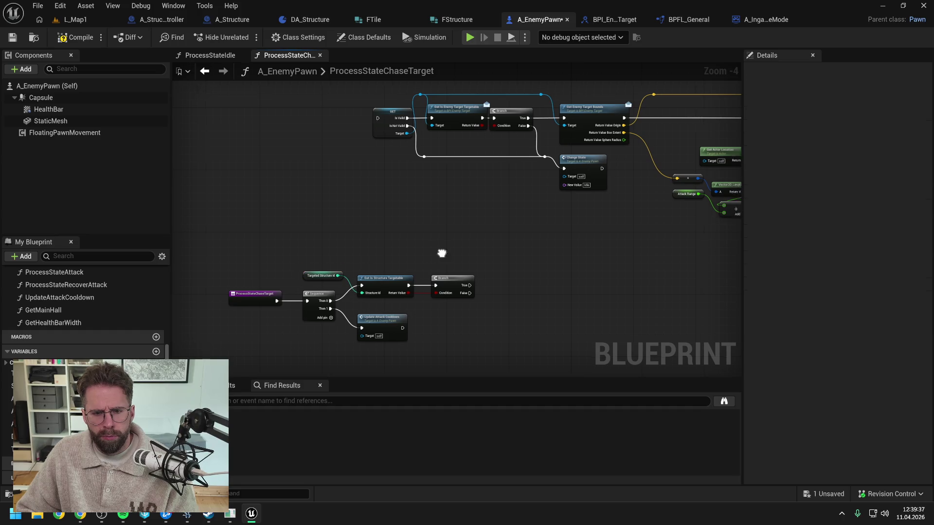
Step: Duplicate the Change State node with its reroutes, deleting the extra copy
left_click(408, 246)
key("ctrl+s")
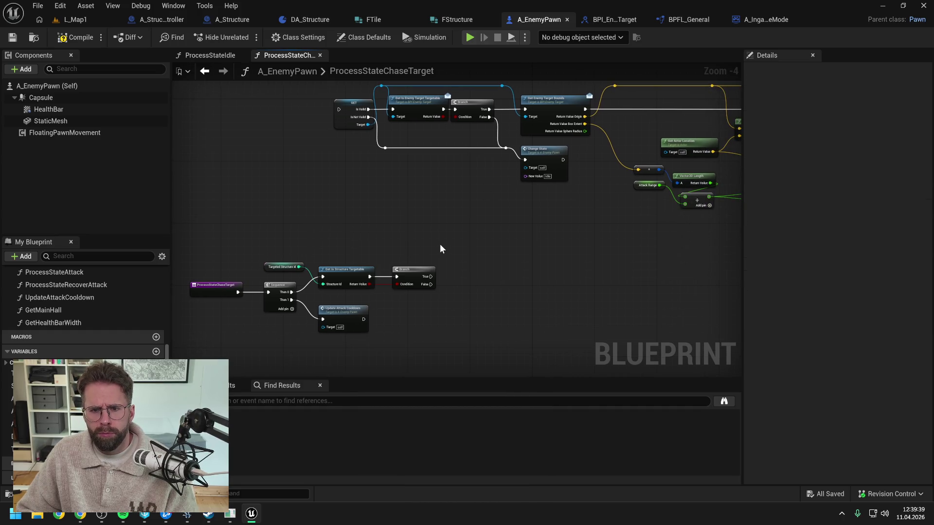
left_click(546, 162)
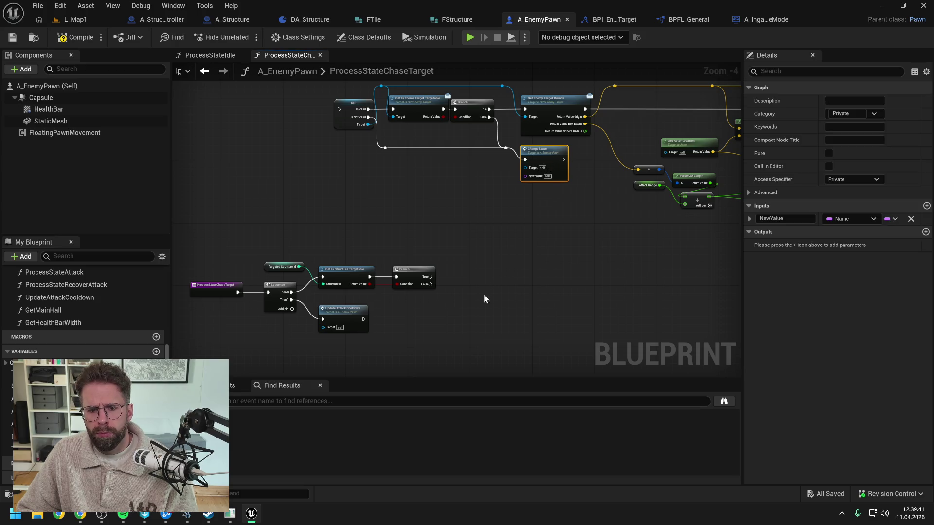
key("ctrl+c")
key("ctrl+v")
mouse_move(563, 219)
left_mouse_down()
mouse_move(518, 146)
mouse_move(383, 146)
left_mouse_up()
key("ctrl+c")
key("ctrl+v")
left_click(496, 302)
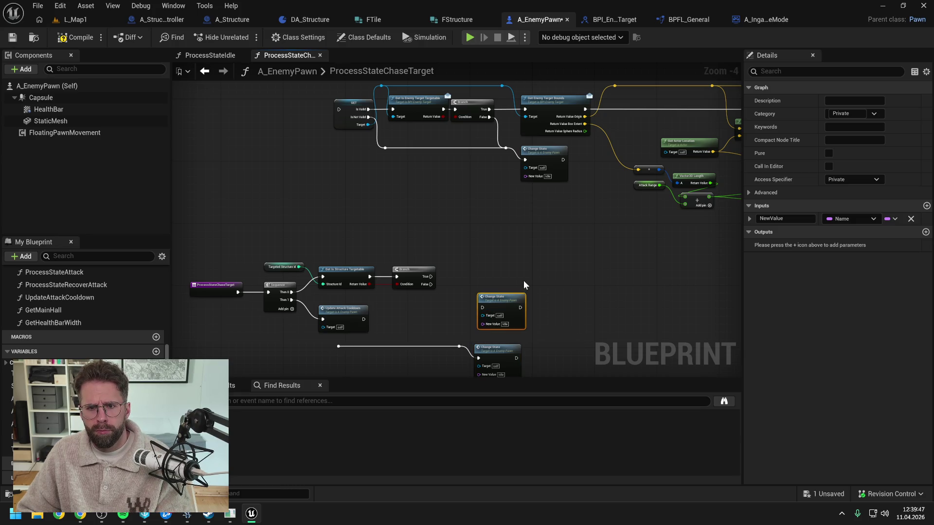
left_click_drag(523, 280, 521, 257)
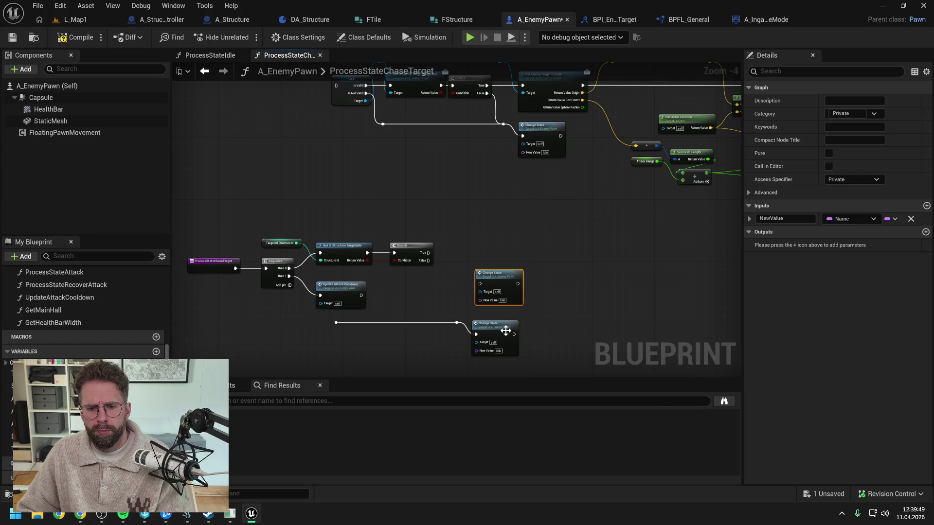
key("Delete")
Step: Connect Branch False and the cooldown output to the new Change State node
left_click_drag(428, 260, 457, 322)
mouse_move(361, 296)
left_mouse_down()
mouse_move(337, 321)
mouse_move(513, 346)
left_mouse_up()
key("q")
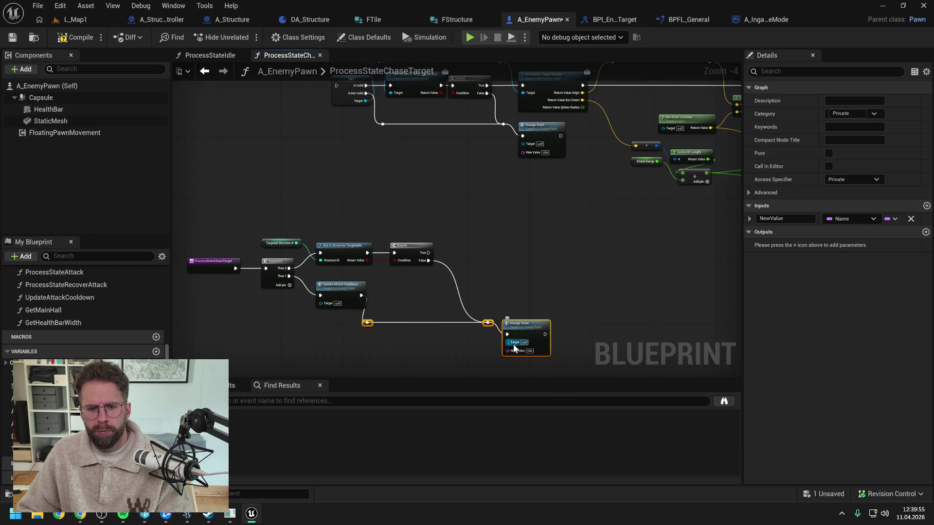
key("q")
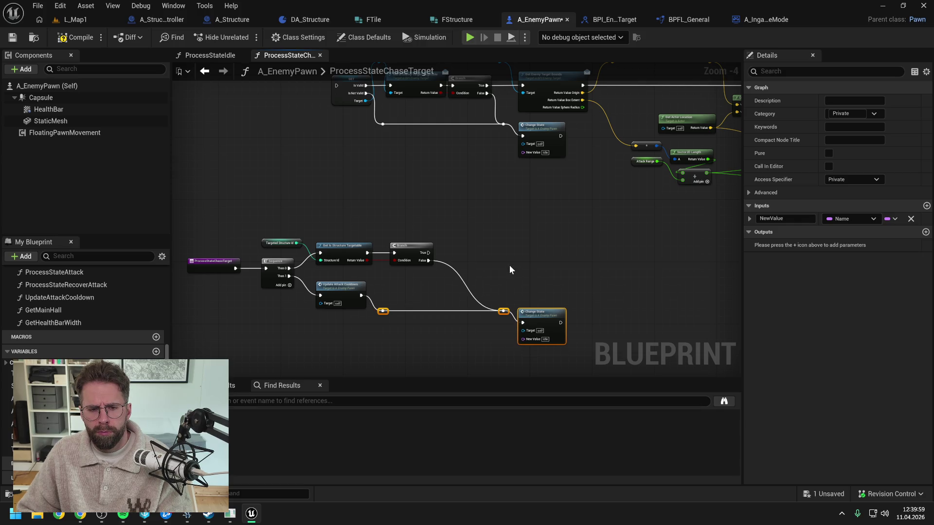
mouse_move(510, 270)
left_mouse_down()
mouse_move(514, 297)
mouse_move(469, 283)
left_mouse_up()
left_click(469, 287)
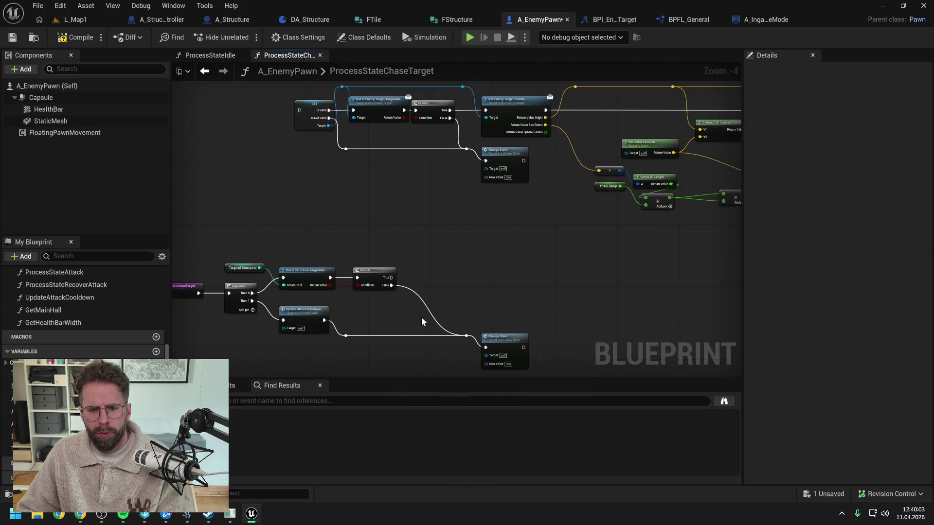
mouse_move(392, 286)
left_mouse_down()
mouse_move(485, 347)
mouse_move(439, 297)
mouse_move(437, 307)
mouse_move(482, 289)
left_mouse_up()
Step: Delete the old Is Valid, targetable check, Branch and Change State nodes, then save A_EnemyPawn
mouse_move(316, 100)
left_mouse_down()
mouse_move(422, 164)
mouse_move(418, 176)
left_mouse_up()
key("Delete")
left_click(520, 207)
key("Delete")
left_click(462, 132)
key("Delete")
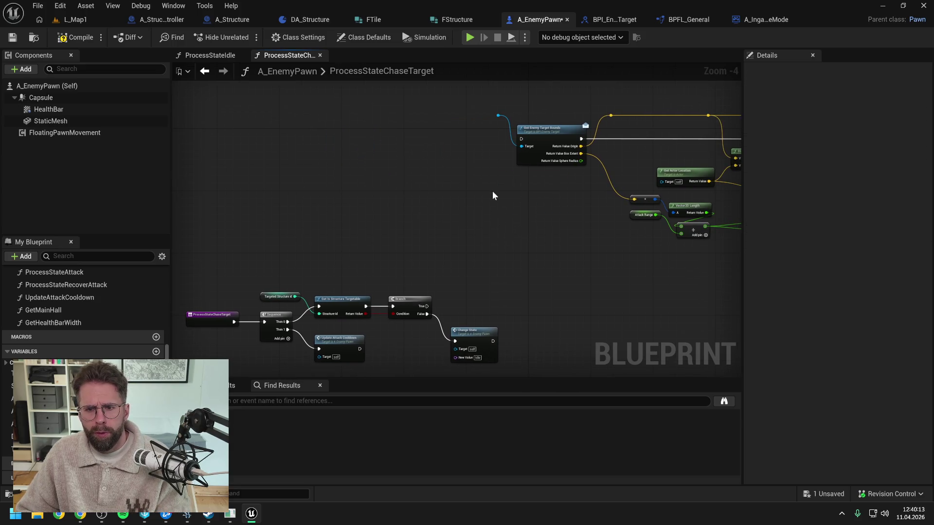
left_click(498, 116)
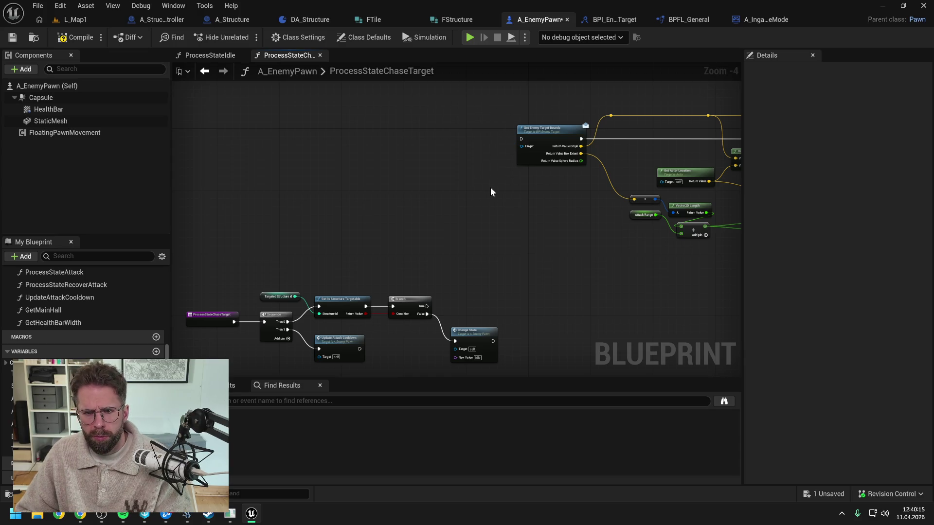
left_click_drag(506, 215, 474, 185)
key("ctrl+s")
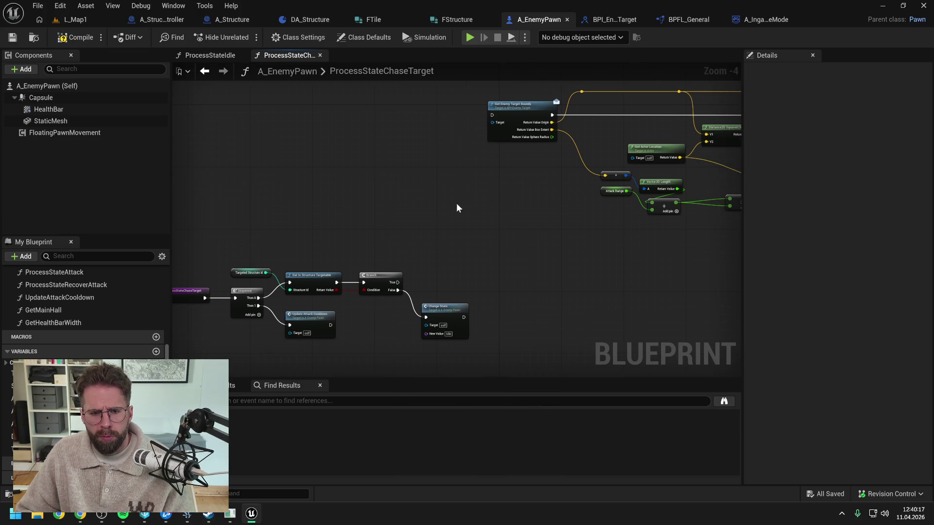
Step: Toggle the Content Browser drawer and switch to the A_StructureController blueprint
key("ctrl+space")
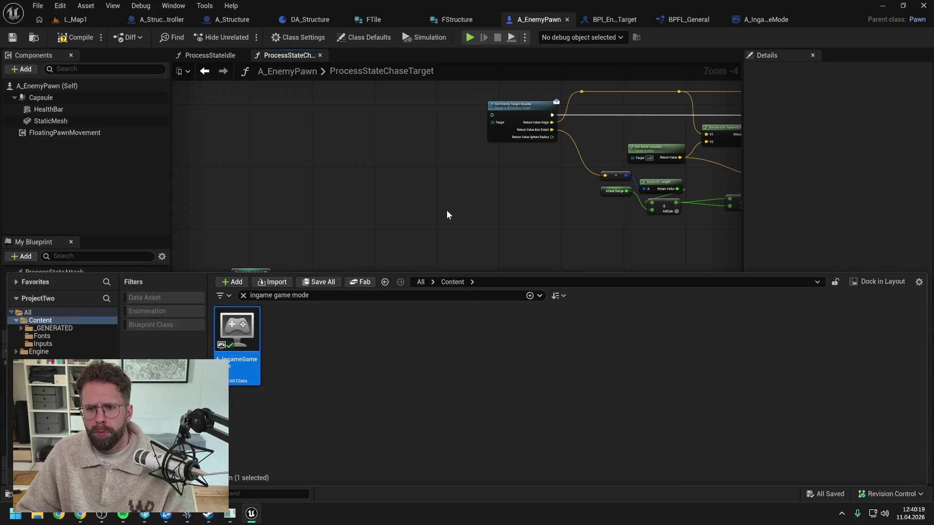
key("ctrl+space")
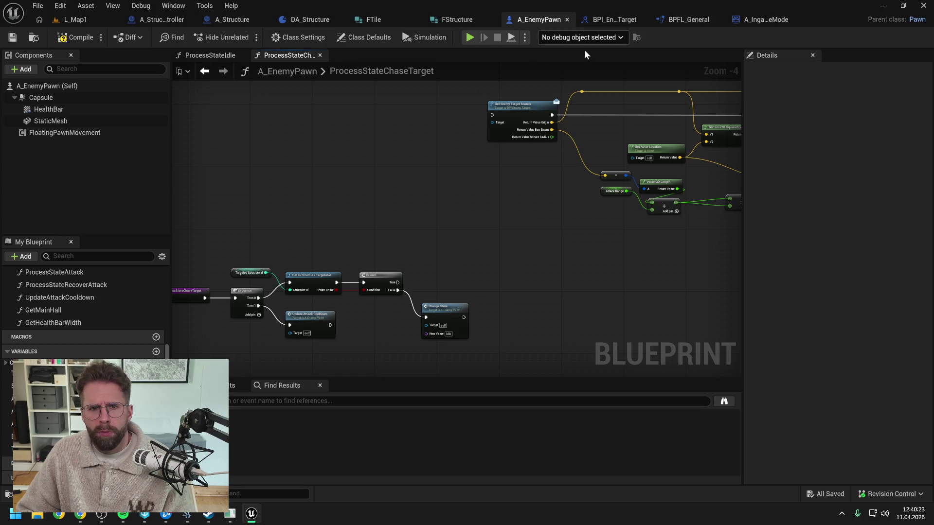
left_click(156, 20)
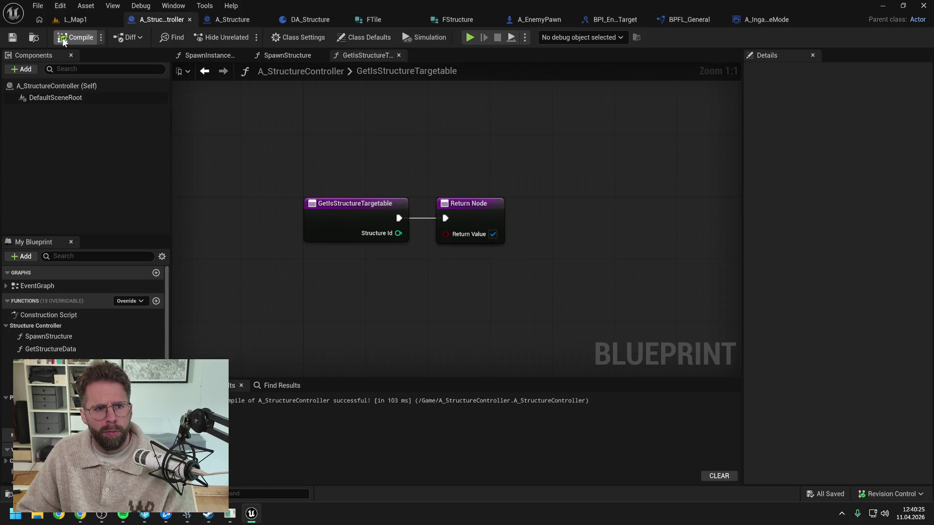
Step: Create a GetStructureBounds function filed under the Structure Controller category
left_click(155, 301)
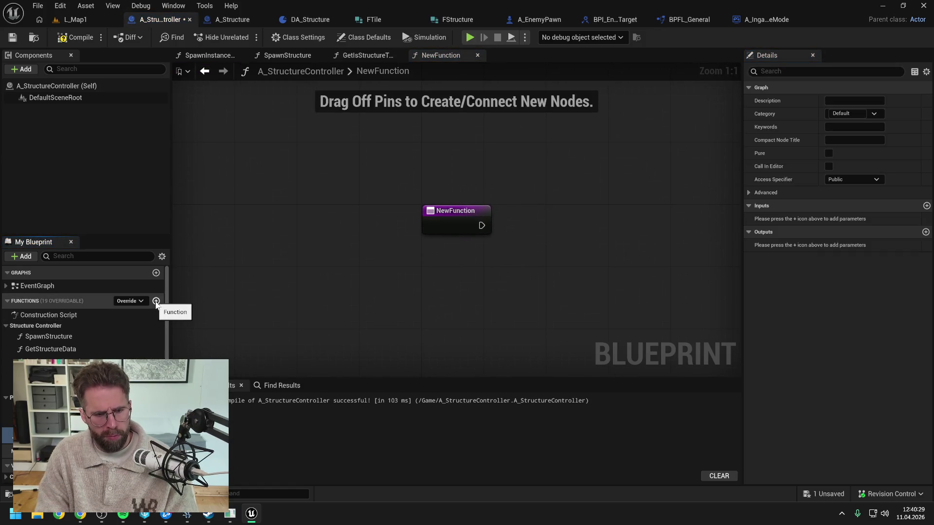
key("Return")
key("ctrl+s")
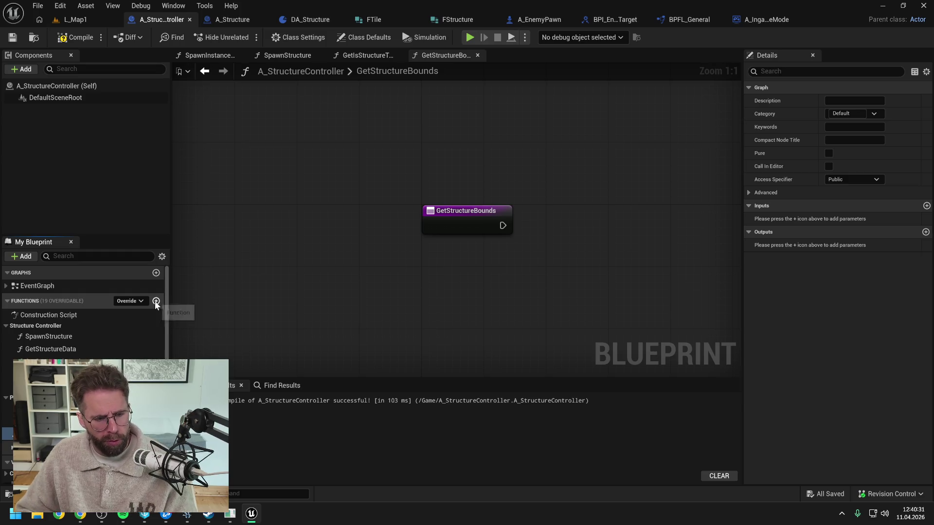
left_click_drag(49, 369, 39, 327)
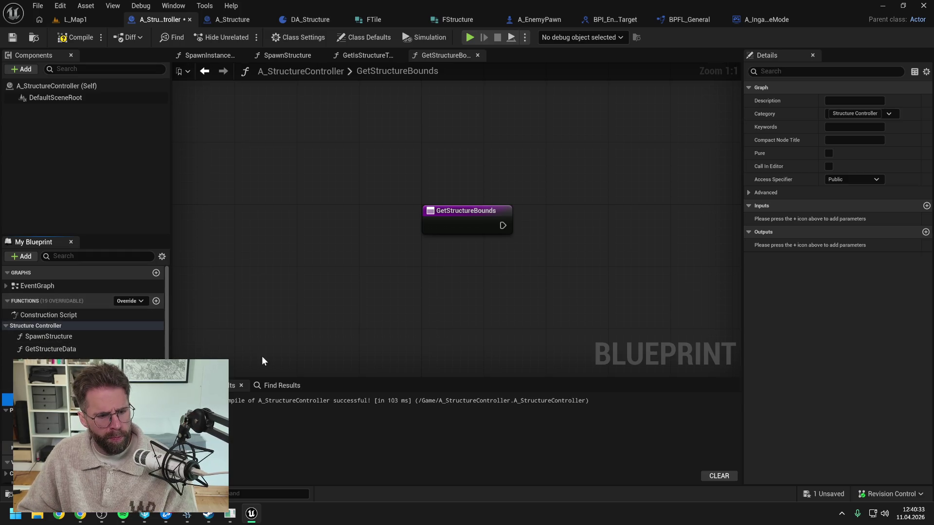
scroll(397, 302, "down", 1)
Step: Add a Return Node to GetStructureBounds
right_click(515, 244)
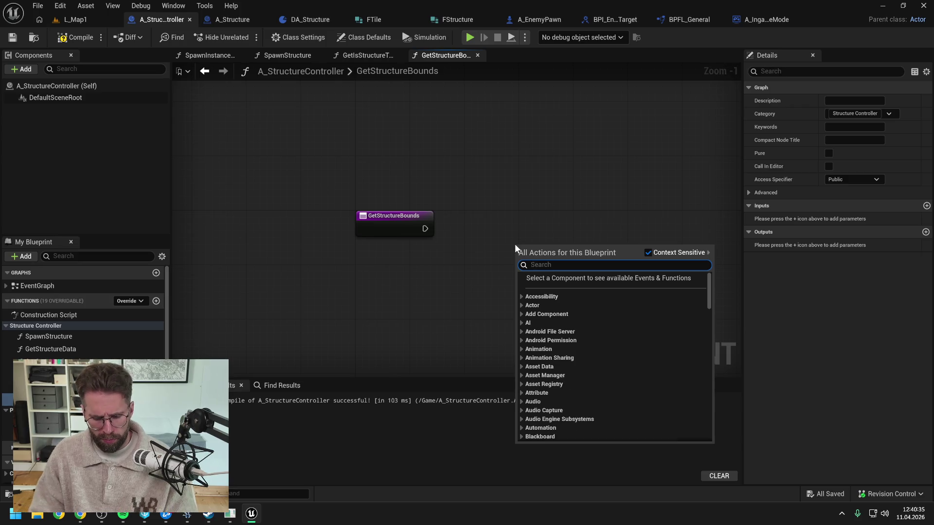
type("return")
key("Return")
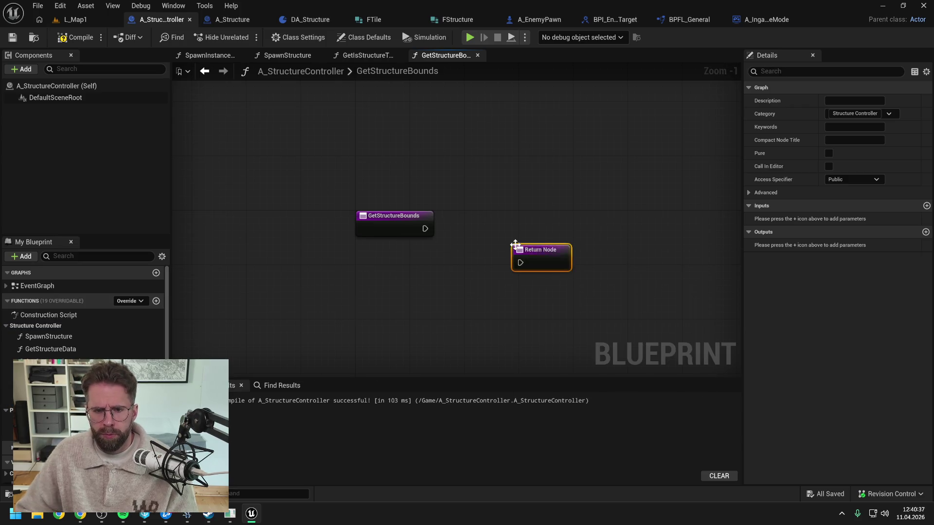
left_click(389, 223)
Step: Add an Integer input named StructureId
left_click(927, 232)
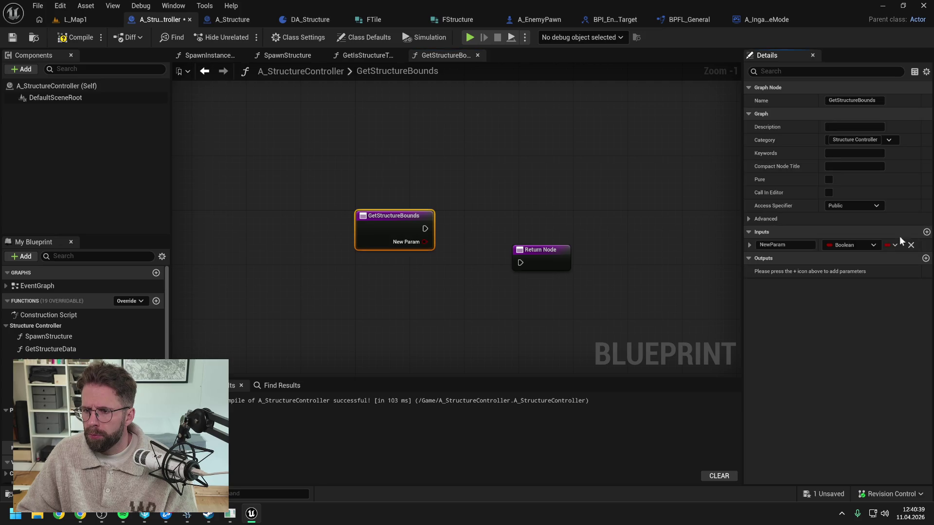
left_click(848, 244)
left_click(810, 293)
left_click(788, 246)
type("Stru")
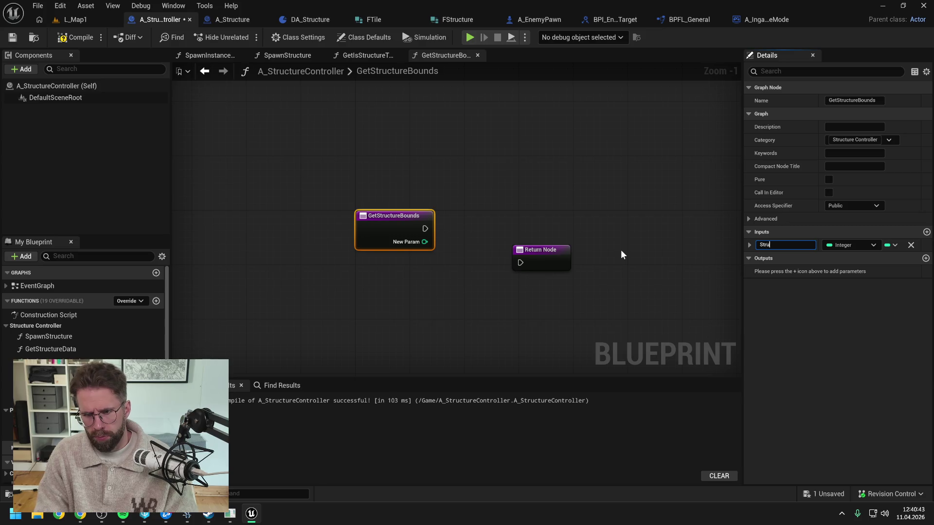
type("ctureId")
key("Return")
key("ctrl+s")
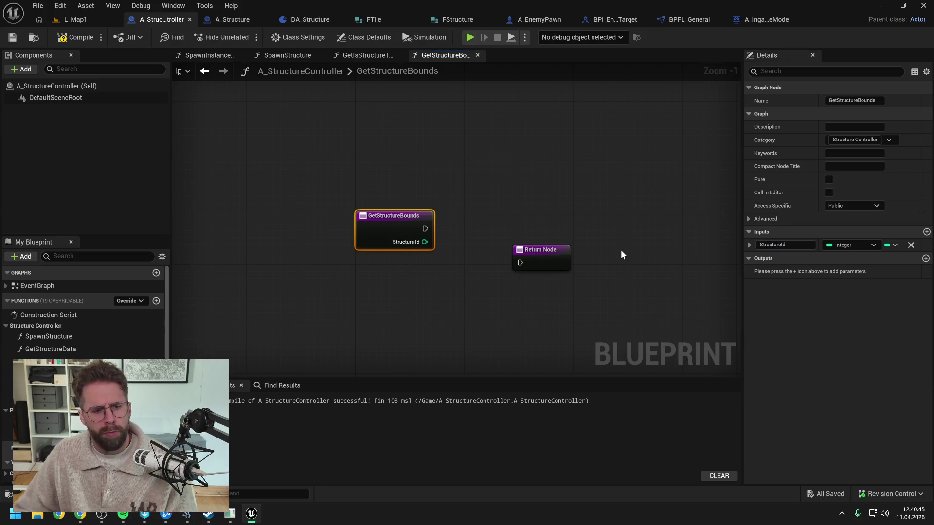
Step: Add a Box Sphere Bounds output named ReturnValue
left_click(926, 259)
left_click(849, 271)
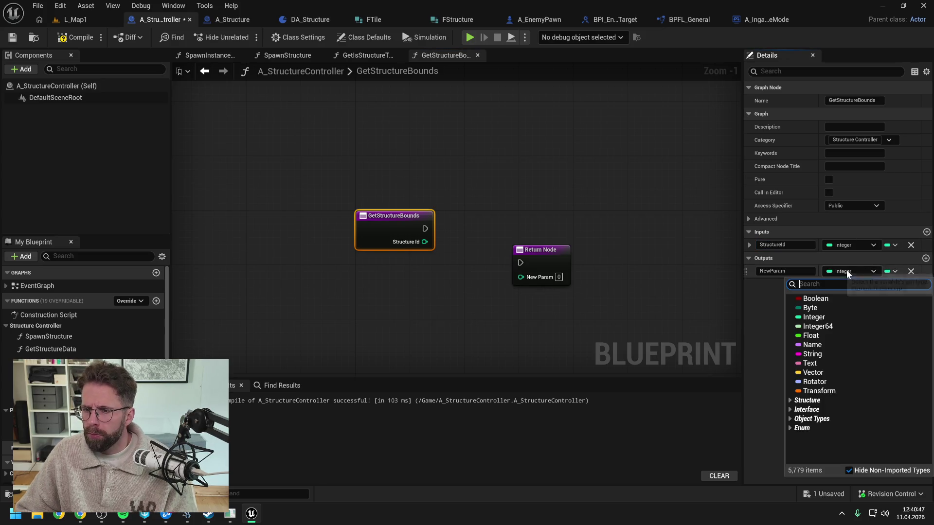
type("bound")
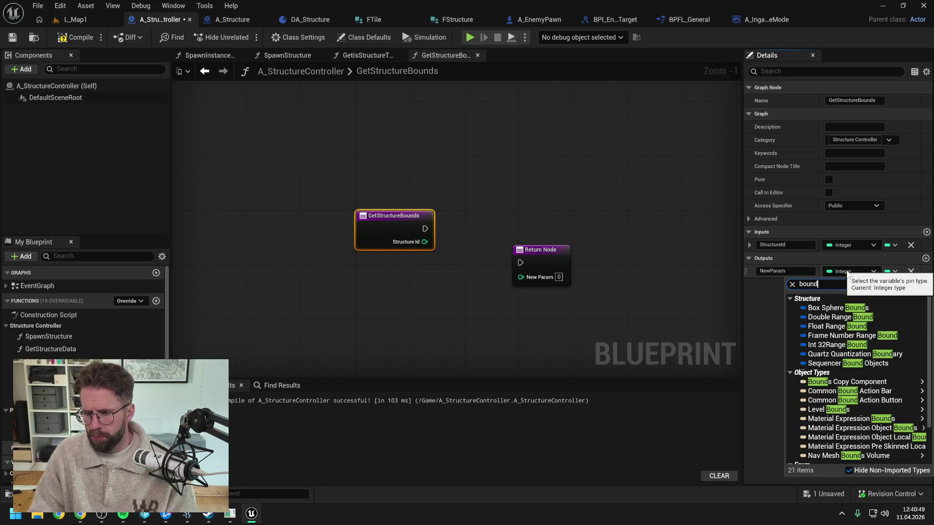
left_click(845, 307)
key("ctrl+s")
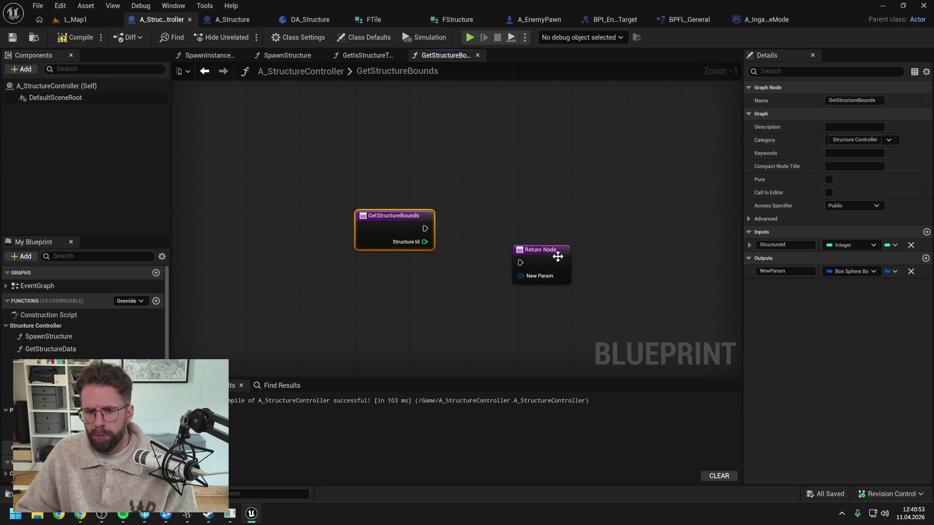
type("ReturnValue")
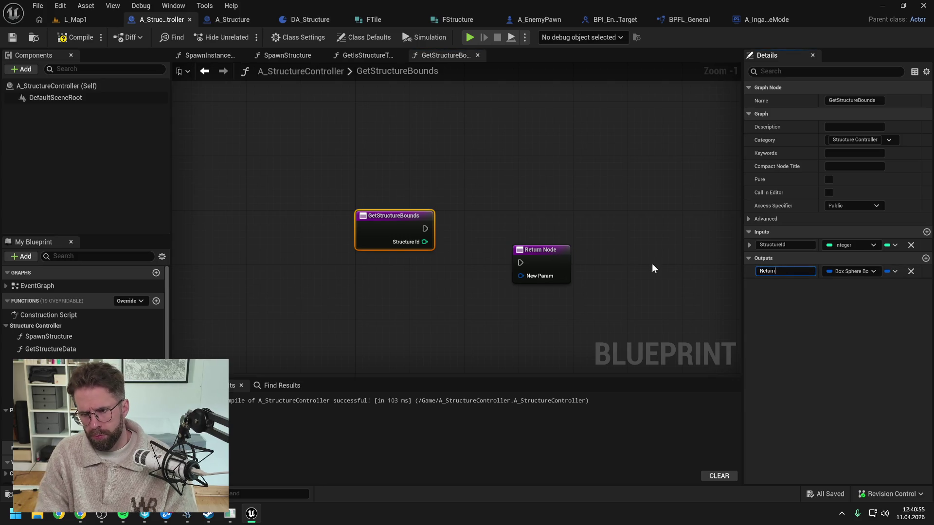
key("Return")
Step: Wire the entry to the Return Node, compile and save, then add a new function in A_IngameGameMode
left_click_drag(554, 264, 600, 223)
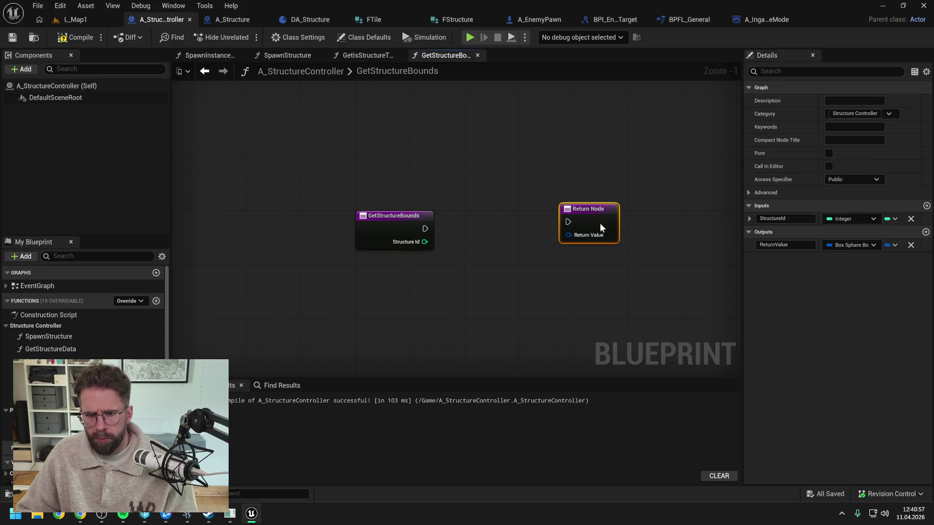
left_click_drag(426, 230, 569, 225)
left_click(75, 38)
key("ctrl+s")
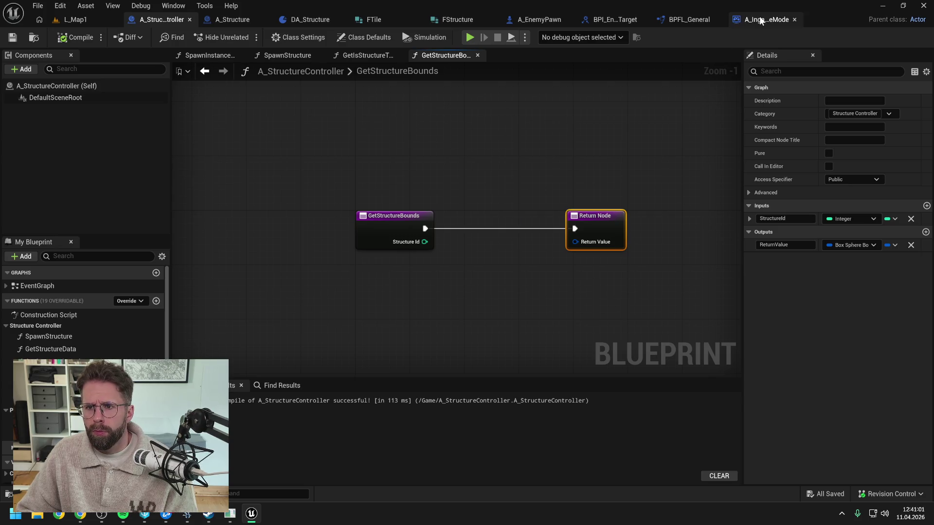
left_click(760, 19)
left_click(157, 278)
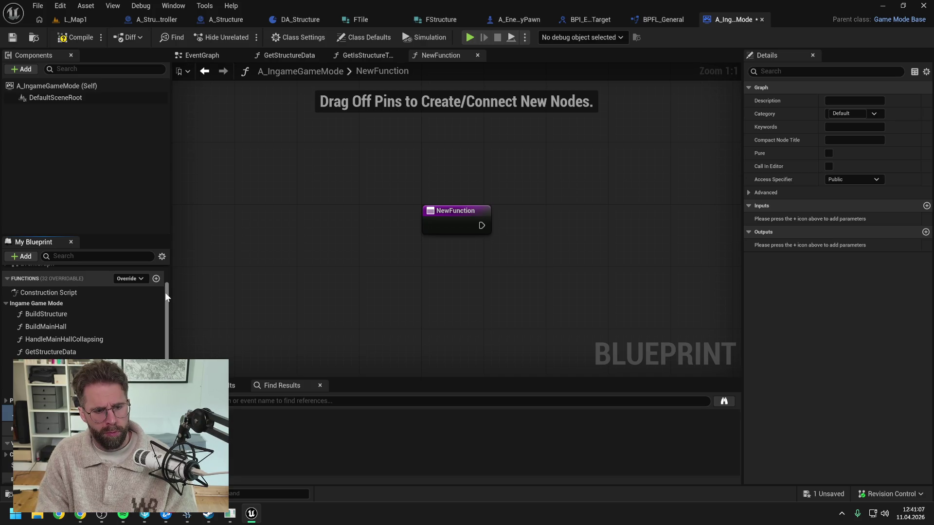
Step: Name the function GetStructureBounds, file it under Ingame Game Mode, and add a Return Node
key("Return")
left_click_drag(49, 411, 33, 306)
right_click(623, 223)
type("re")
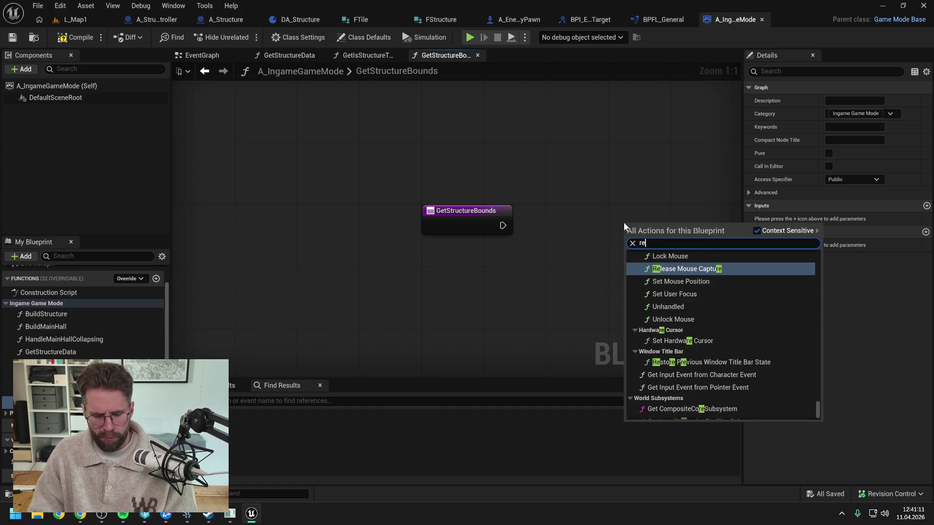
key("Return")
key("Delete")
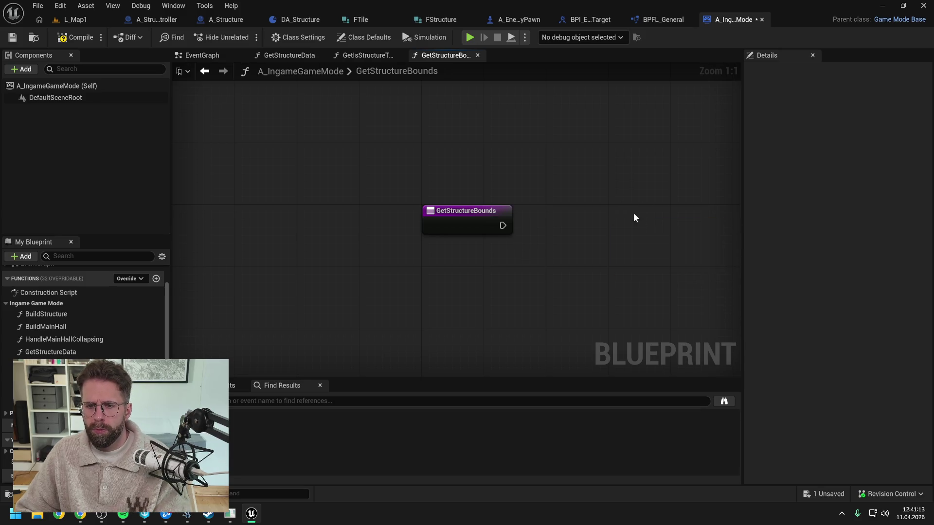
right_click(634, 215)
type("return")
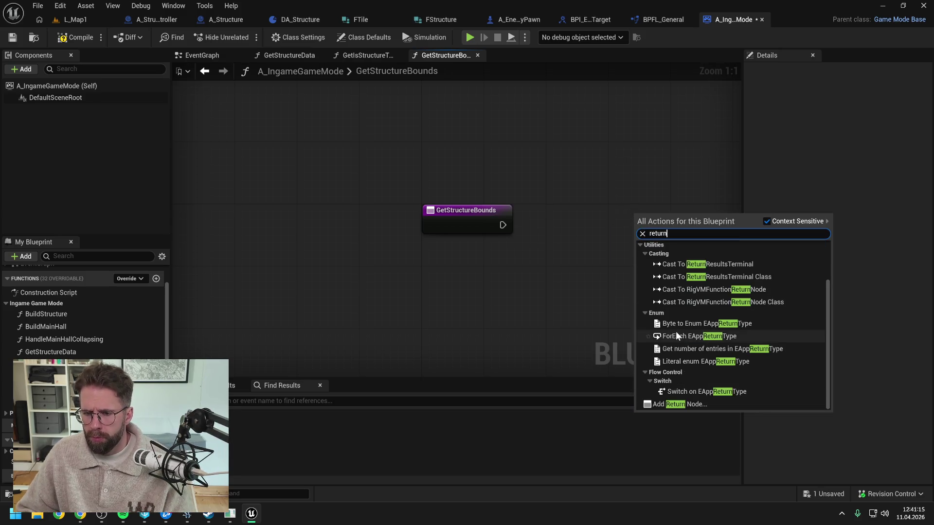
left_click(685, 403)
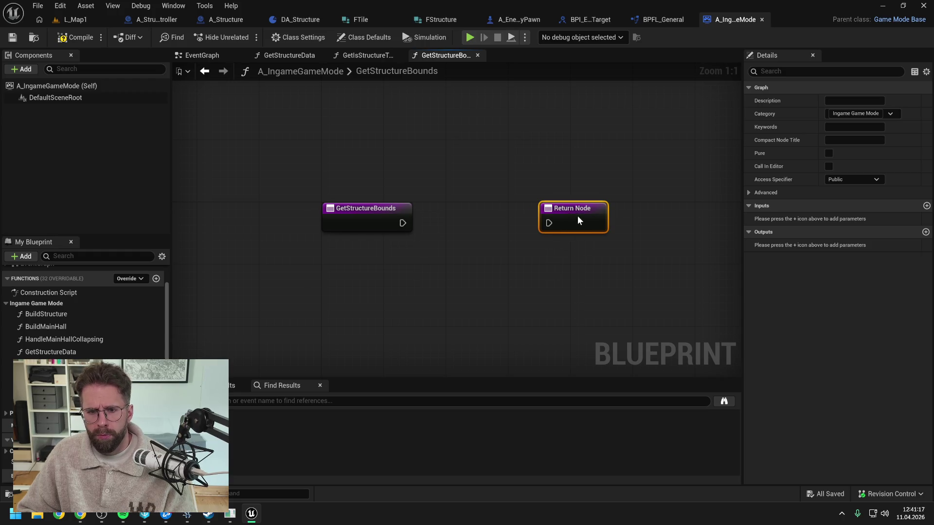
left_click(506, 229)
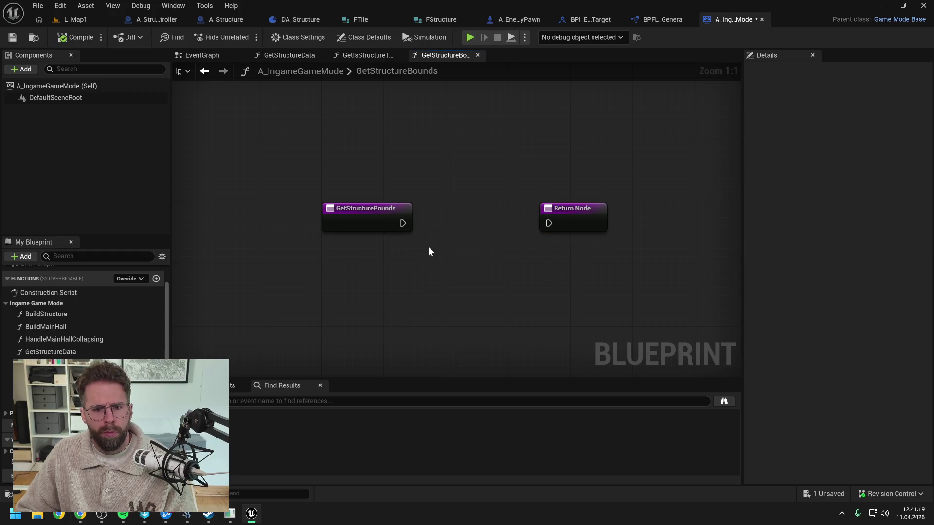
Step: Give GetStructureBounds a StructureId input and a Box Sphere Bounds output named ReturnValue
left_click(355, 215)
left_click(927, 232)
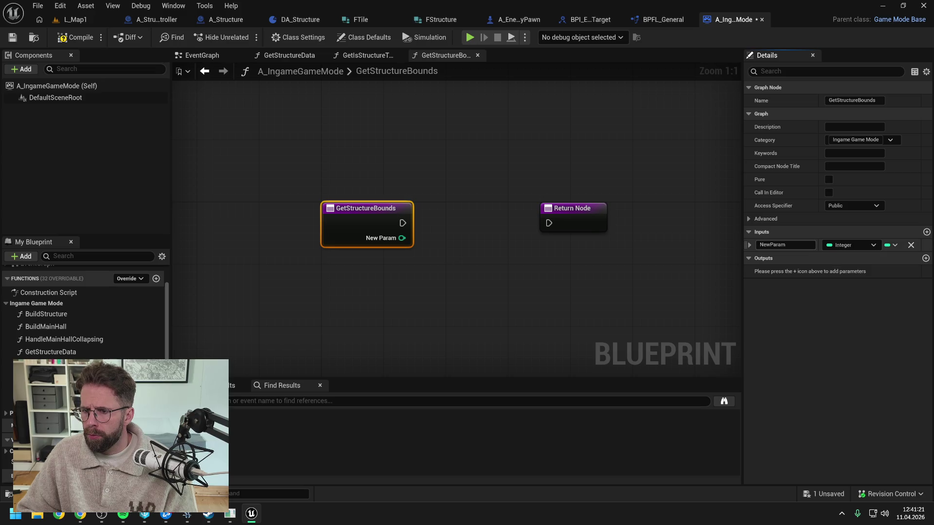
type("StructureId")
key("Return")
key("ctrl+s")
left_click(926, 258)
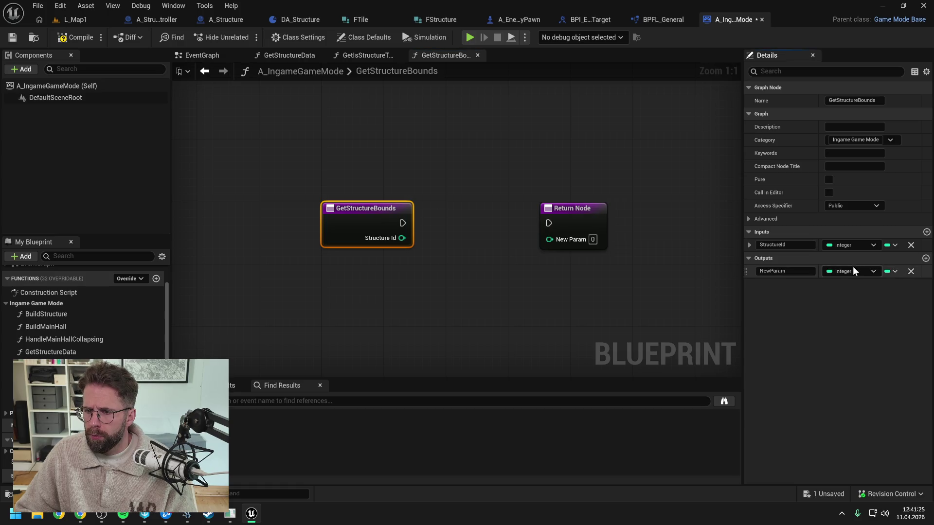
left_click(850, 271)
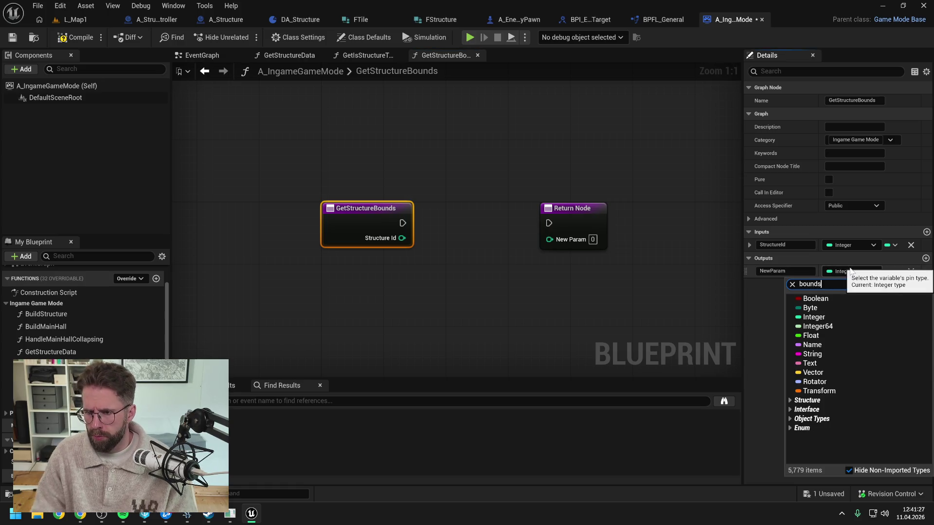
left_click(825, 307)
left_click(795, 273)
type("ReturnValue")
key("Return")
Step: Call Structure Controller's Get Structure Bounds with Structure Id, return its result, and compile
left_click_drag(432, 225, 682, 222)
mouse_move(10, 449)
left_mouse_down()
mouse_move(453, 215)
mouse_move(429, 191)
left_mouse_up()
left_click_drag(490, 196, 515, 227)
type("get structbou")
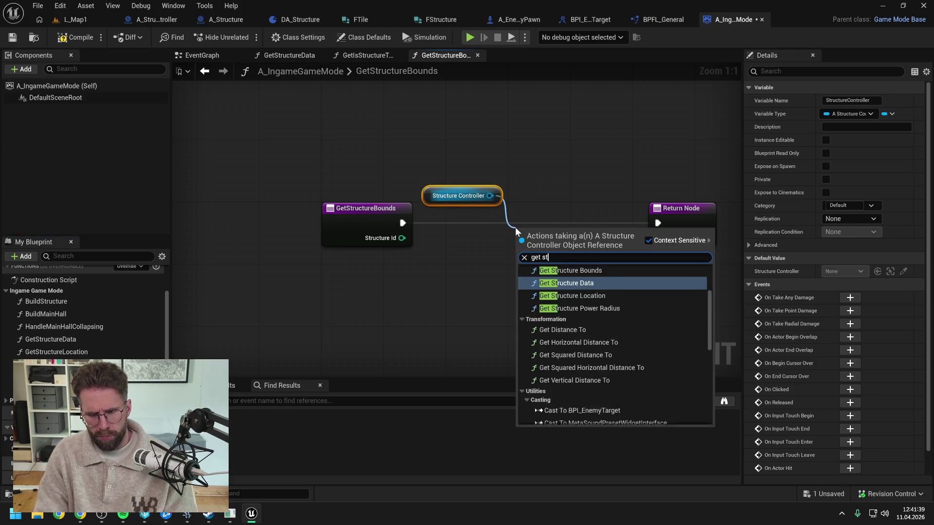
key("Return")
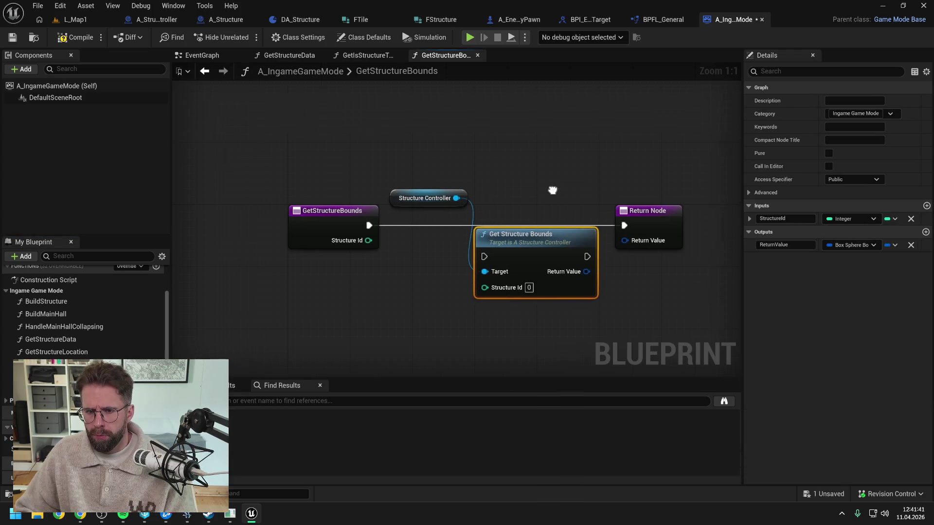
left_click_drag(529, 216, 529, 208)
mouse_move(339, 230)
left_mouse_down()
mouse_move(470, 229)
mouse_move(455, 263)
mouse_move(470, 261)
left_mouse_up()
left_click_drag(564, 230, 619, 234)
left_click_drag(563, 244, 641, 245)
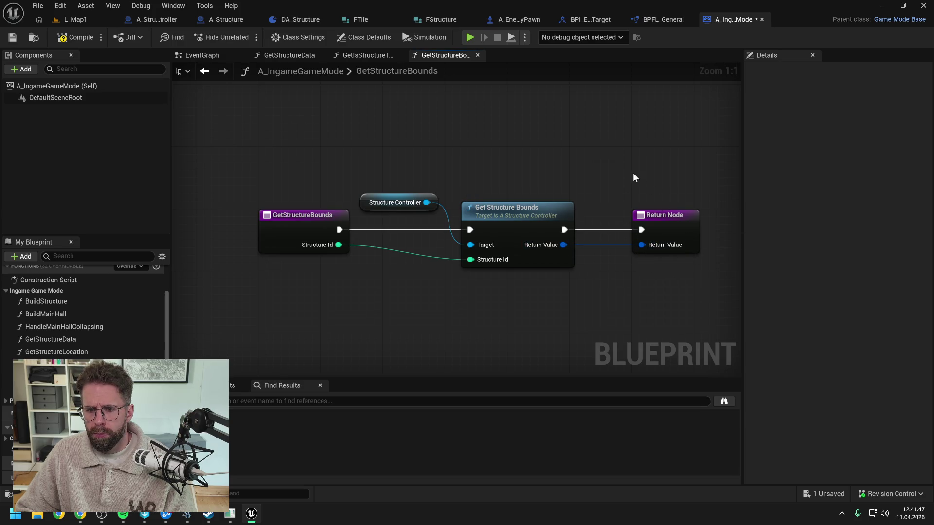
left_click(75, 37)
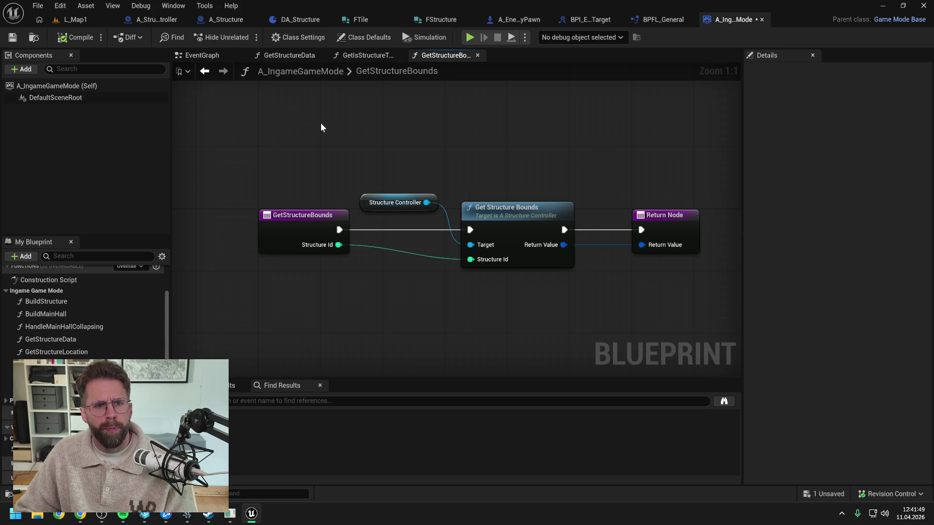
left_click(663, 20)
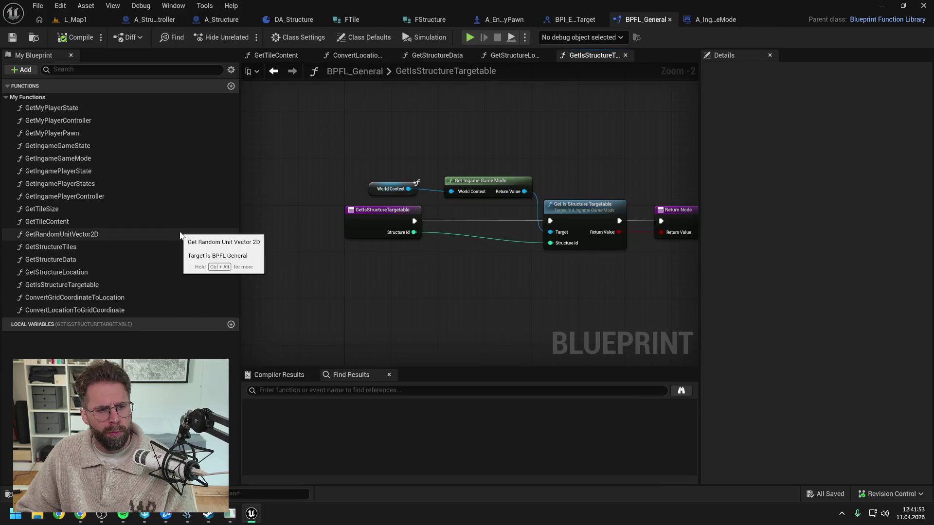
Step: Create a GetStructureBounds function in BPFL_General with its entry wired to a Return Node
left_click(231, 86)
type("GetStructureBounds")
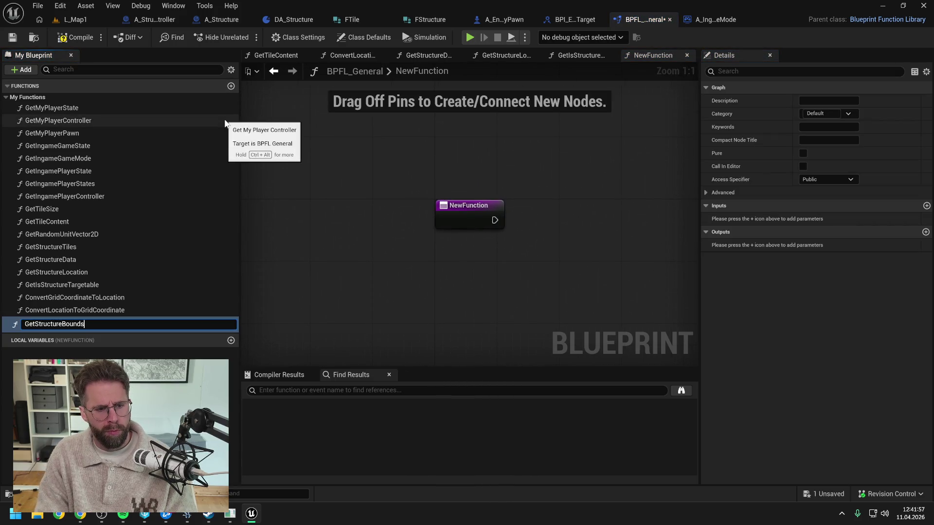
key("Return")
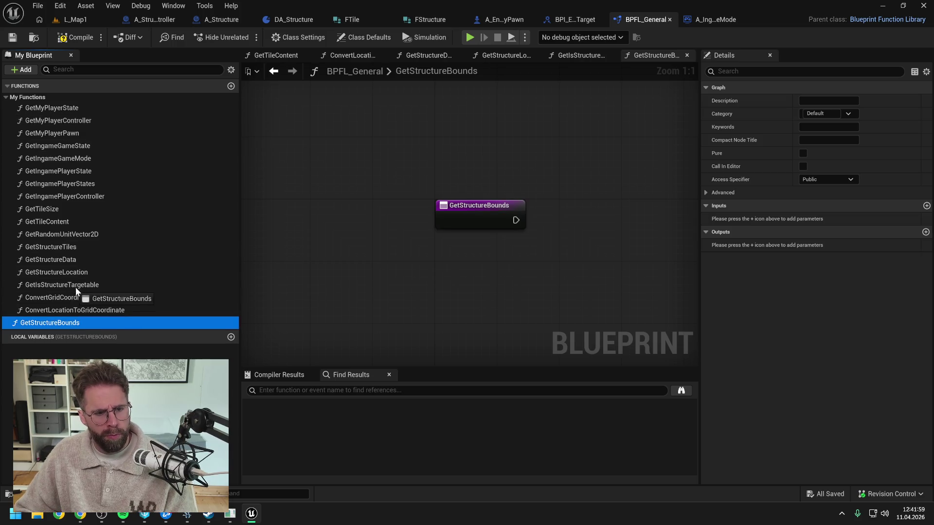
key("ctrl+s")
right_click(439, 261)
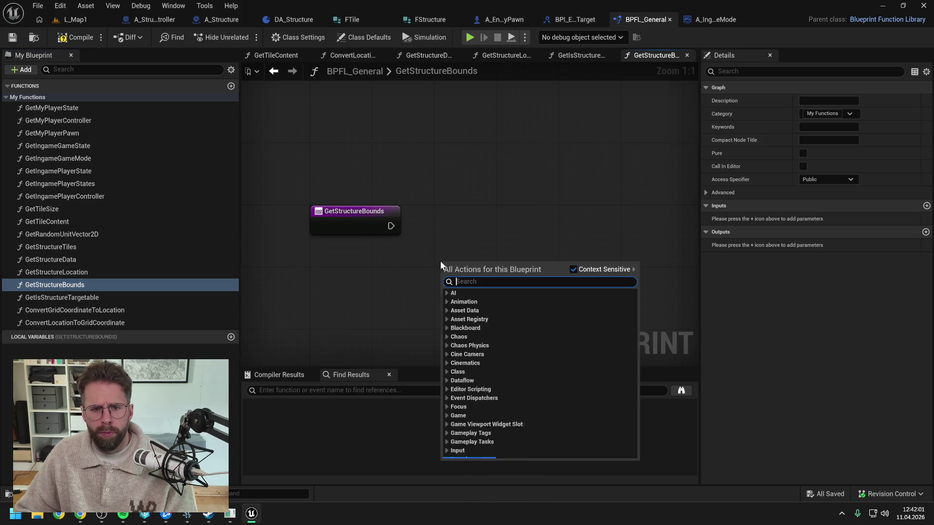
type("return")
key("Return")
left_click_drag(457, 266, 551, 215)
left_click_drag(391, 225, 538, 226)
Step: Copy Get Ingame Game Mode from GetIsStructureTargetable and call its Get Structure Bounds
left_click(581, 55)
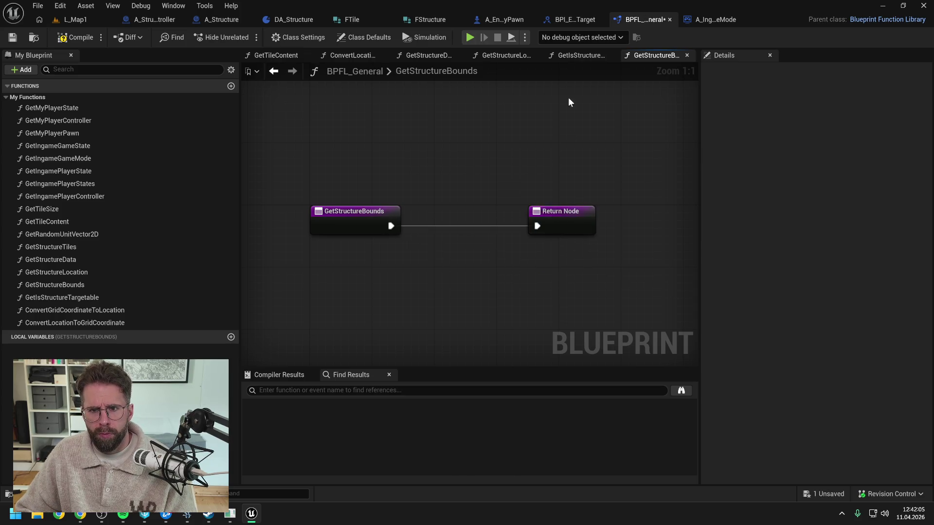
left_click(505, 174)
left_click(648, 55)
key("ctrl+v")
left_click_drag(499, 139, 481, 140)
left_click(479, 228)
left_click_drag(479, 228, 611, 228)
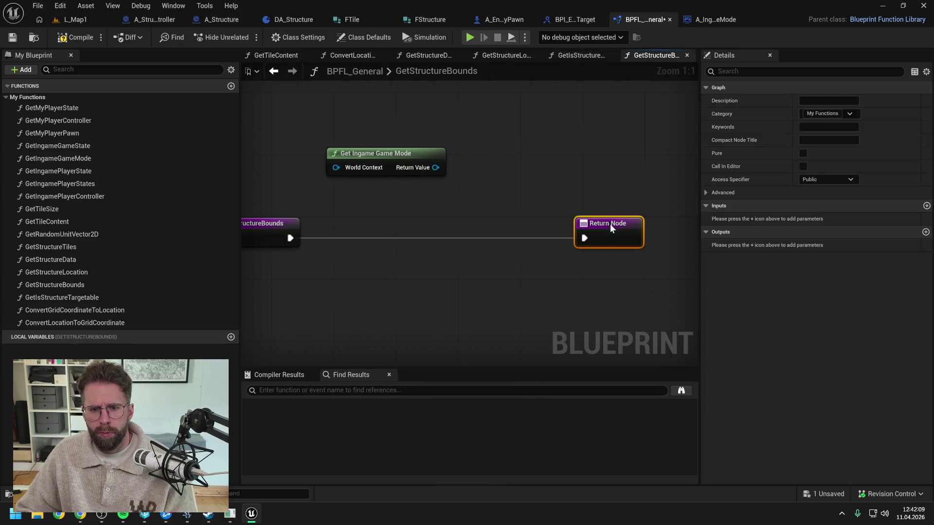
left_click_drag(435, 168, 461, 191)
type("bounds")
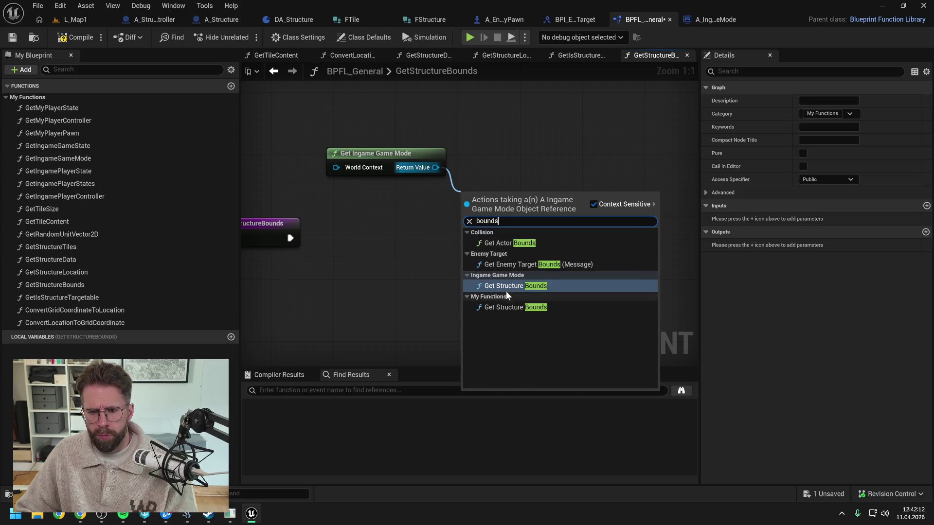
left_click(506, 287)
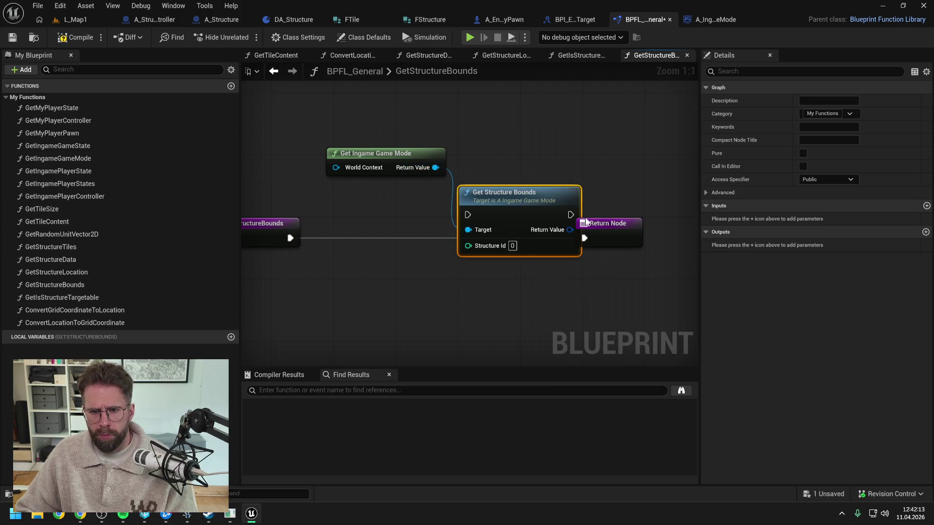
left_click_drag(496, 202, 504, 226)
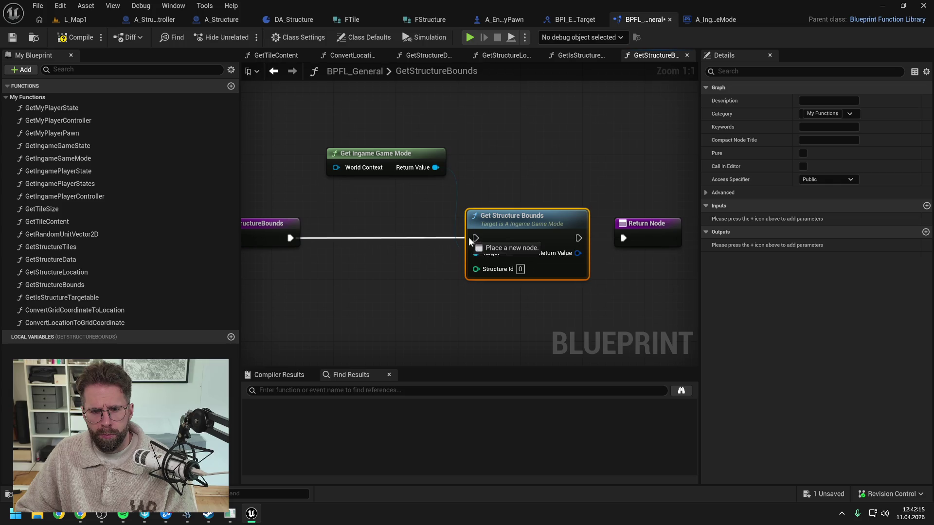
Step: Add a Structure Id input and World Context, and return the game mode's structure bounds
left_click_drag(556, 272, 375, 249)
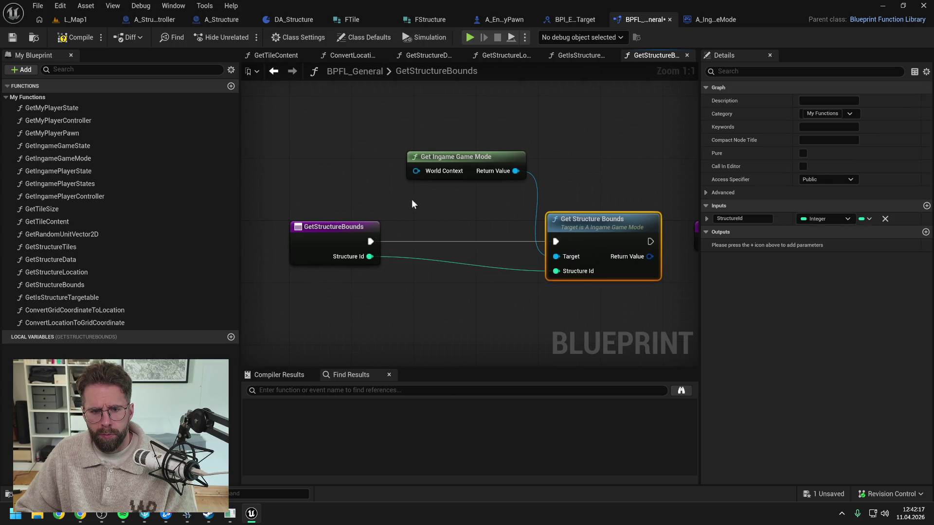
left_click_drag(416, 171, 346, 183)
type("get world")
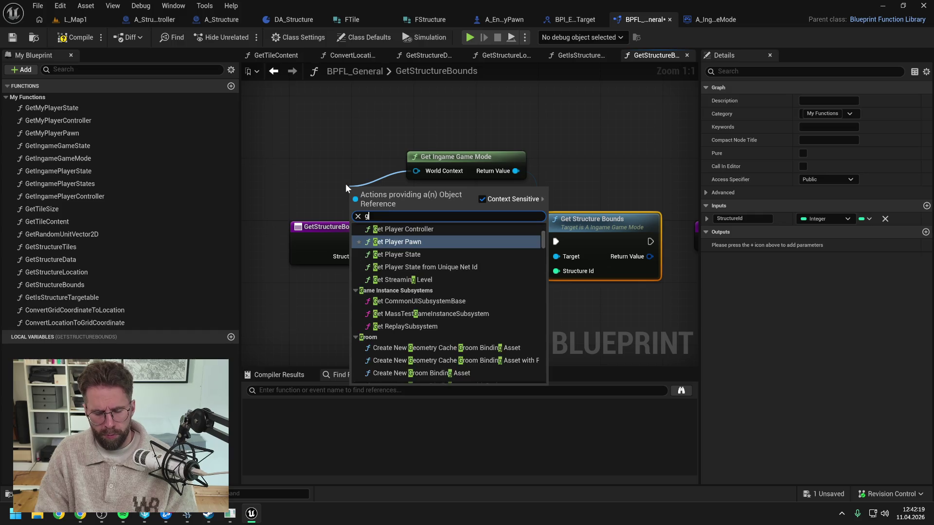
key("Return")
left_click_drag(345, 183, 326, 160)
left_click_drag(505, 241, 557, 241)
left_click_drag(491, 257, 549, 247)
left_click(547, 200)
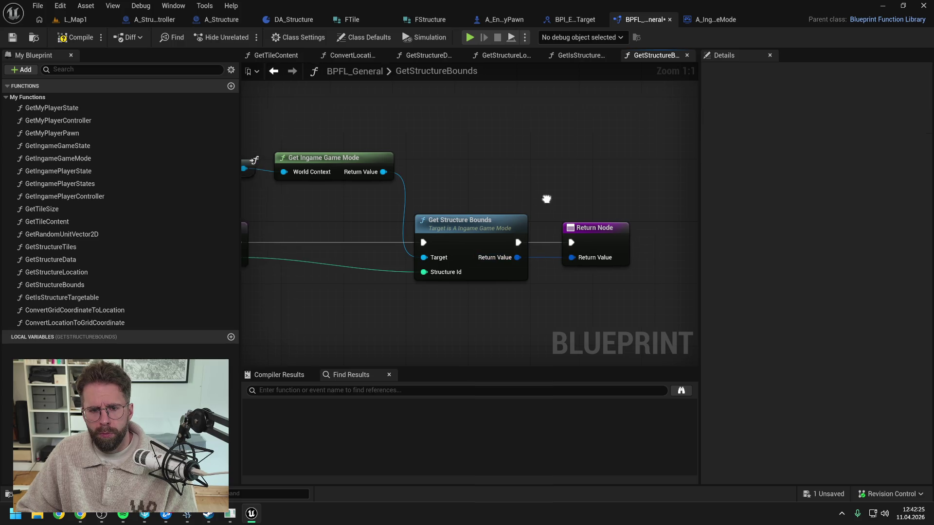
left_click_drag(546, 200, 633, 195)
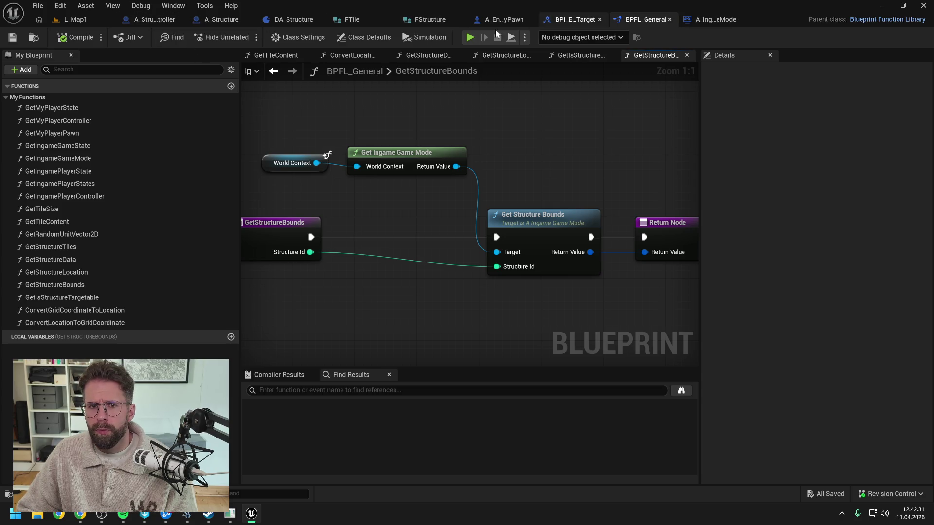
left_click(506, 20)
Step: Add Get Structure Bounds after the Branch True path, fed by Targeted Structure Id
mouse_move(463, 212)
left_mouse_down()
mouse_move(496, 202)
mouse_move(489, 227)
left_mouse_up()
right_click(466, 259)
type("get struc bounds")
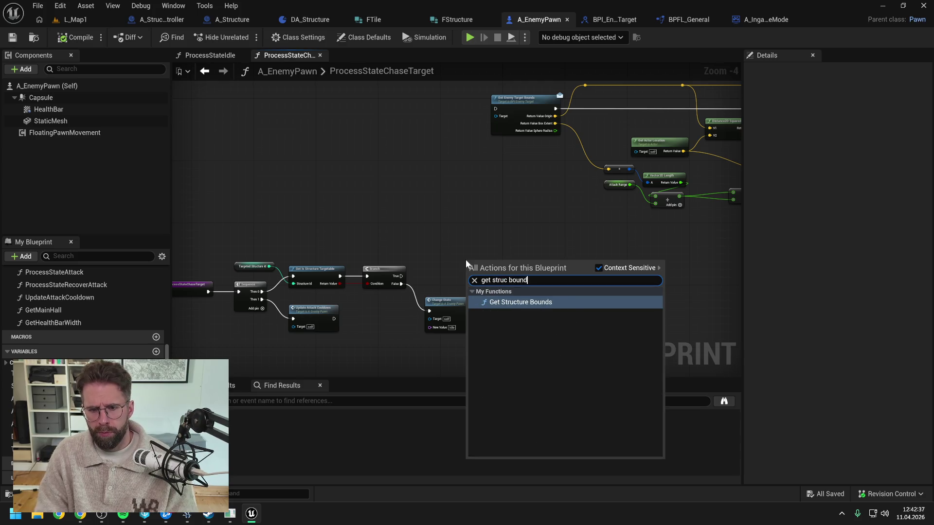
key("Return")
left_click_drag(398, 276, 463, 271)
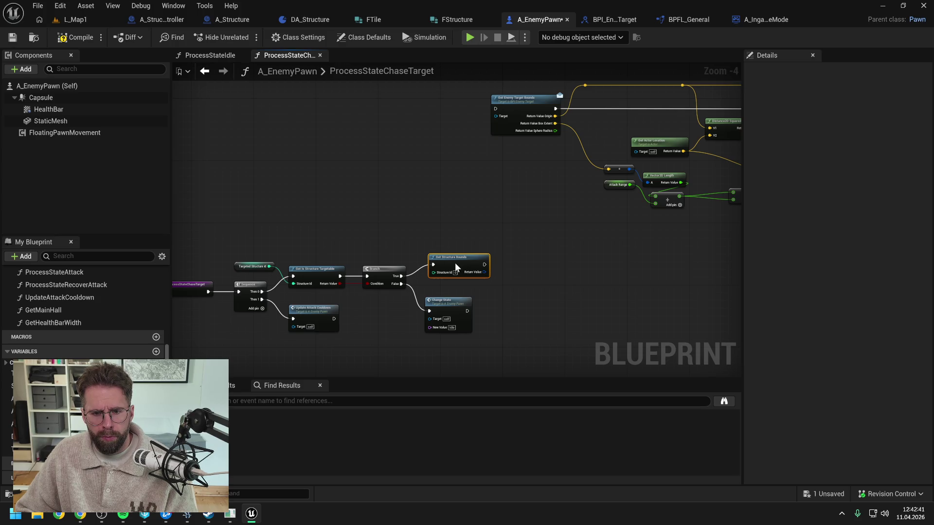
mouse_move(444, 235)
left_mouse_down()
mouse_move(467, 239)
mouse_move(448, 235)
left_mouse_up()
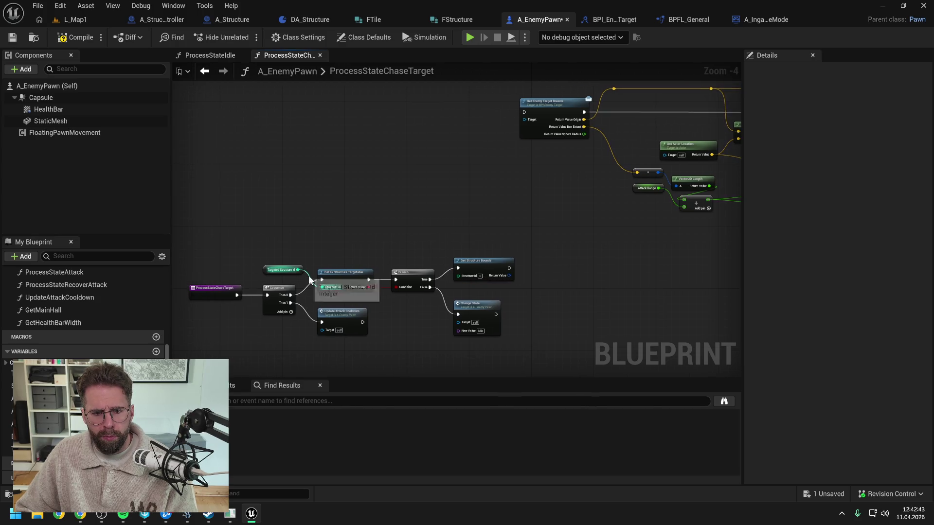
left_click_drag(311, 262, 458, 276)
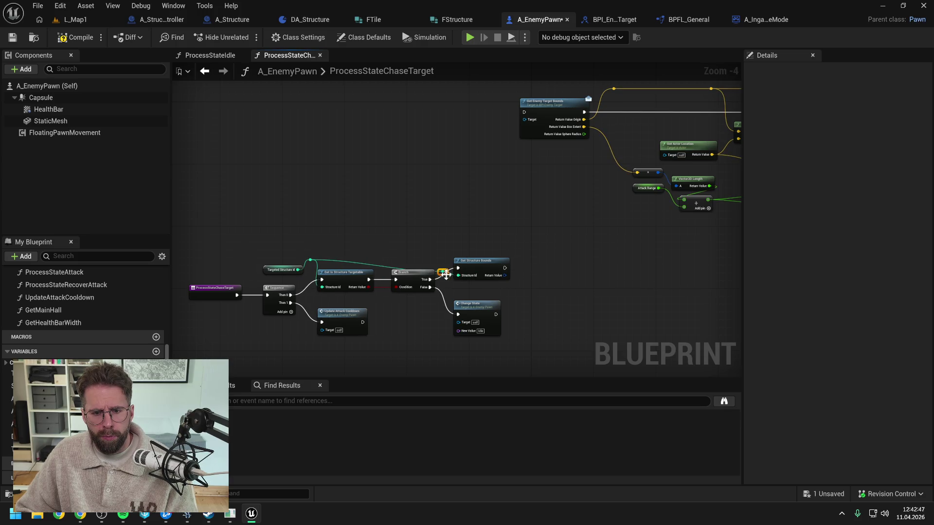
Step: Split the bounds into Origin and Box Extent, rewire them, and delete Get Enemy Target Bounds
mouse_move(462, 244)
left_mouse_down()
mouse_move(390, 229)
mouse_move(421, 253)
left_mouse_up()
right_click(393, 276)
left_click(430, 317)
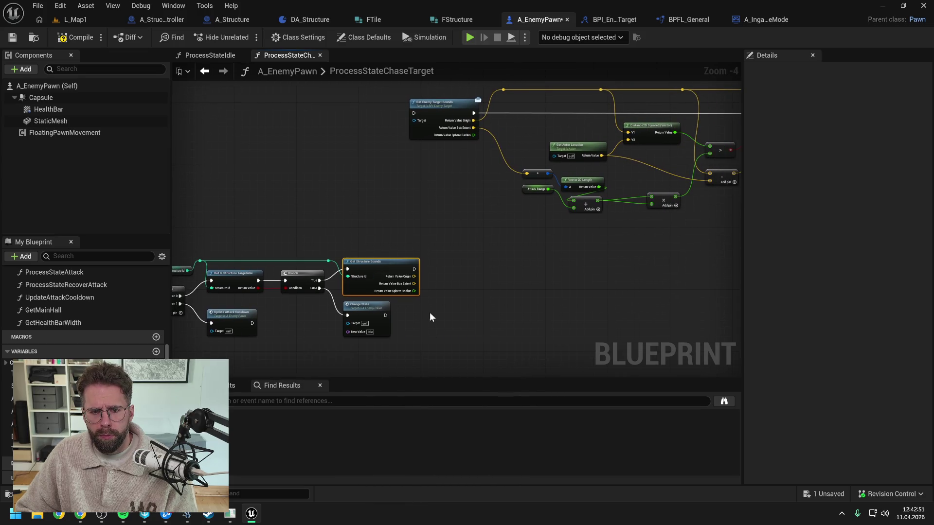
mouse_move(441, 296)
left_mouse_down()
mouse_move(416, 310)
mouse_move(388, 256)
mouse_move(477, 103)
left_mouse_up()
mouse_move(388, 297)
left_mouse_down()
mouse_move(501, 190)
mouse_move(381, 204)
left_mouse_up()
mouse_move(306, 310)
left_mouse_down()
mouse_move(612, 152)
mouse_move(650, 155)
left_mouse_up()
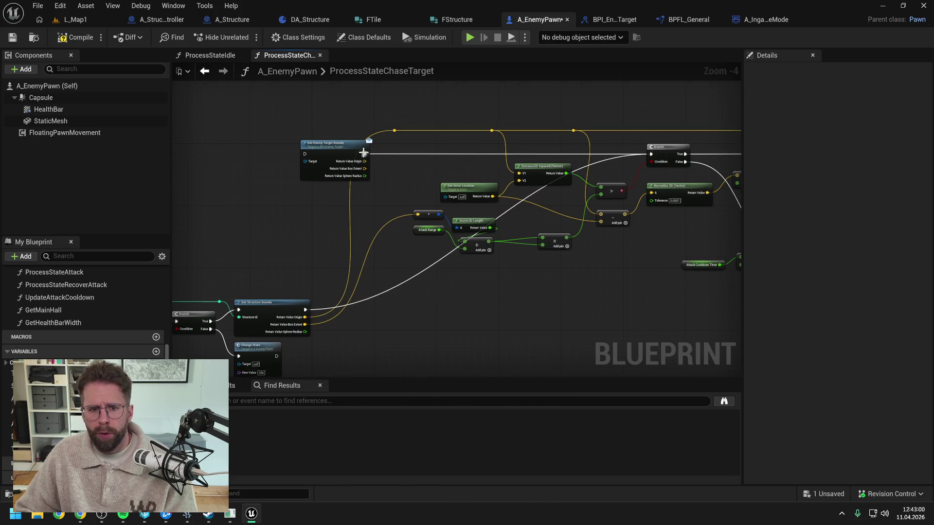
left_click(331, 147)
key("Delete")
Step: Move the right-hand node group down to tidy the graph and compile the enemy pawn
scroll(418, 176, "down", 2)
left_click_drag(301, 134, 609, 244)
scroll(443, 214, "up", 1)
left_click_drag(443, 214, 422, 291)
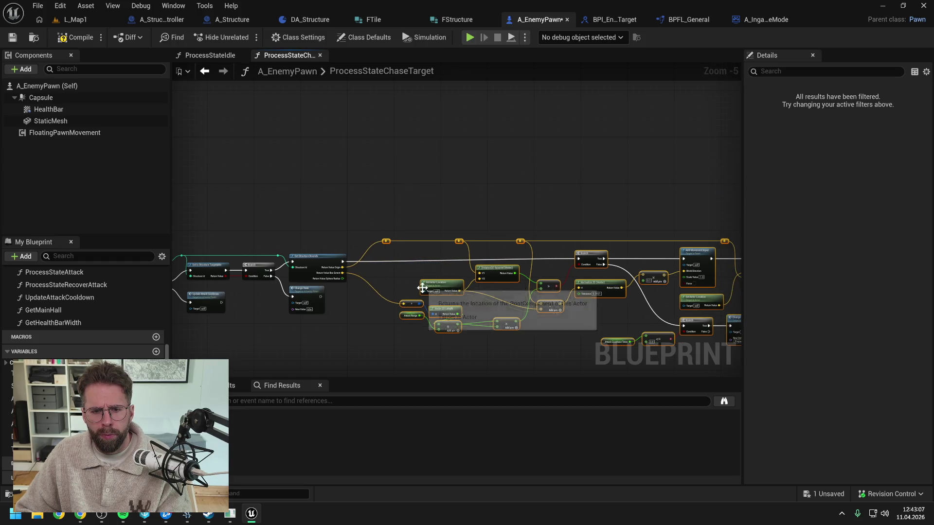
left_click(636, 198)
left_click_drag(636, 198, 465, 169)
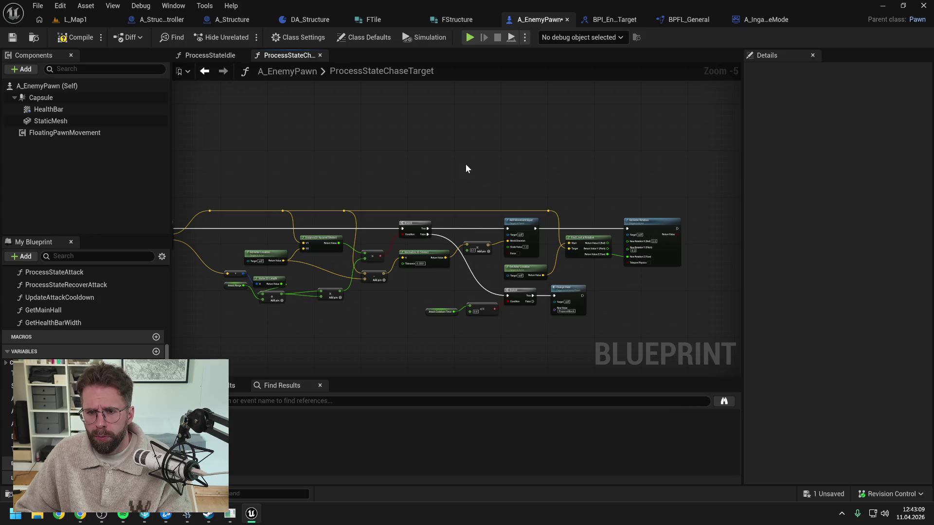
left_click_drag(183, 176, 459, 153)
left_click(78, 37)
scroll(97, 295, "up", 2)
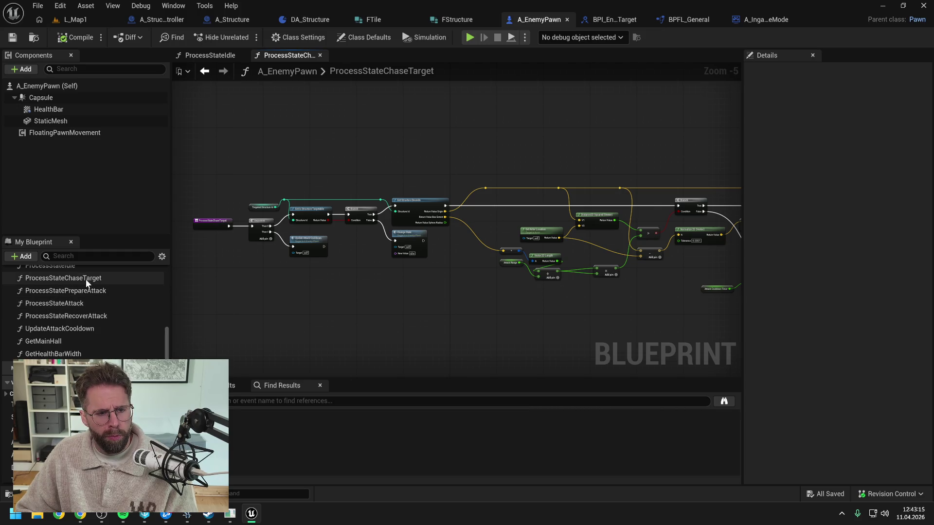
Step: Review the ProcessStatePrepareAttack, ProcessStateRecoverAttack, UpdateAttackCooldown and GetMainHall graphs
double_click(85, 291)
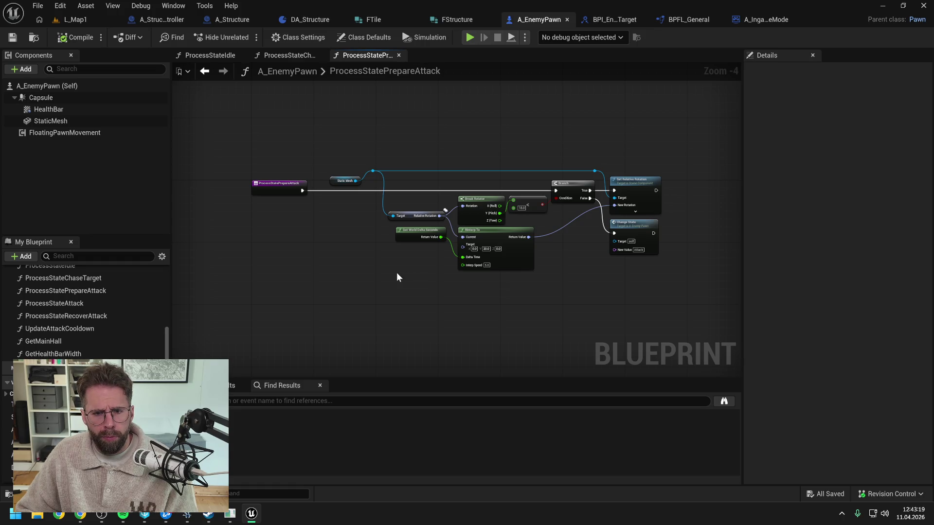
double_click(80, 316)
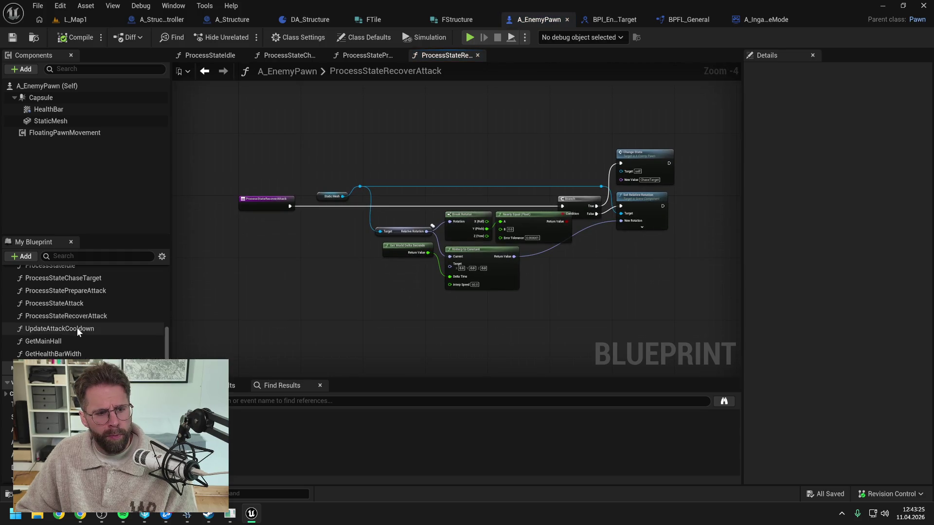
double_click(77, 328)
double_click(87, 341)
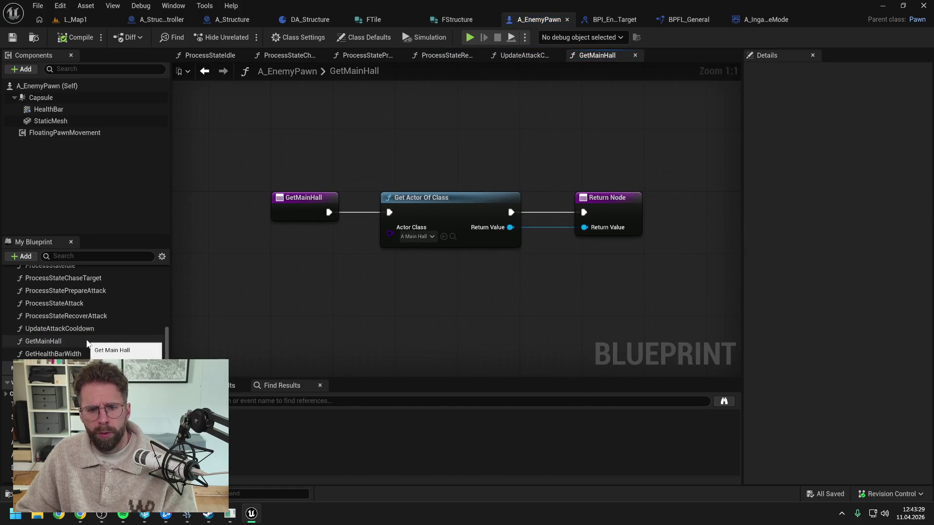
Step: Check GetMainHall's references, then delete the function
left_click(97, 342)
right_click(96, 342)
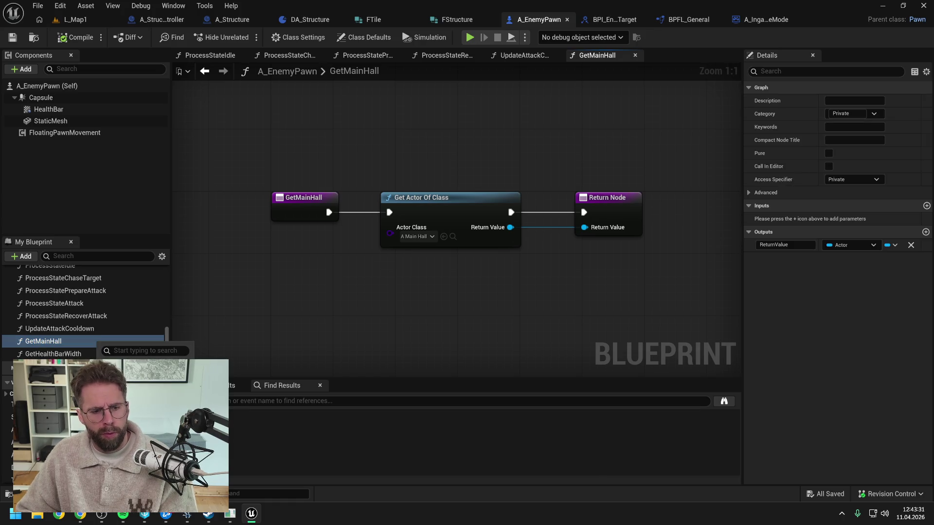
left_click(243, 423)
left_click(74, 341)
key("Delete")
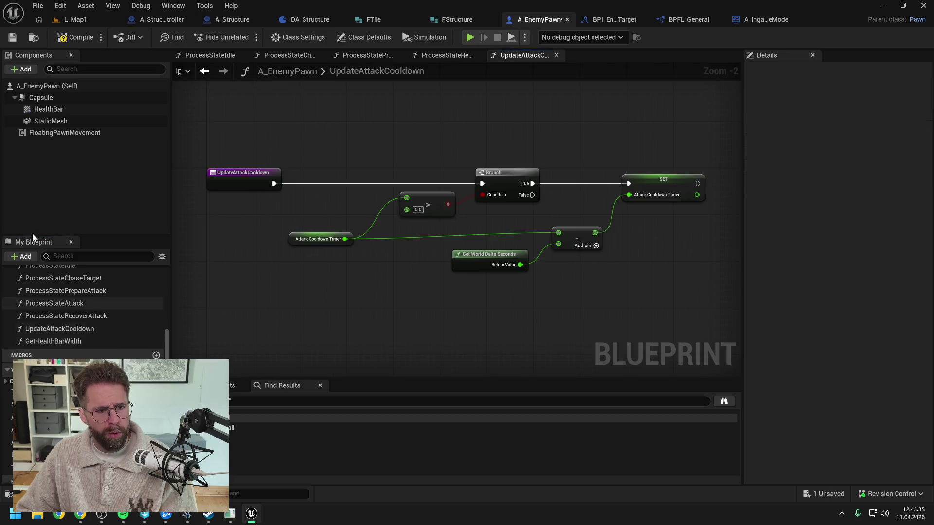
Step: Save the enemy pawn, then attempt deleting the Target variable and cancel
scroll(123, 318, "up", 2)
scroll(123, 321, "up", 3)
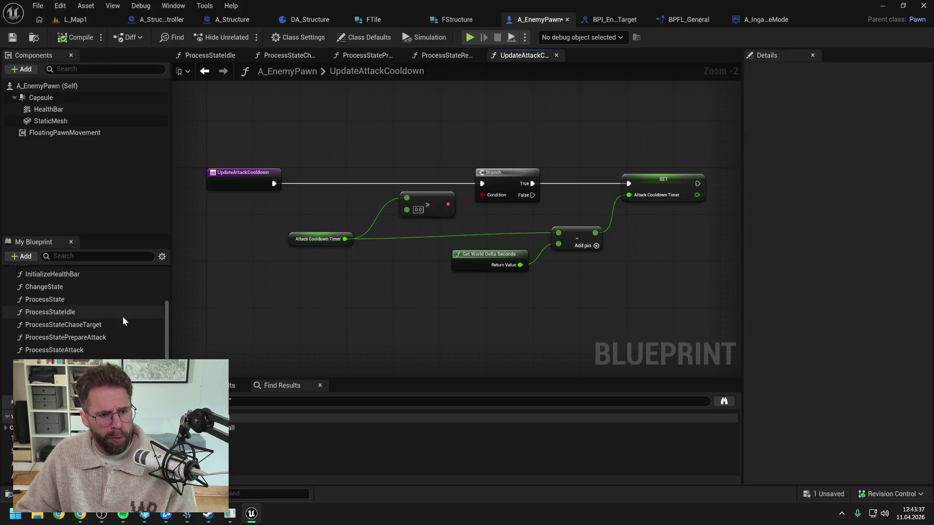
key("ctrl+s")
scroll(121, 328, "down", 5)
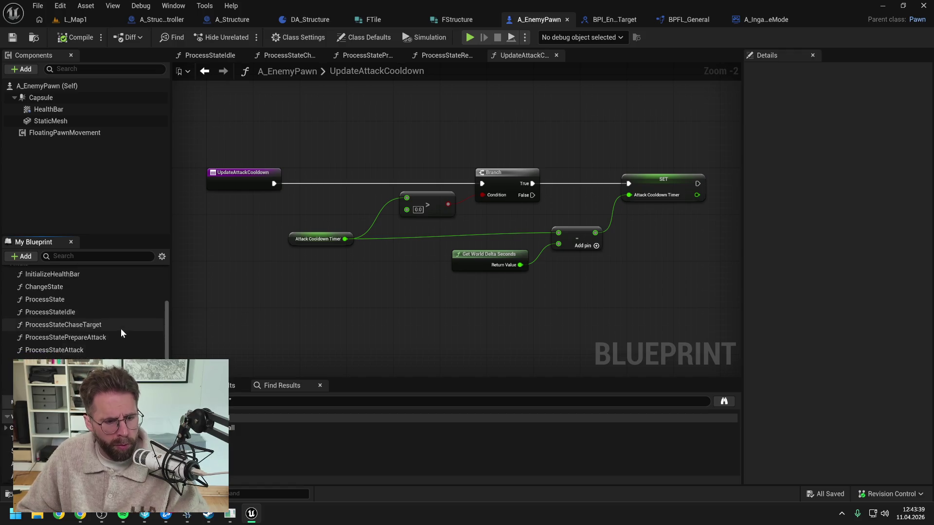
left_click(73, 391)
key("Delete")
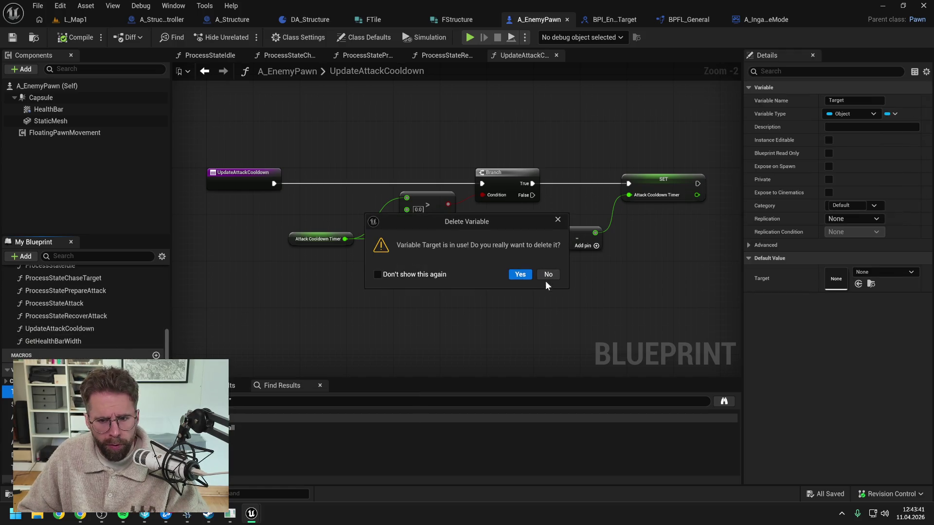
left_click(547, 275)
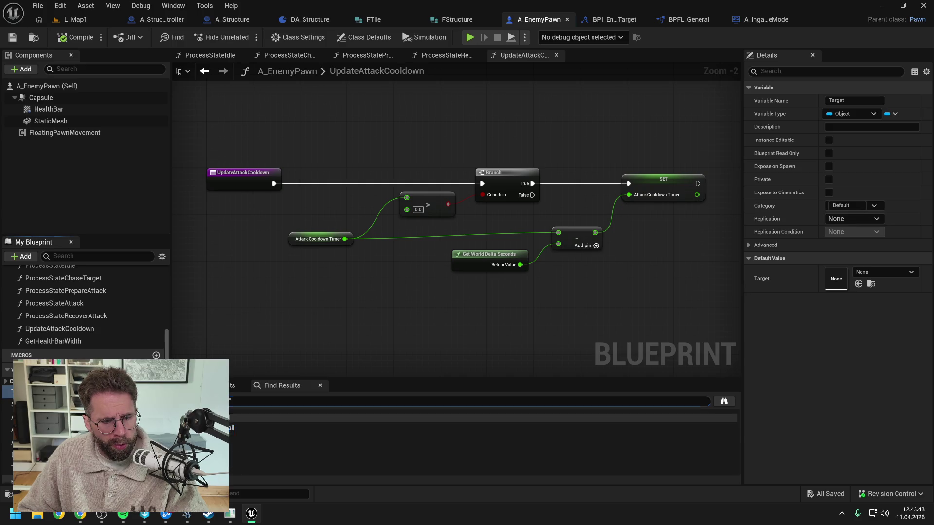
Step: Inspect the Target variable's references in Change State, Process State and InitializeHealthBar
double_click(214, 457)
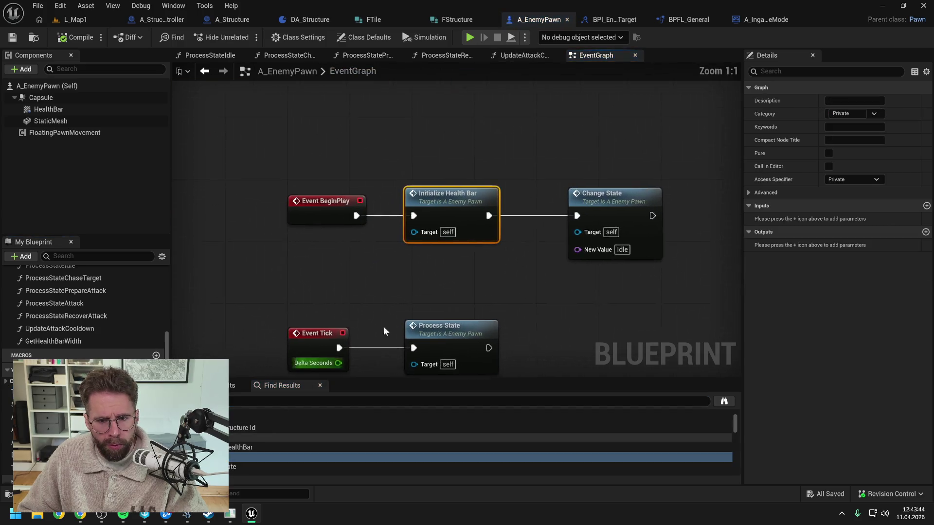
left_click(430, 292)
left_click_drag(429, 292, 441, 229)
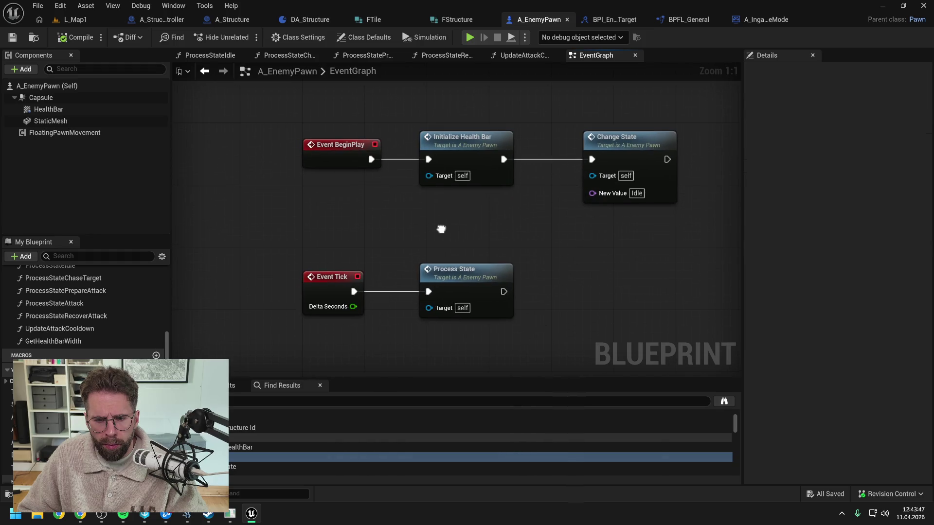
scroll(249, 456, "down", 2)
left_click(253, 446)
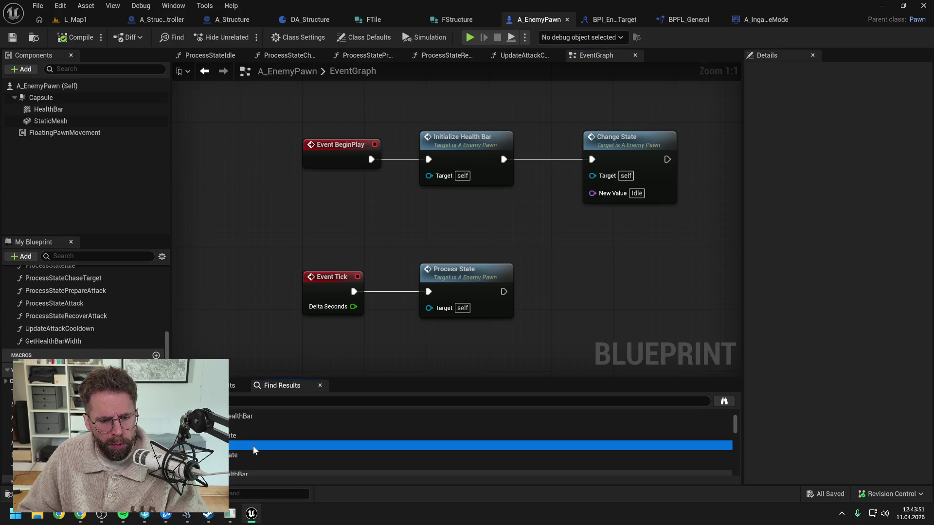
scroll(252, 448, "down", 2)
left_click(233, 435)
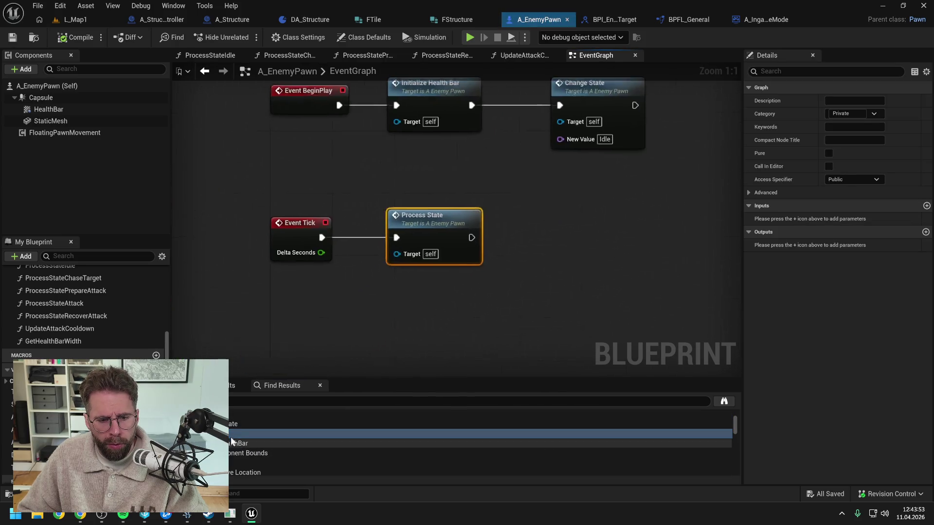
left_click(285, 460)
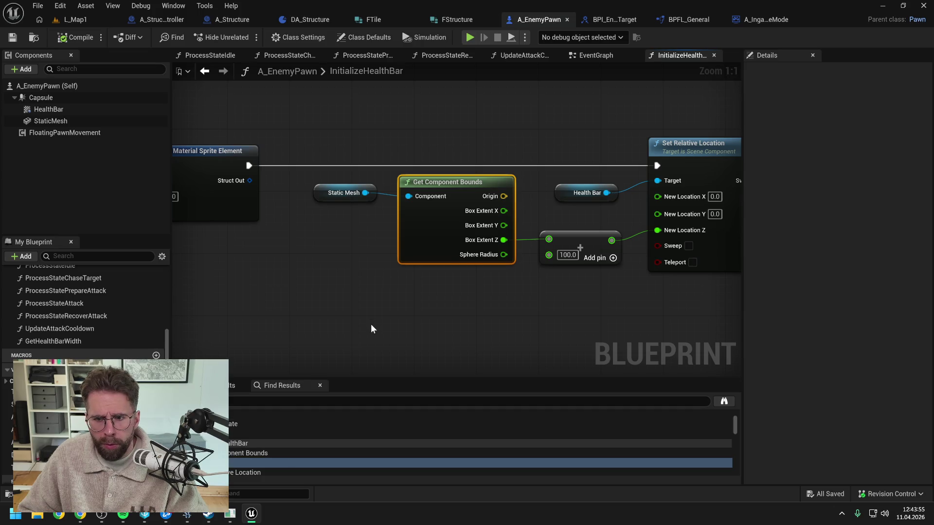
scroll(371, 324, "down", 2)
left_click_drag(275, 320, 386, 313)
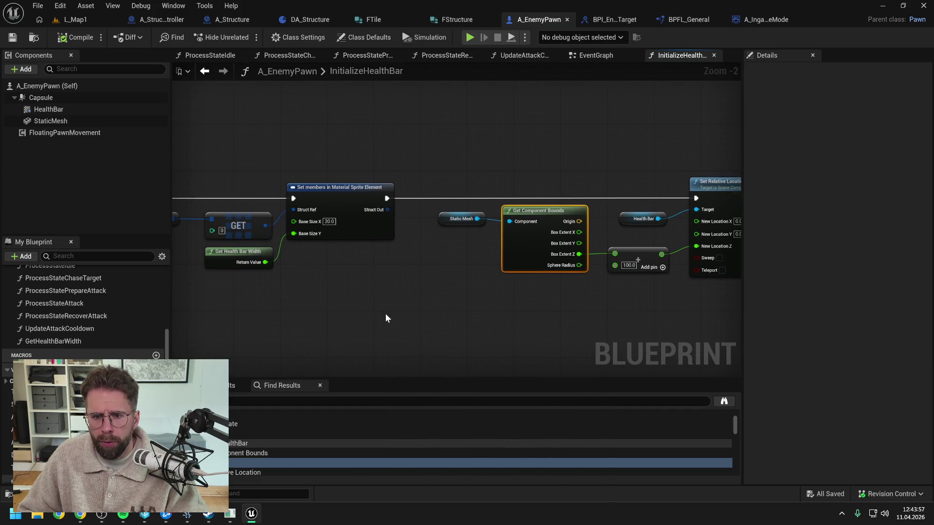
left_click(303, 459)
scroll(303, 455, "down", 3)
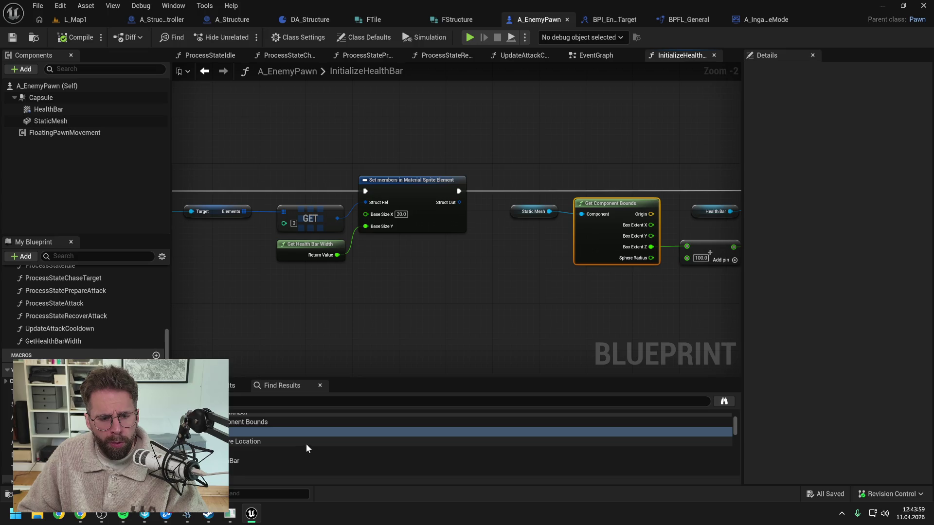
scroll(264, 450, "down", 3)
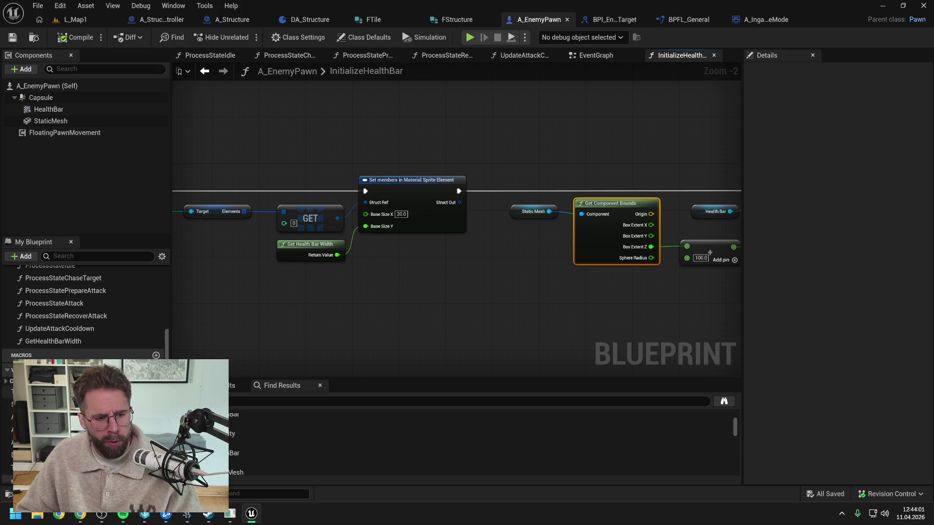
Step: Rename Target to TargetTEST, search for TEST, and open the ChangeState result
left_click(29, 392)
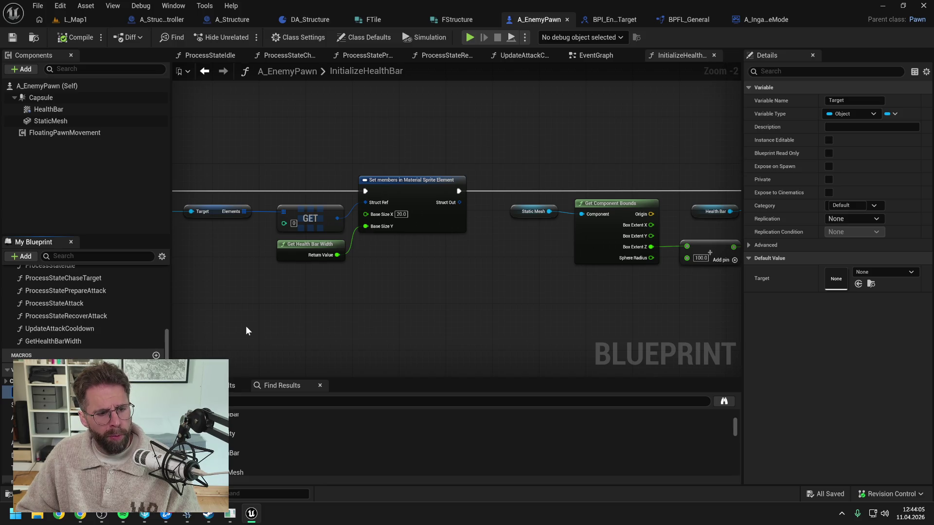
type("TEST")
key("Return")
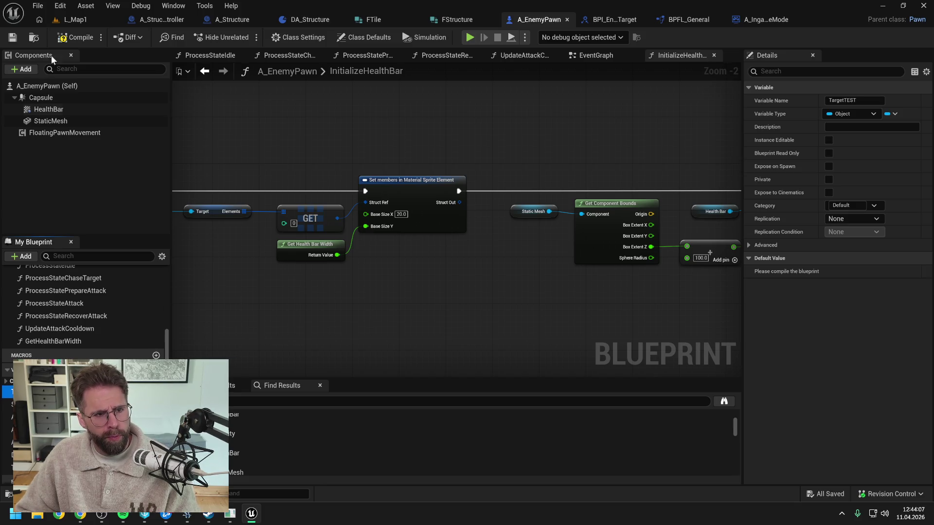
left_click(195, 400)
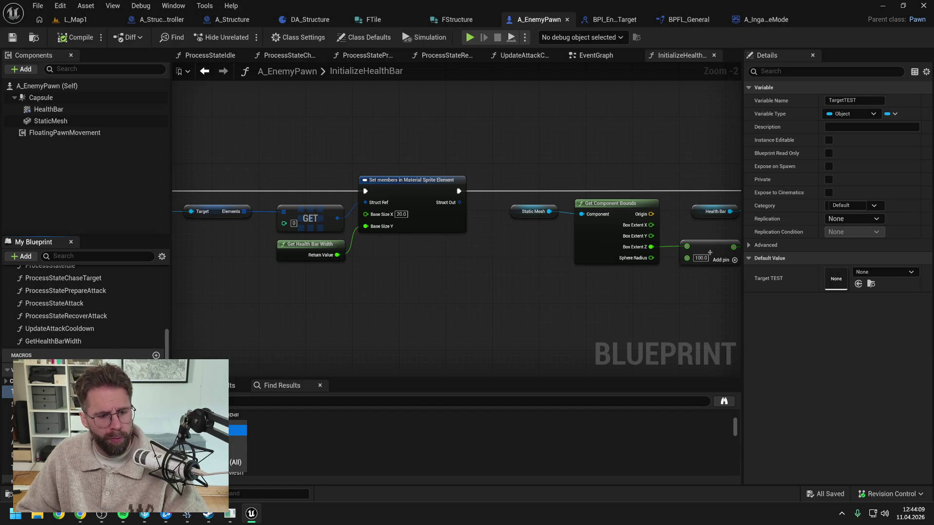
key("Return")
left_click(234, 437)
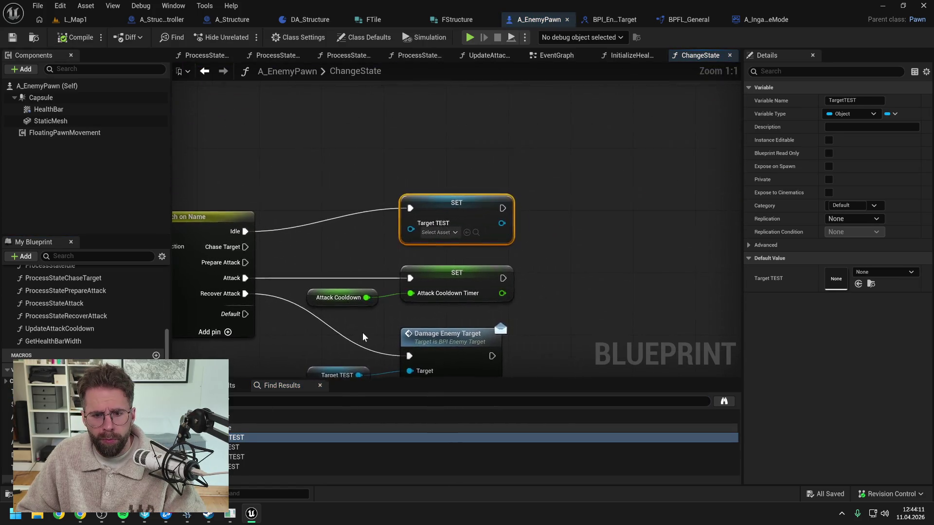
Step: Delete the SET Target TEST node from ChangeState's Idle branch
key("Delete")
key("Down")
key("Down")
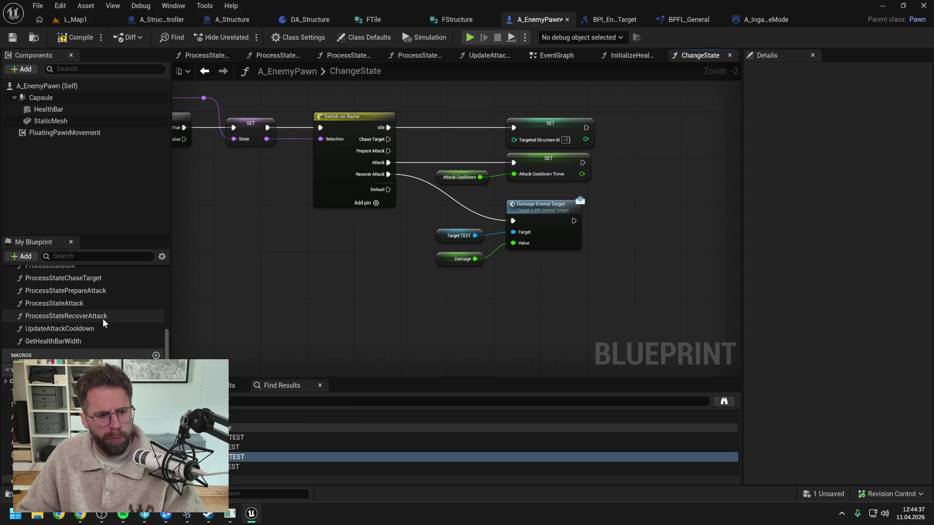
scroll(350, 308, "down", 1)
mouse_move(355, 308)
left_mouse_down()
mouse_move(514, 299)
mouse_move(373, 301)
left_mouse_up()
scroll(98, 329, "up", 2)
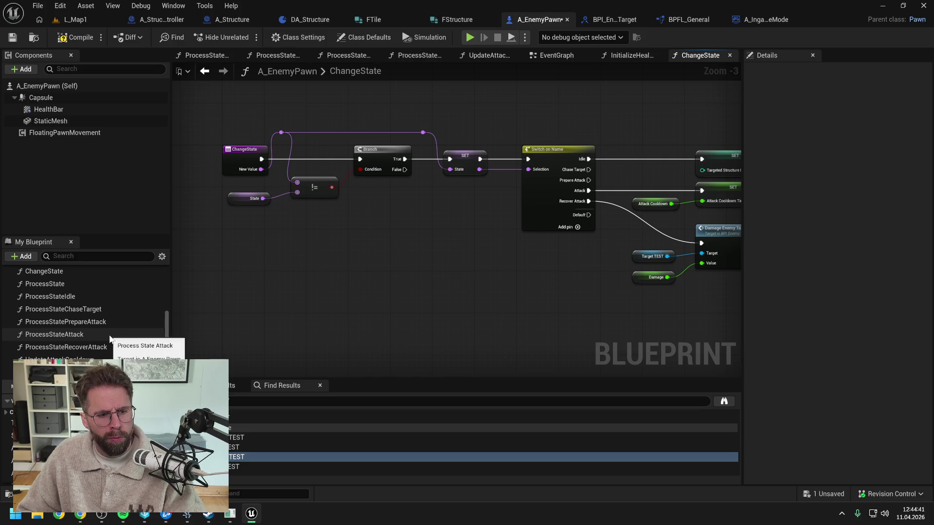
Step: Check ProcessStateIdle and ProcessStateChaseTarget, return to ChangeState, and save the enemy pawn
double_click(66, 297)
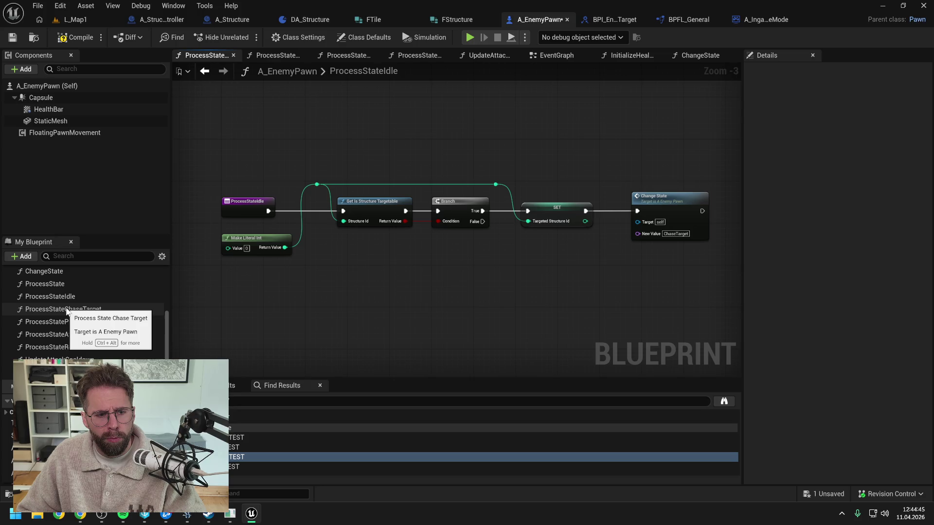
double_click(66, 309)
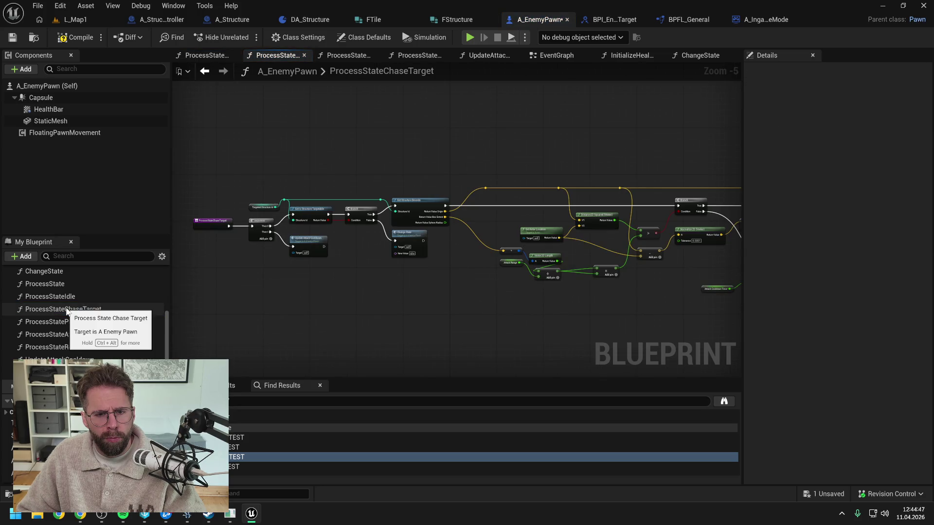
double_click(59, 298)
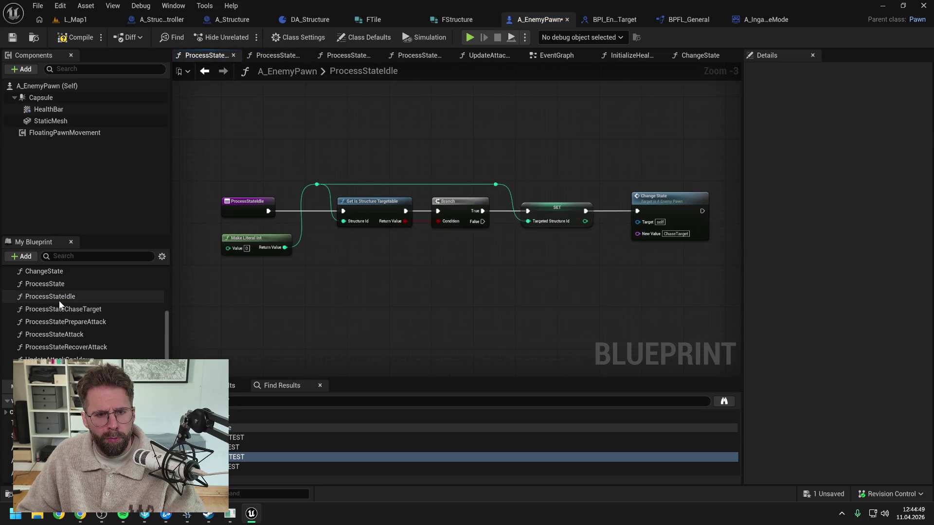
double_click(302, 438)
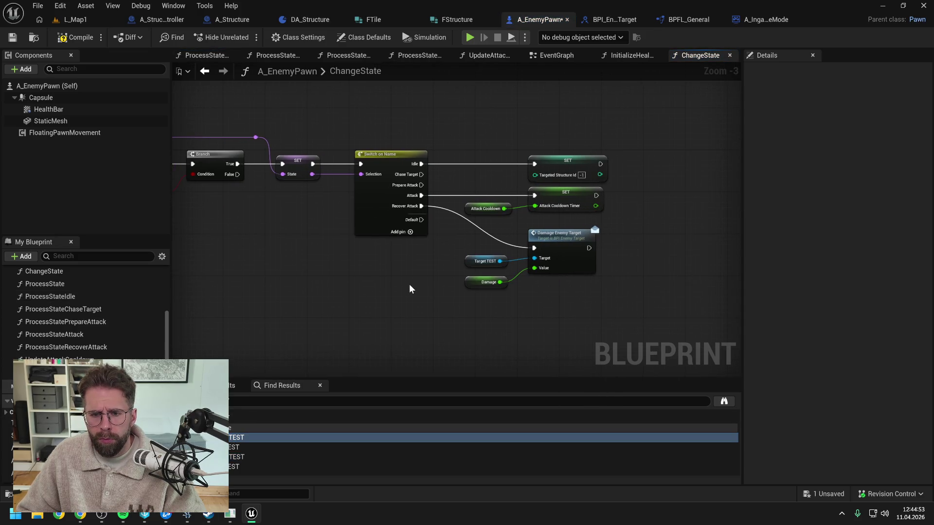
left_click_drag(410, 289, 344, 278)
key("ctrl+s")
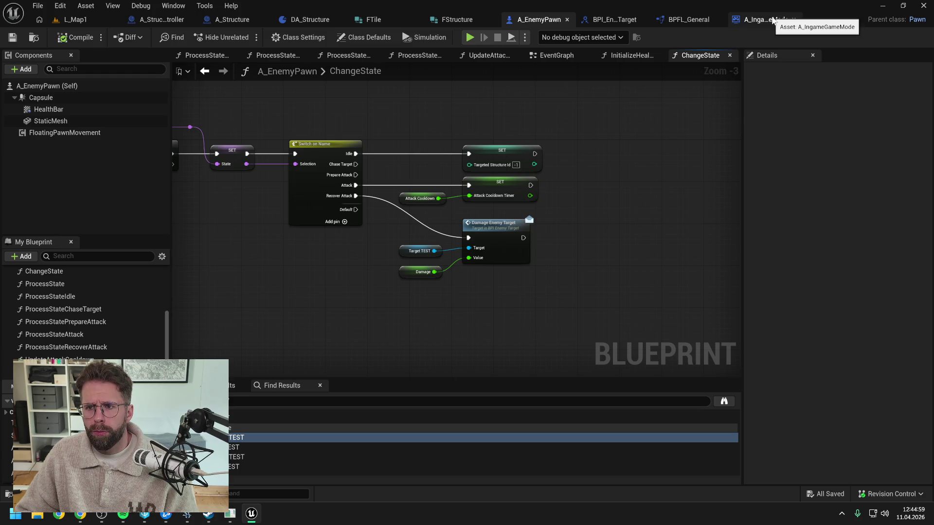
left_click(773, 20)
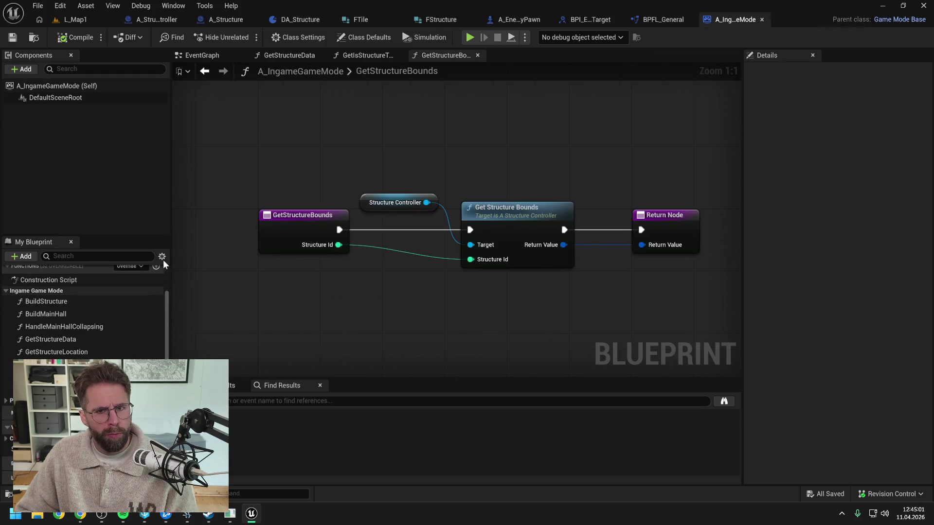
Step: Create a DamageStructure function in A_StructureController, filed under the Structure Controller category
left_click(155, 19)
left_click(156, 301)
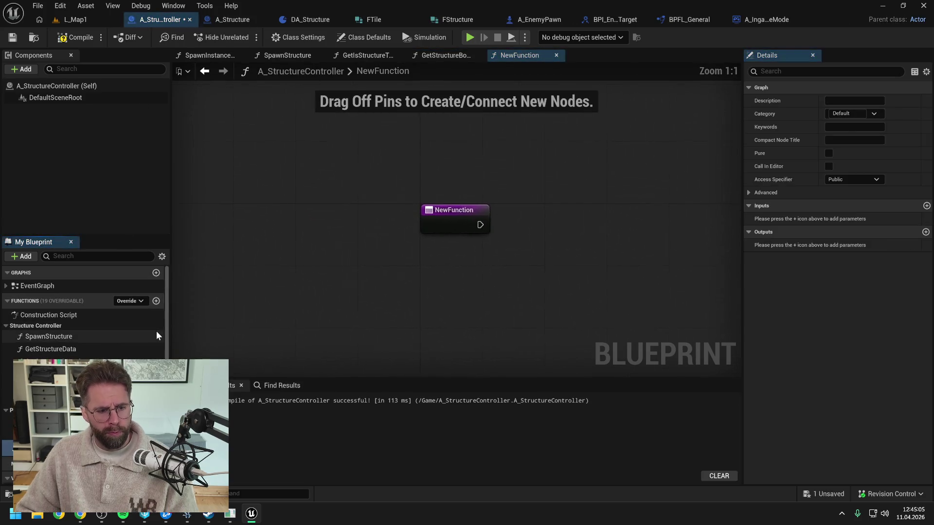
type("DamageStructure")
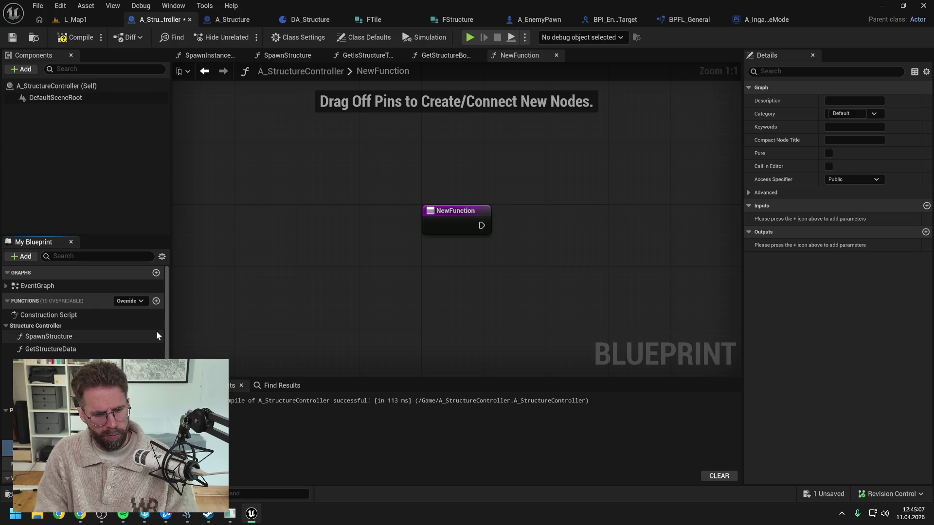
key("Return")
key("ctrl+s")
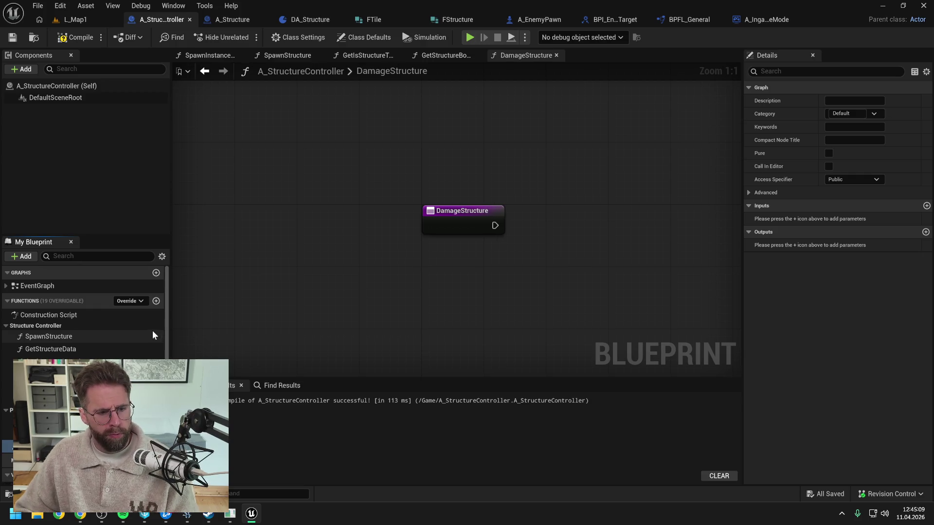
left_click_drag(46, 322, 46, 324)
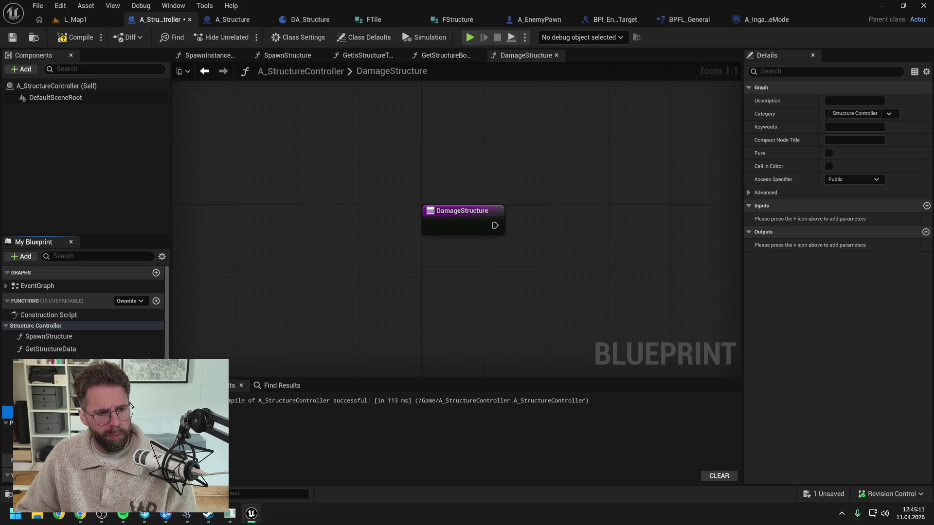
key("ctrl+s")
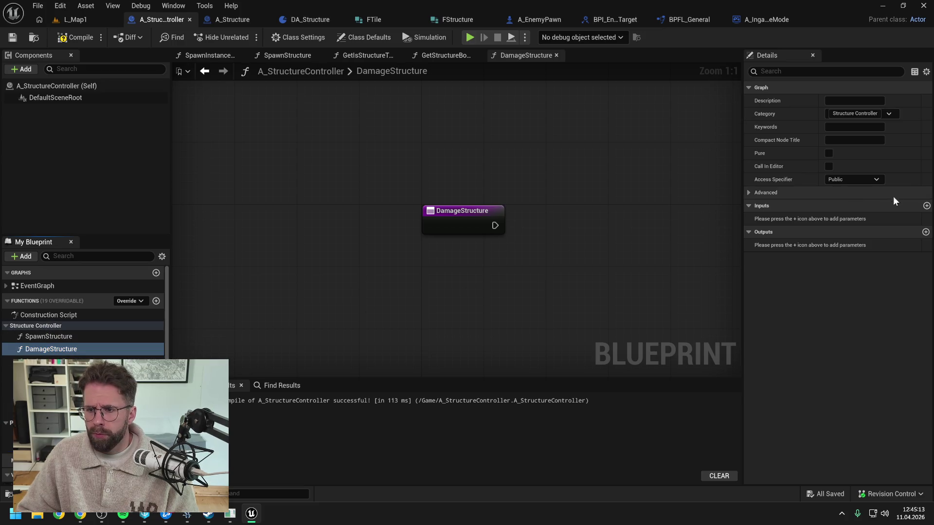
Step: Give DamageStructure an Integer input named StructureId and save
left_click(927, 206)
left_click(848, 220)
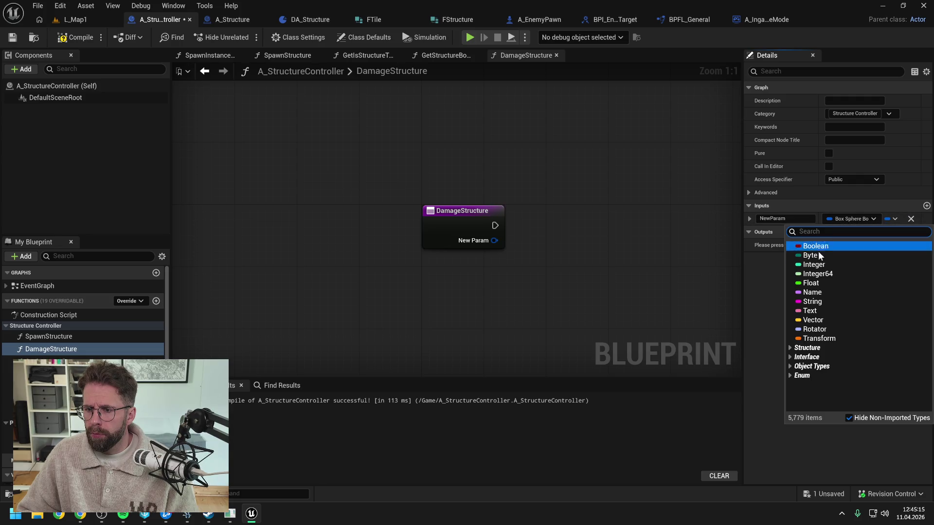
left_click(815, 266)
left_click(785, 219)
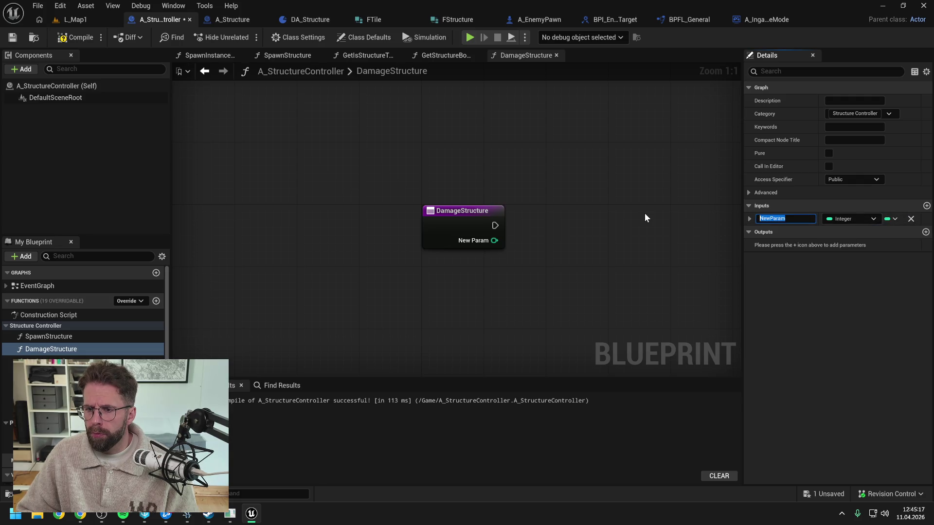
type("Struct")
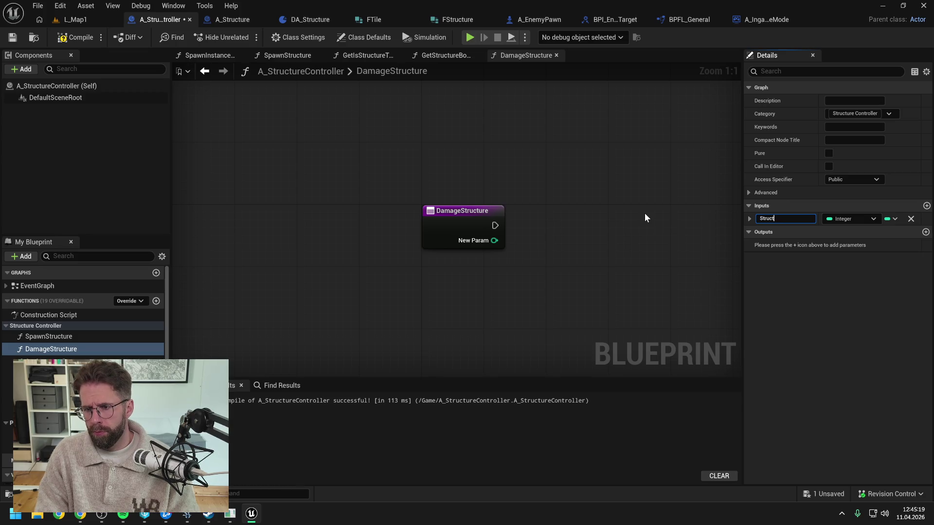
type("ureId")
key("Return")
key("ctrl+s")
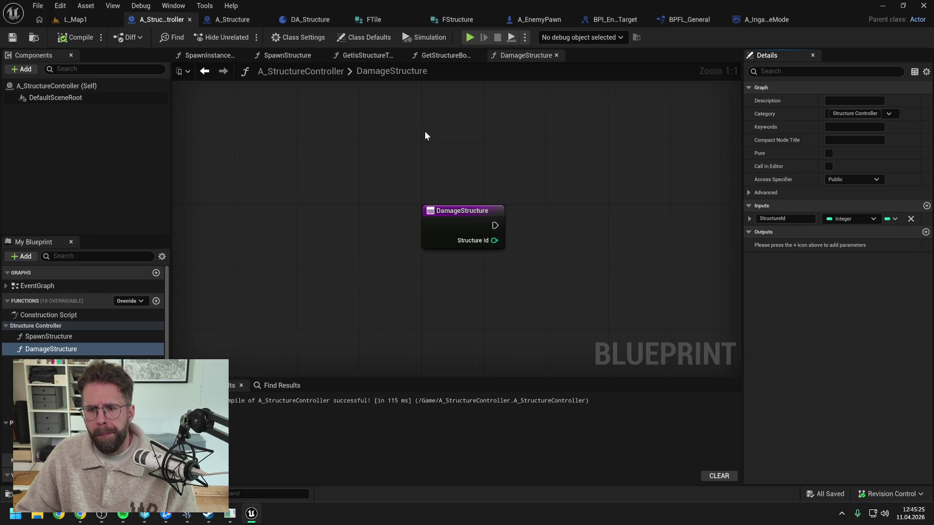
left_click_drag(524, 153, 494, 152)
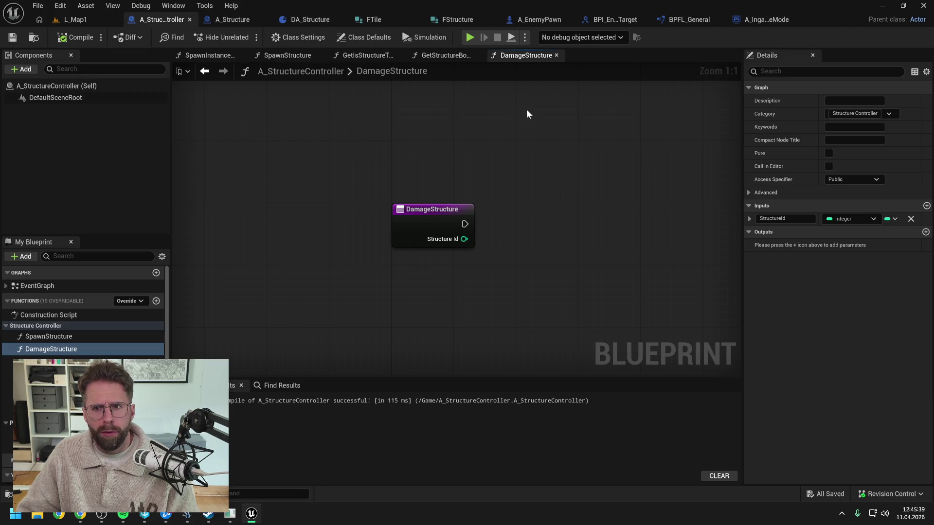
Step: Add a Float input named Damage and move it above StructureId
left_click(537, 20)
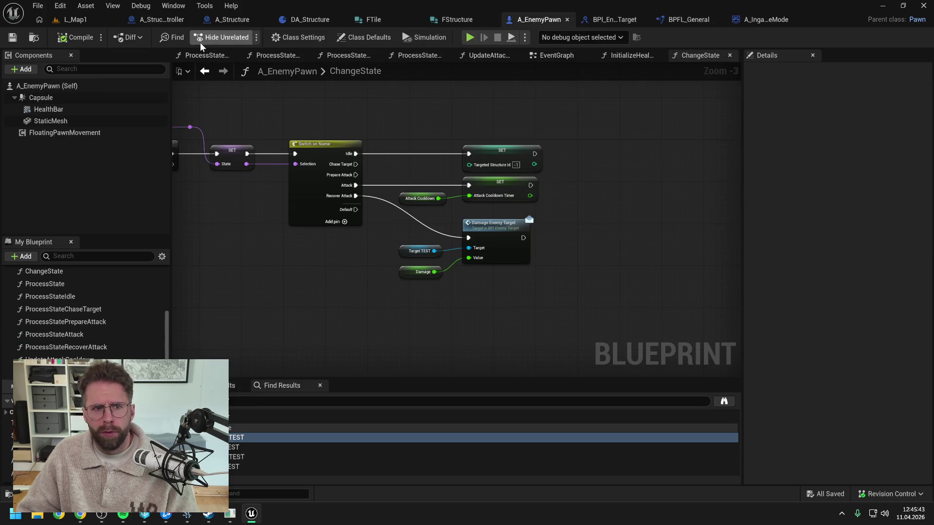
left_click(227, 20)
left_click(165, 19)
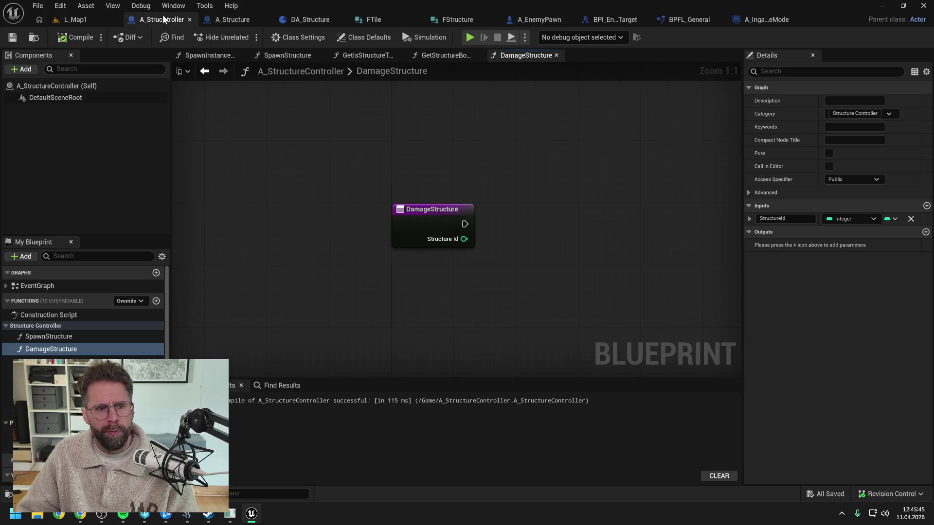
right_click(415, 239)
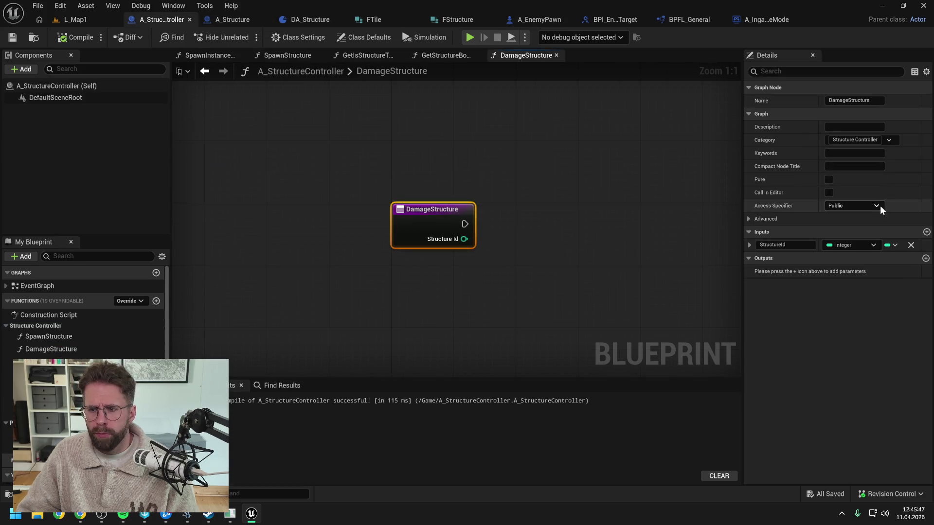
left_click(927, 233)
left_click(852, 258)
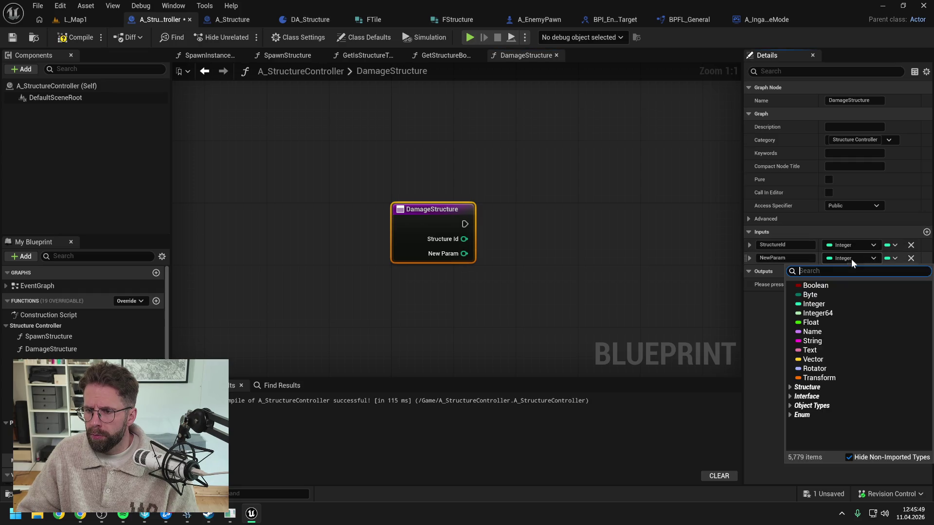
left_click(811, 322)
double_click(799, 259)
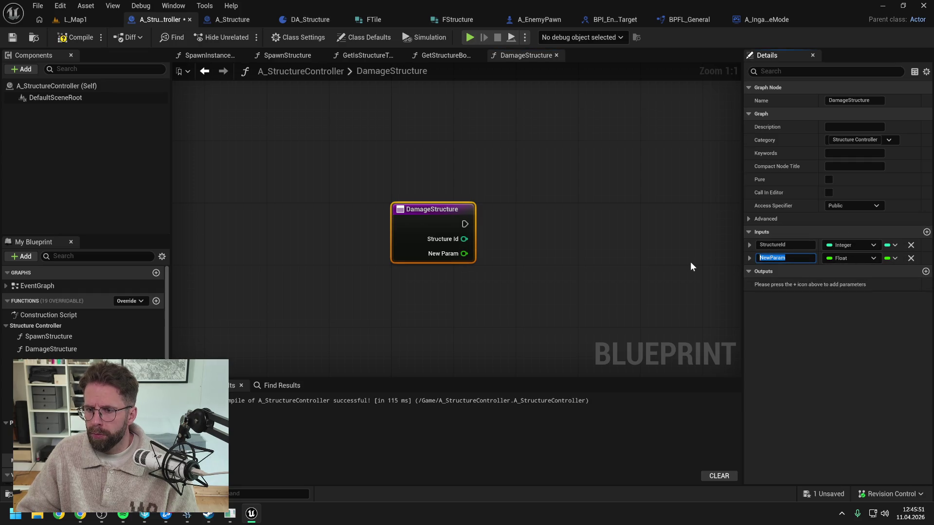
type("Damage")
key("Return")
key("ctrl+s")
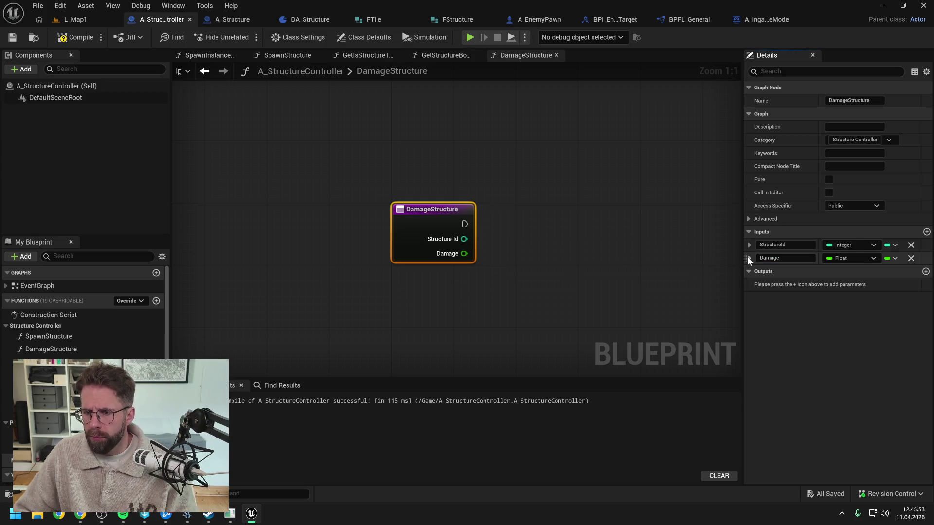
left_click_drag(745, 257, 749, 245)
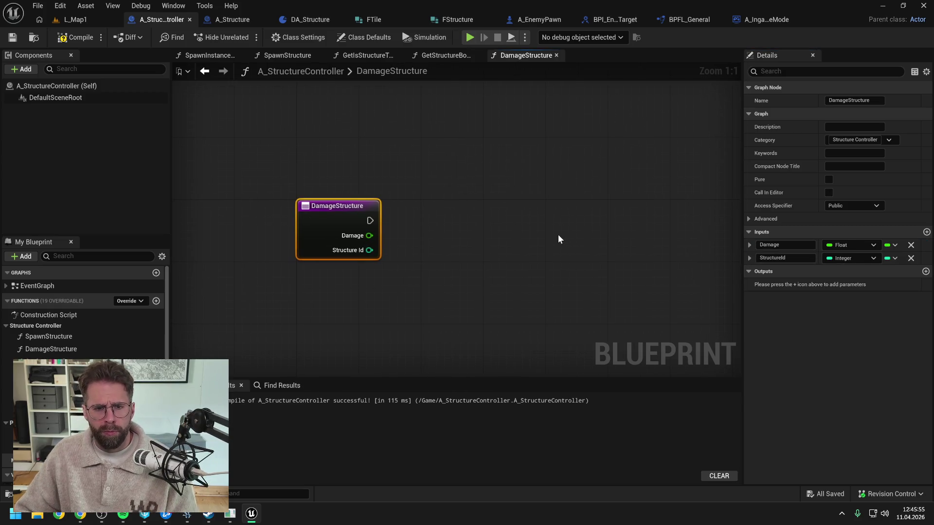
Step: Compile A_StructureController, then bring up the A_IngameGameMode blueprint
left_click(73, 38)
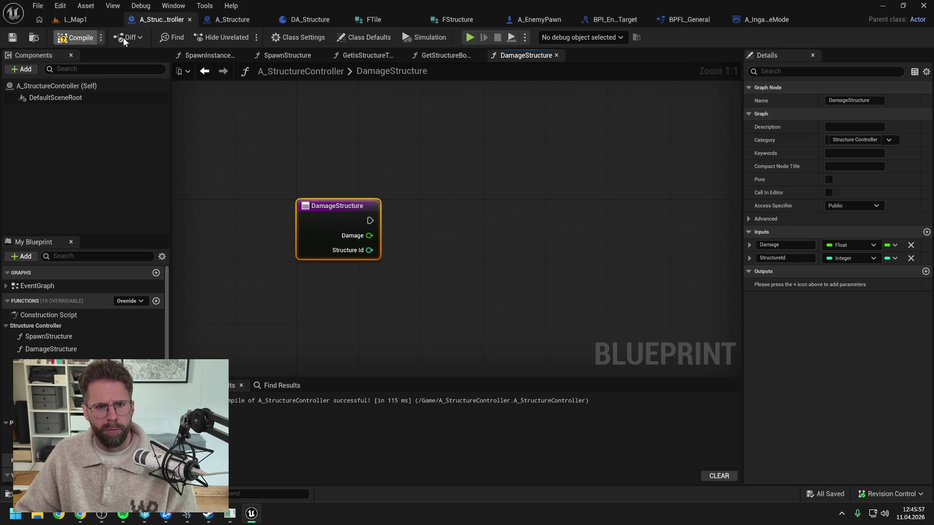
left_click(536, 19)
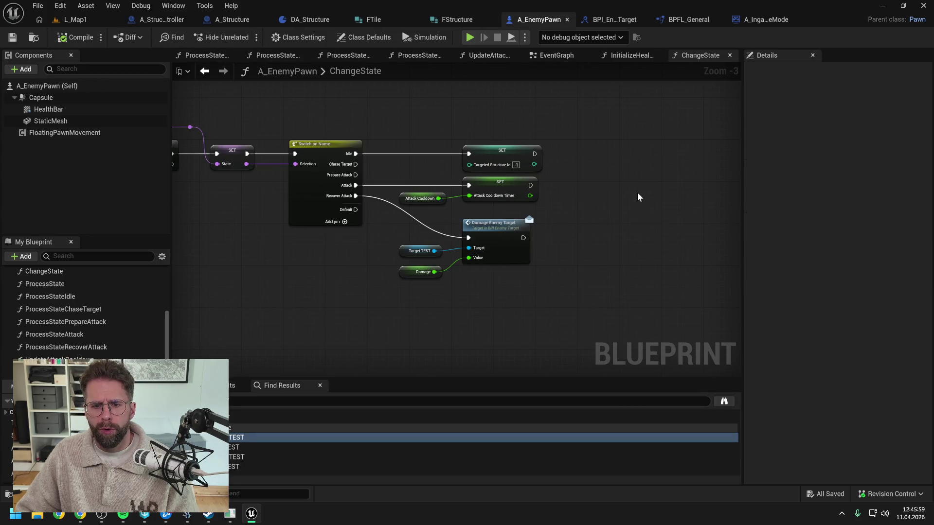
left_click(161, 20)
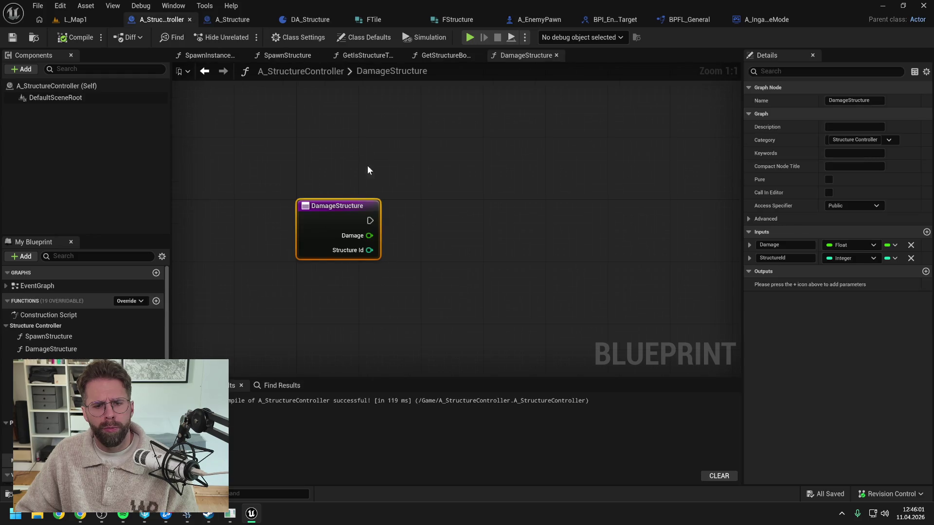
left_click(428, 225)
scroll(438, 224, "down", 1)
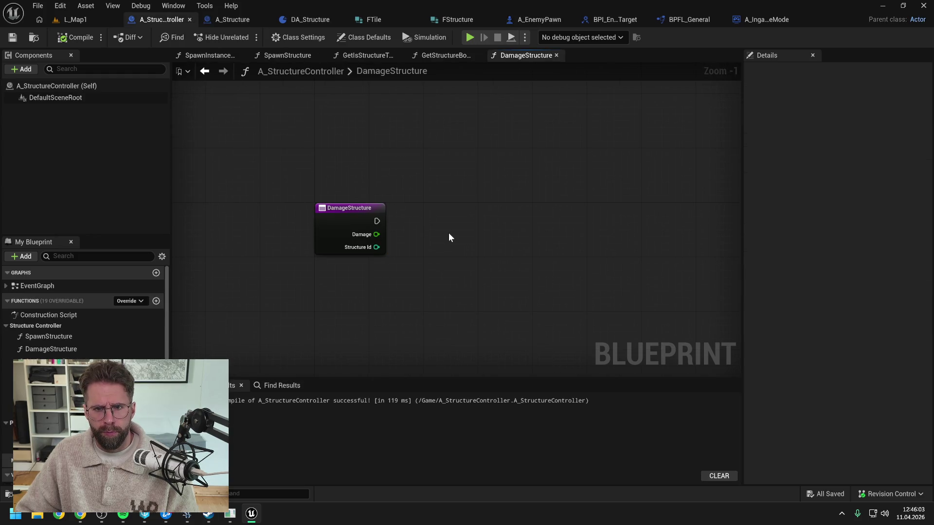
left_click(755, 19)
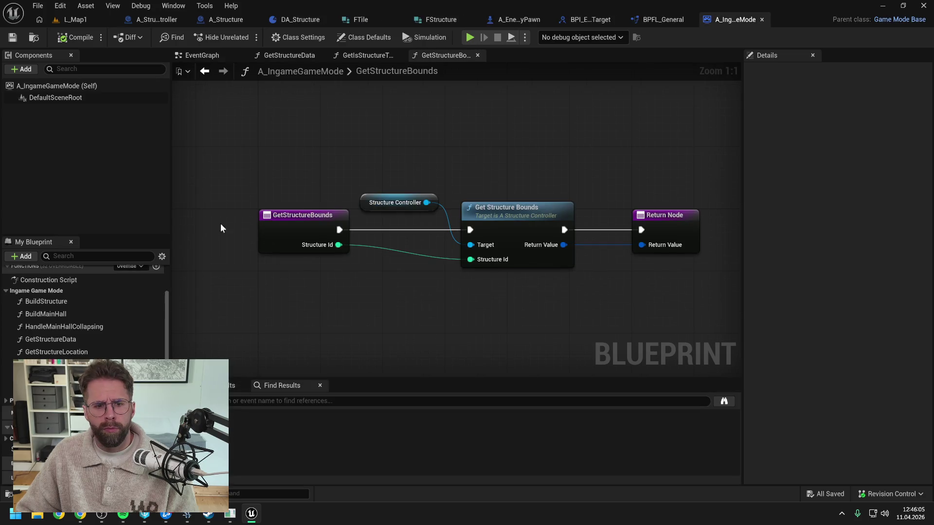
Step: Create a DamageStructure function in A_IngameGameMode under the Ingame Game Mode category
scroll(152, 292, "up", 2)
left_click(156, 297)
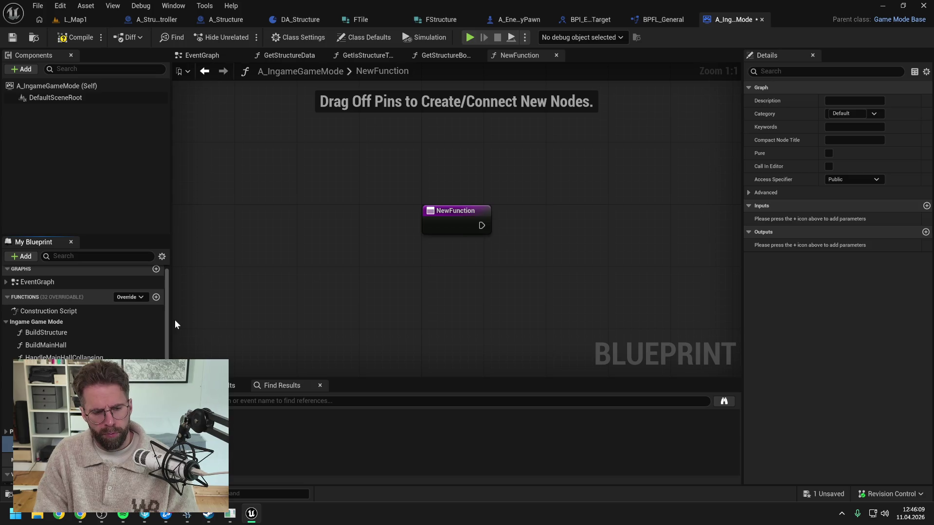
type("DamageStructure")
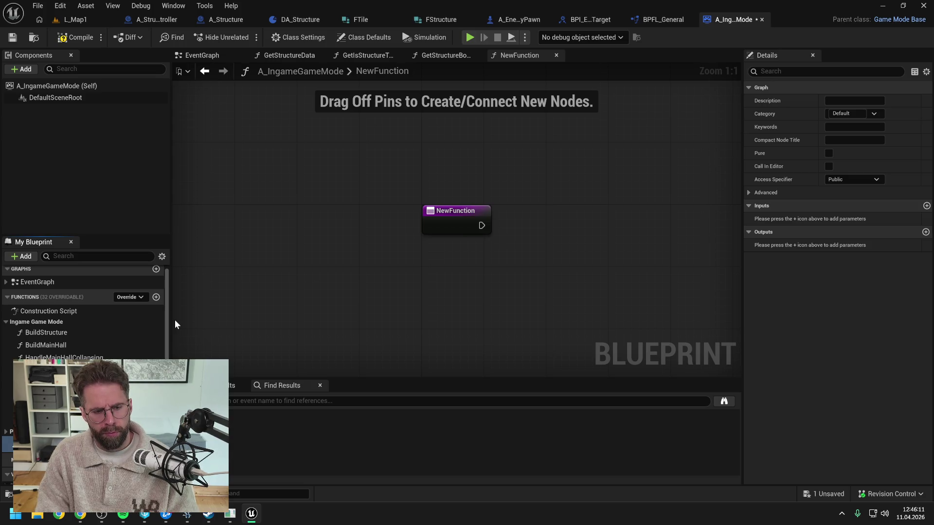
key("Return")
key("ctrl+s")
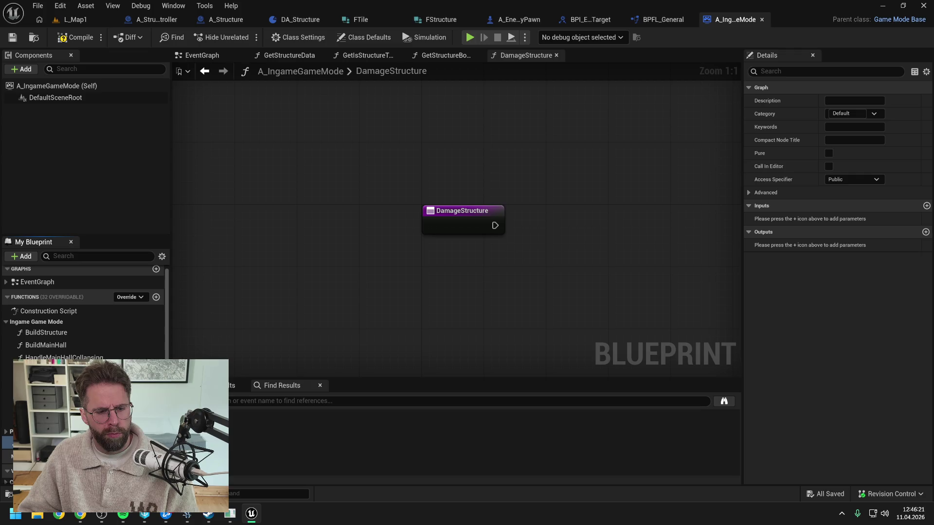
left_click_drag(48, 350, 47, 323)
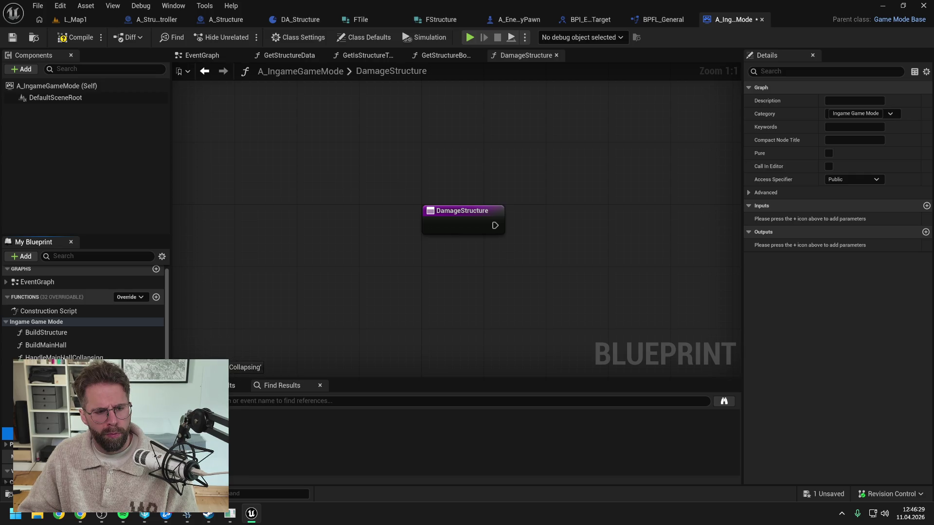
key("ctrl+s")
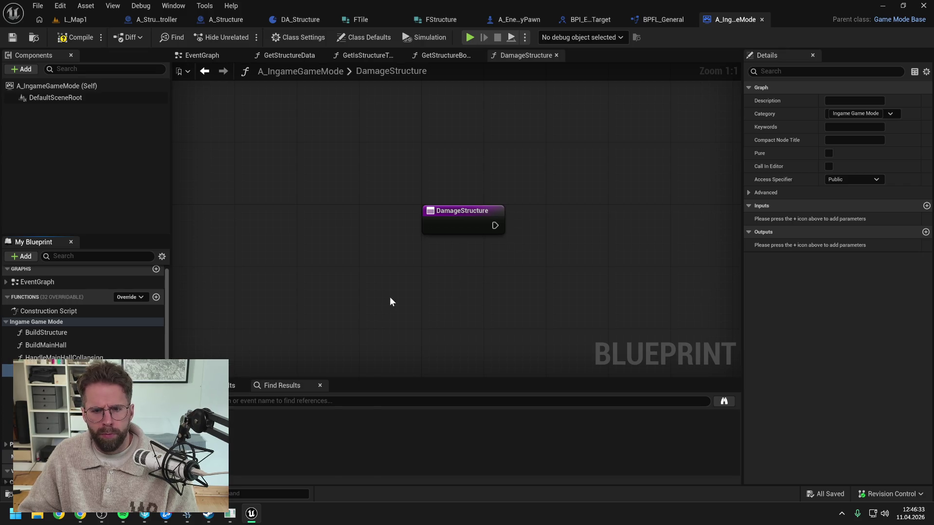
Step: Get the StructureController variable and add its Damage Structure call
left_click(460, 225)
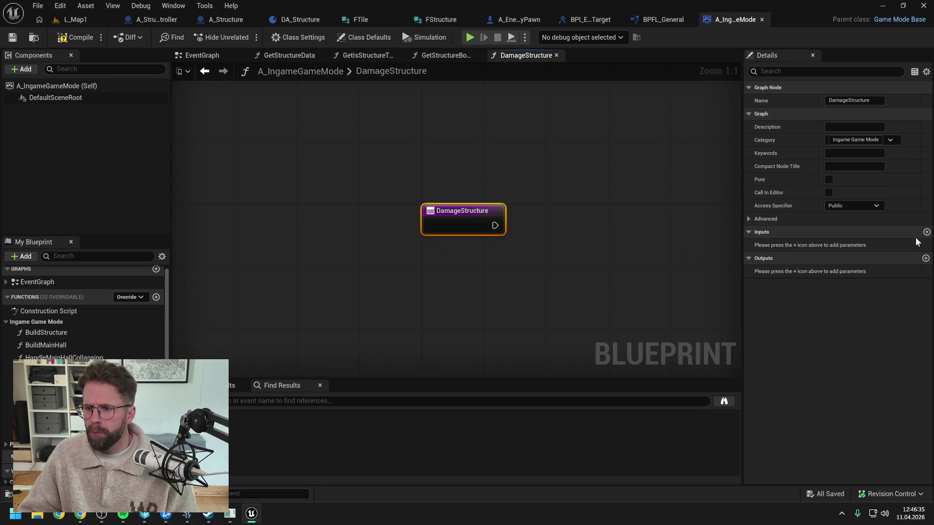
left_click_drag(587, 222, 544, 220)
left_click(544, 220)
mouse_move(39, 449)
left_mouse_down()
mouse_move(472, 205)
mouse_move(491, 206)
left_mouse_up()
left_click(513, 211)
left_click_drag(553, 196, 583, 218)
type("damage ")
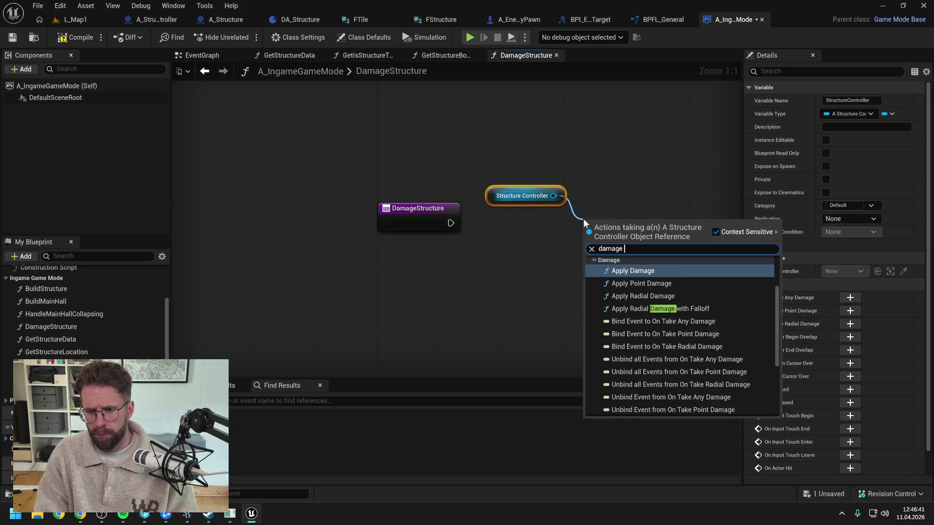
type("stru")
key("Return")
Step: Wire execution, Damage and Structure Id into the call, compile, and open BPFL_General
left_click_drag(448, 222, 589, 247)
left_click_drag(614, 235, 622, 213)
left_click(525, 265)
left_click_drag(596, 254, 455, 231)
left_click_drag(598, 270, 450, 246)
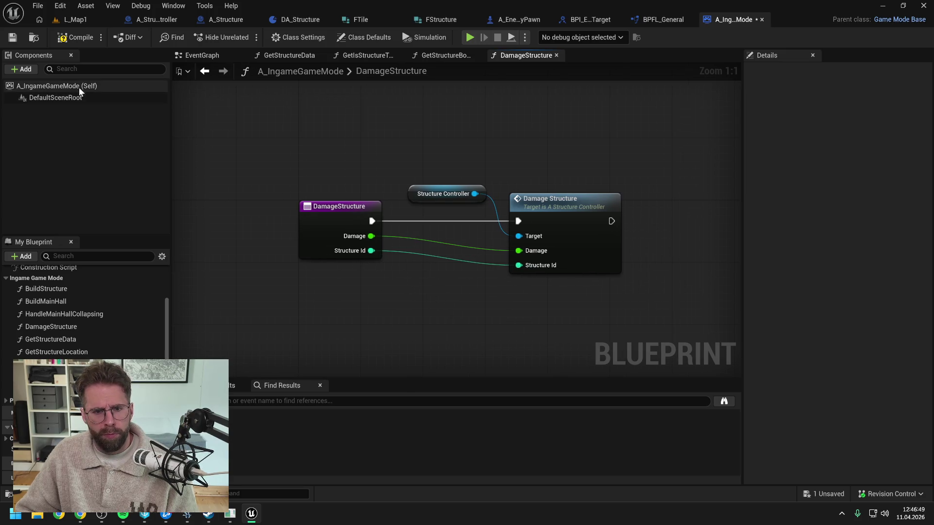
left_click(68, 37)
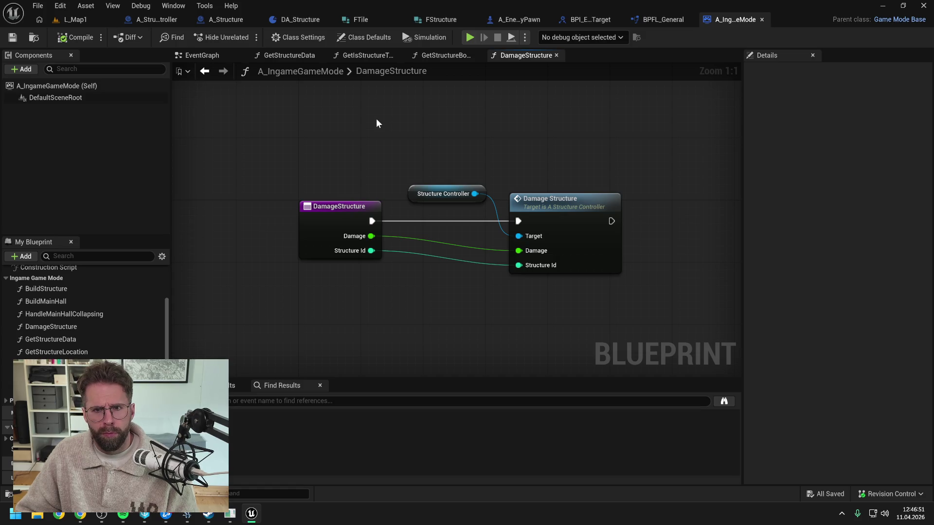
left_click(659, 22)
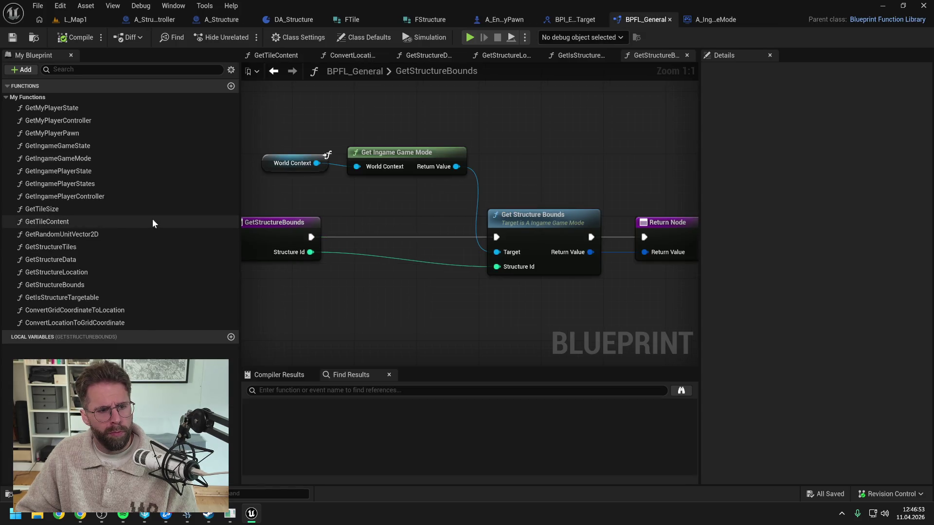
Step: Create a DamageStructure function in BPFL_General and reorder it in the function list
left_click(231, 87)
type("Dama")
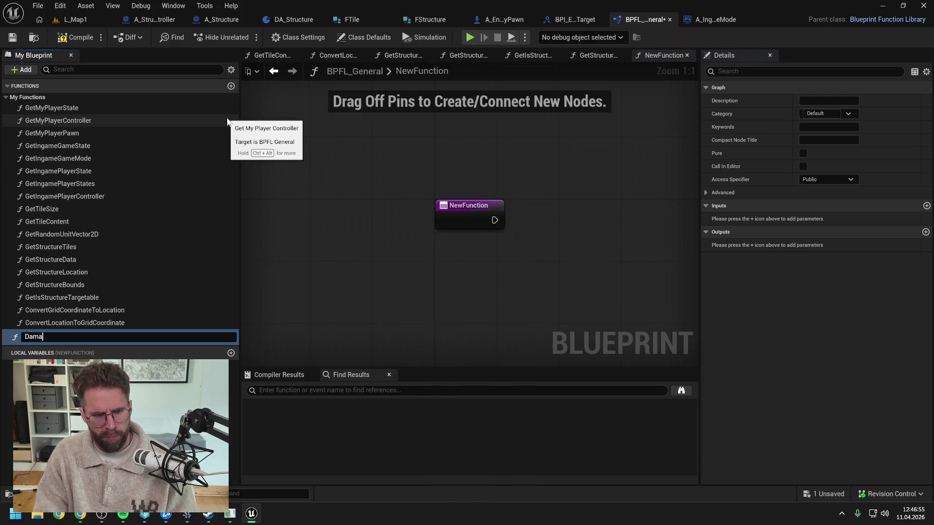
type("geStructur")
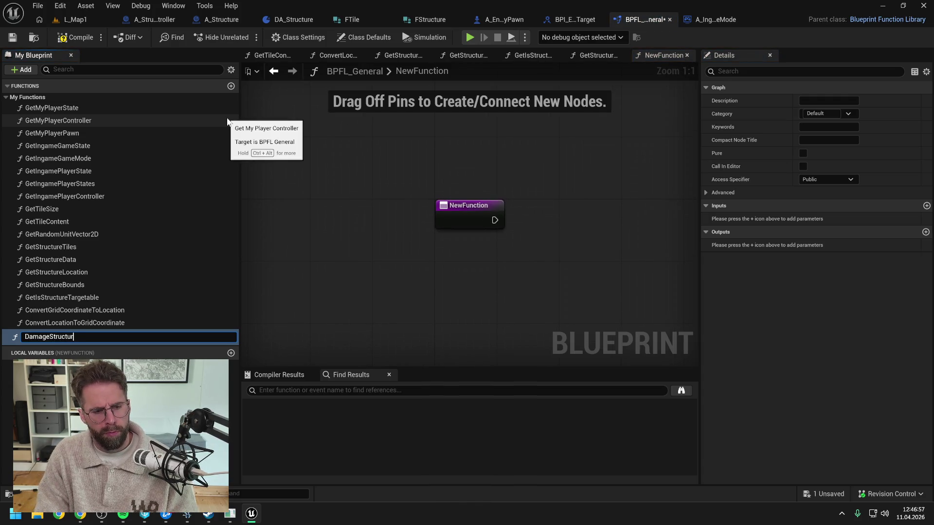
type("e")
key("Return")
key("ctrl+s")
mouse_move(44, 335)
left_mouse_down()
mouse_move(62, 107)
mouse_move(80, 311)
mouse_move(71, 334)
left_mouse_up()
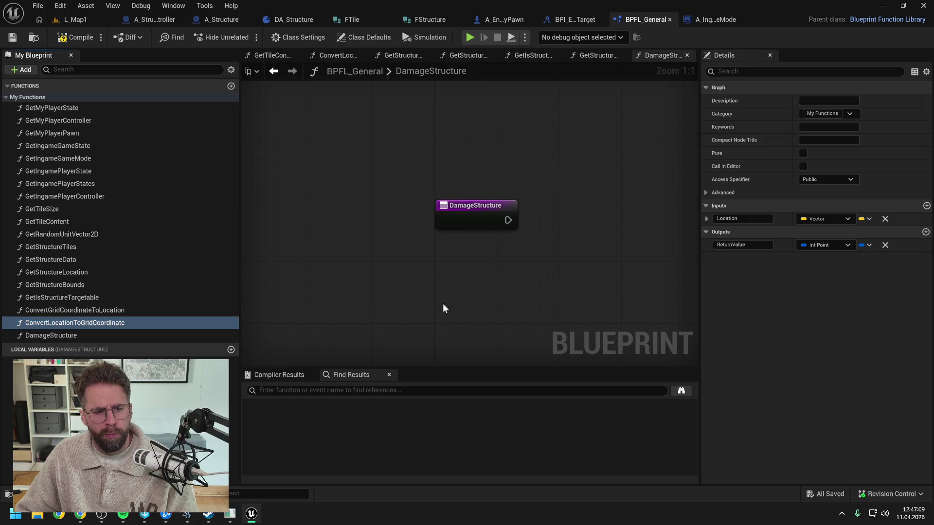
left_click(361, 227)
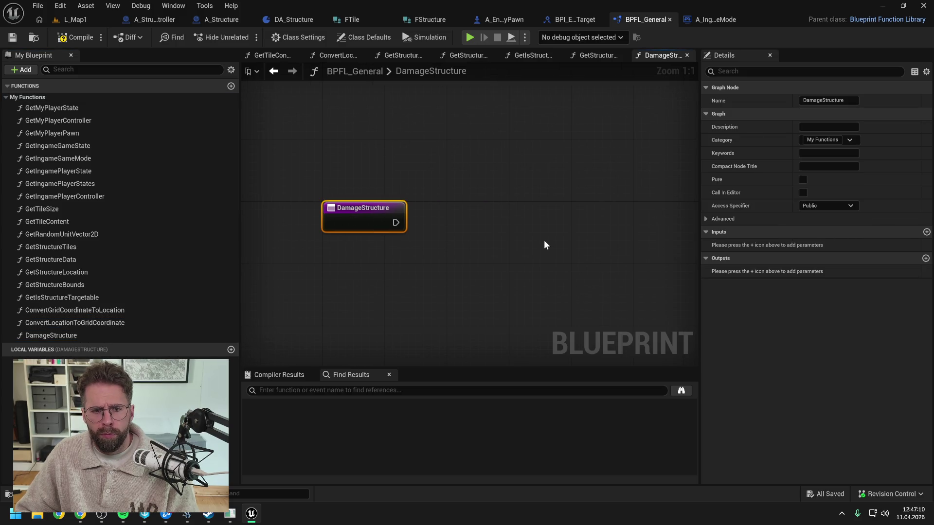
Step: Add an Integer input named StructureId to the library's DamageStructure
left_click(925, 233)
left_click(832, 246)
left_click(810, 292)
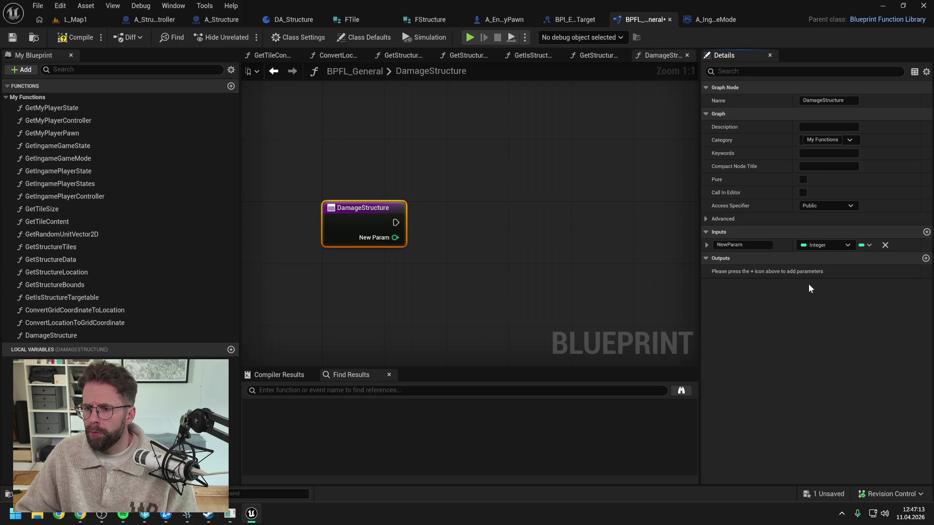
left_click(730, 244)
type("StructureId")
key("Return")
Step: Add a Float input named Damage, save, and place it above StructureId
left_click(926, 232)
left_click(827, 259)
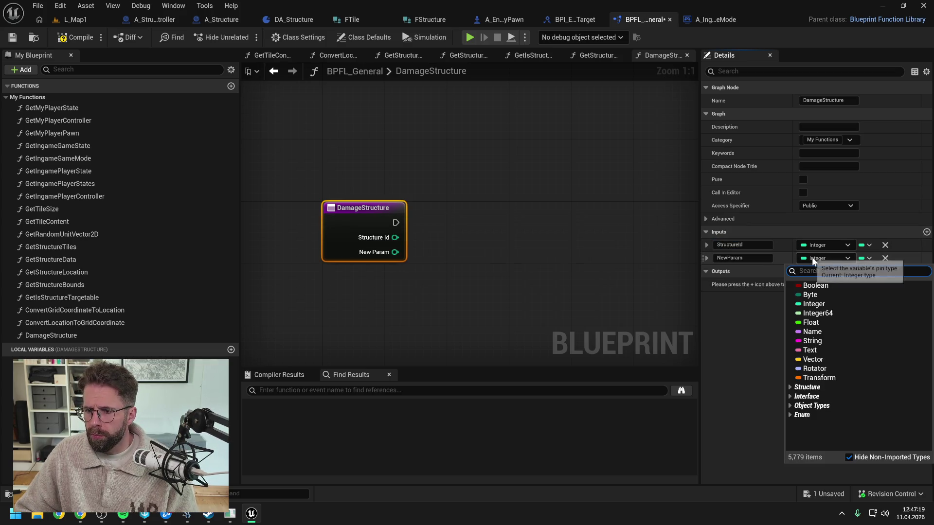
left_click(811, 322)
left_click(744, 258)
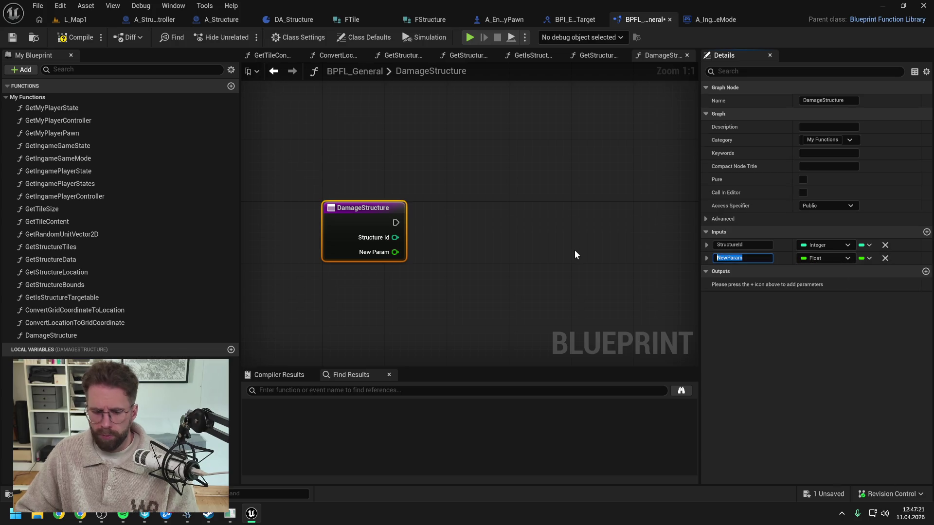
type("Damage")
key("Return")
key("ctrl+s")
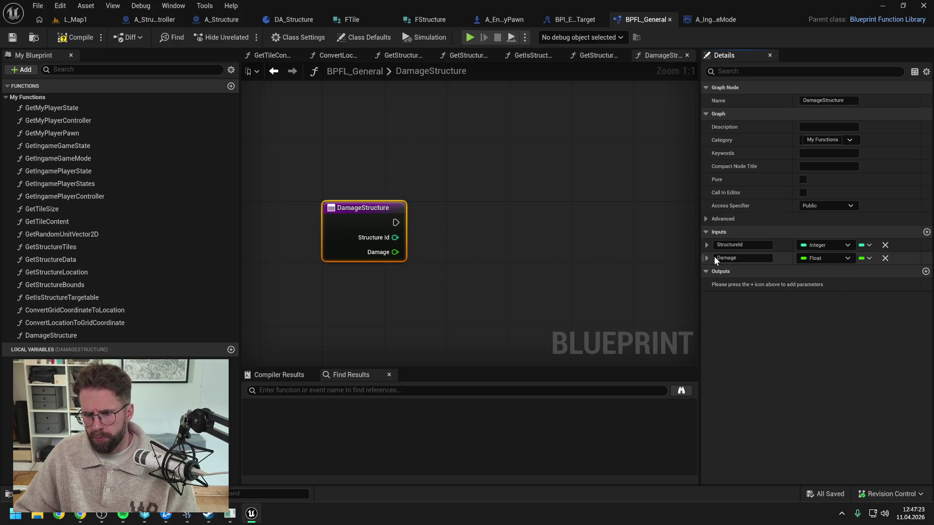
left_click_drag(704, 260, 704, 243)
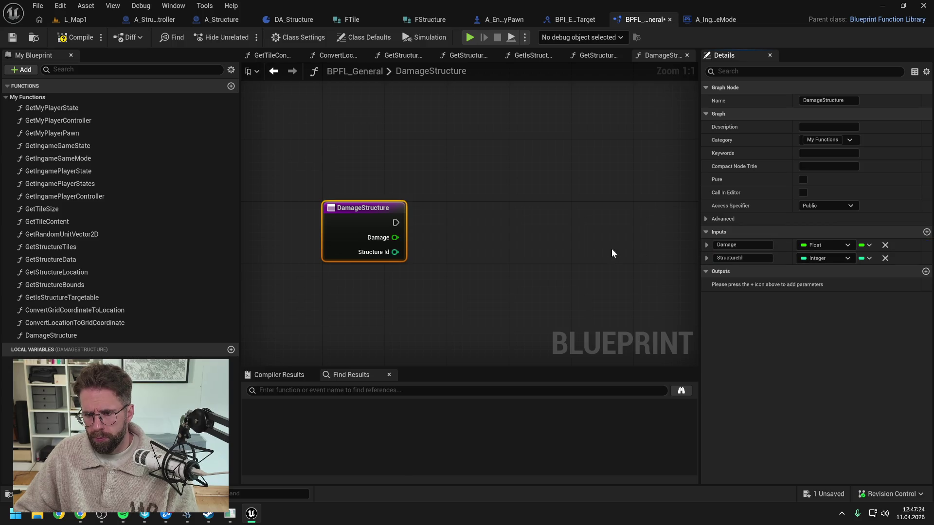
left_click(526, 238)
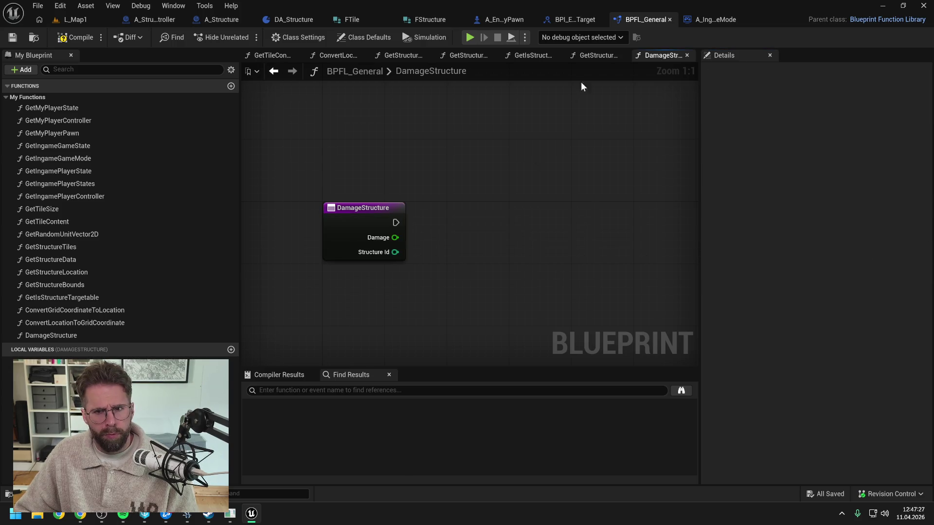
Step: Copy Get Ingame Game Mode from GetStructureBounds and call its Damage Structure with Damage and Structure Id
left_click(598, 55)
left_click(397, 152)
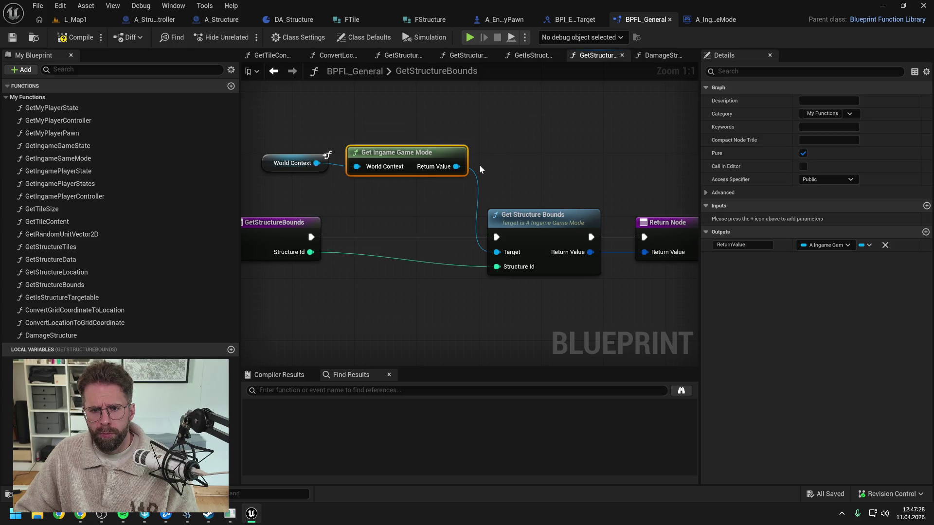
left_click(662, 55)
key("ctrl+v")
left_click_drag(520, 188, 465, 175)
left_click_drag(549, 191, 565, 215)
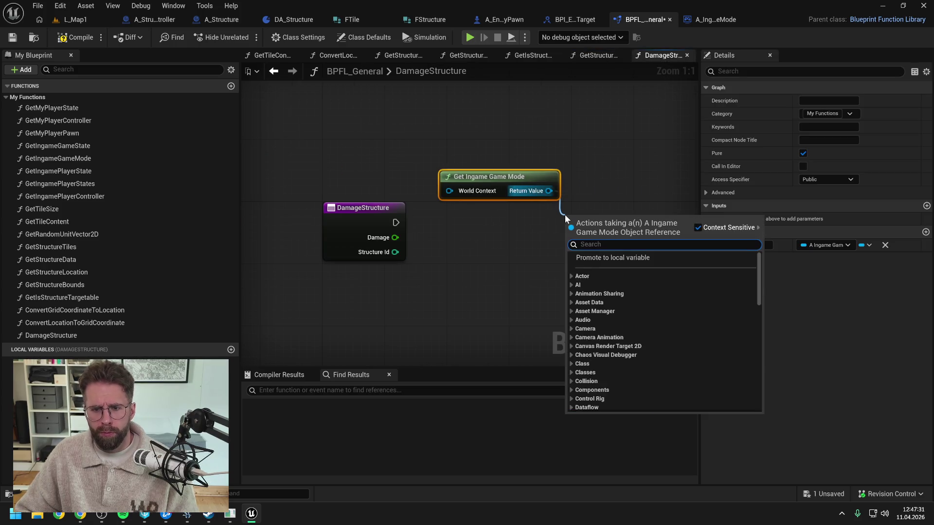
type("damage str")
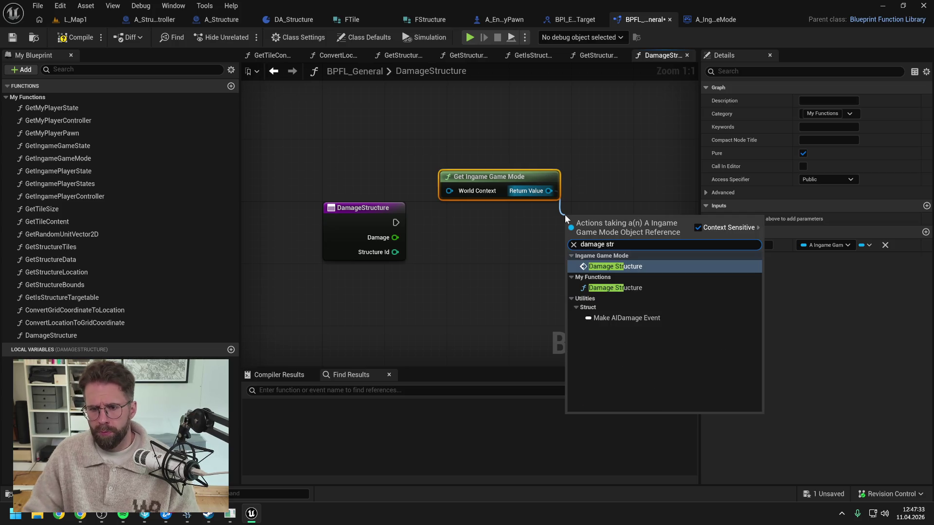
left_click(621, 266)
left_click_drag(396, 222, 607, 224)
mouse_move(395, 237)
left_mouse_down()
mouse_move(591, 252)
mouse_move(598, 266)
left_mouse_up()
Step: Feed Get World Context into the game mode lookup, save, and open A_EnemyPawn
left_click_drag(461, 189, 313, 156)
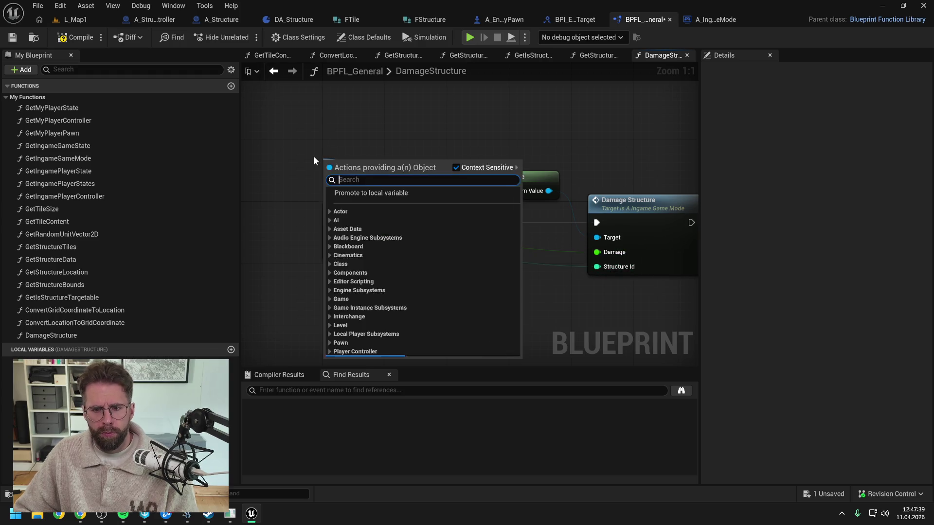
type("get world con")
key("Return")
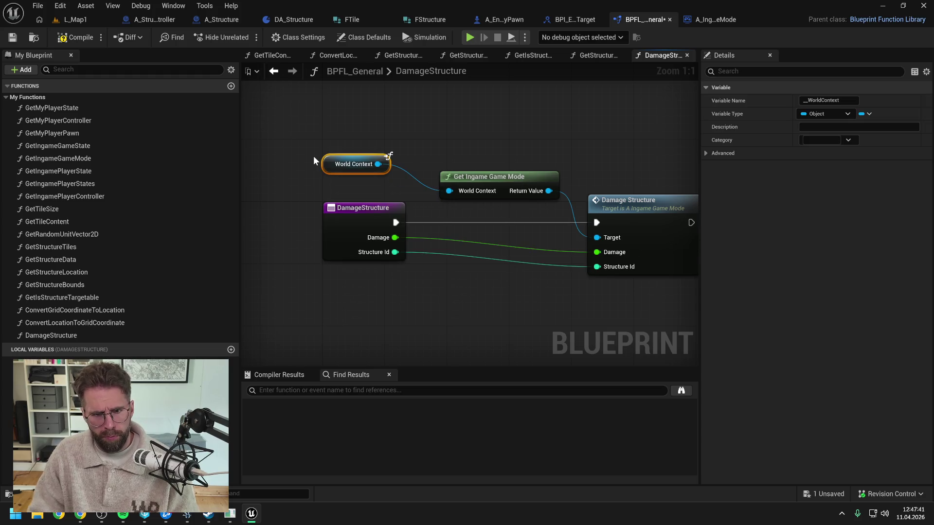
key("ctrl+s")
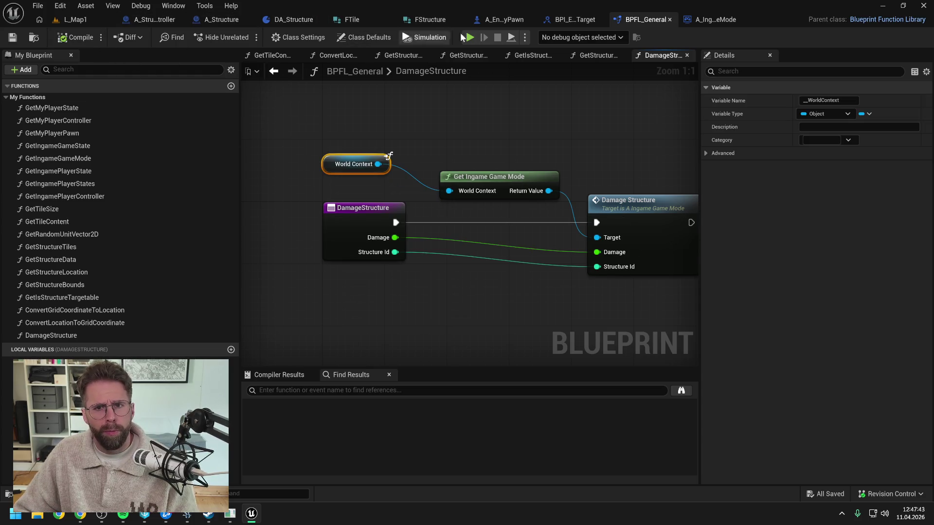
left_click(495, 18)
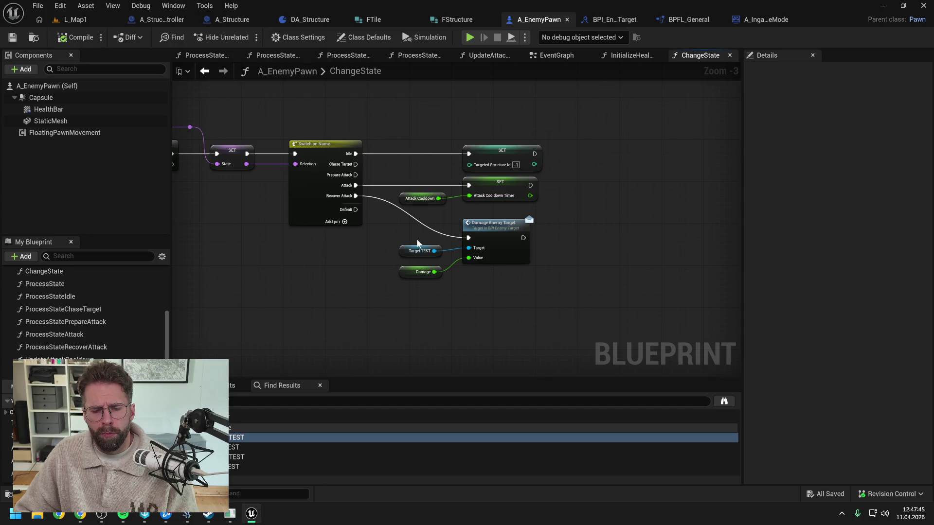
Step: Replace the old Damage Enemy Target nodes with a Damage Structure call run from Recover Attack
right_click(500, 300)
type("damage struct")
key("Return")
left_click_drag(536, 308, 525, 277)
left_click_drag(458, 265, 493, 290)
left_click_drag(418, 209, 496, 250)
key("Delete")
mouse_move(380, 189)
left_mouse_down()
mouse_move(493, 279)
mouse_move(516, 225)
mouse_move(508, 218)
left_mouse_up()
Step: Feed Targeted Structure Id into the Damage Structure call and save
scroll(85, 311, "down", 3)
mouse_move(10, 443)
left_mouse_down()
mouse_move(146, 414)
mouse_move(421, 291)
mouse_move(494, 246)
left_mouse_up()
left_click(441, 308)
left_click_drag(432, 266, 422, 234)
left_click_drag(445, 287, 427, 249)
key("ctrl+s")
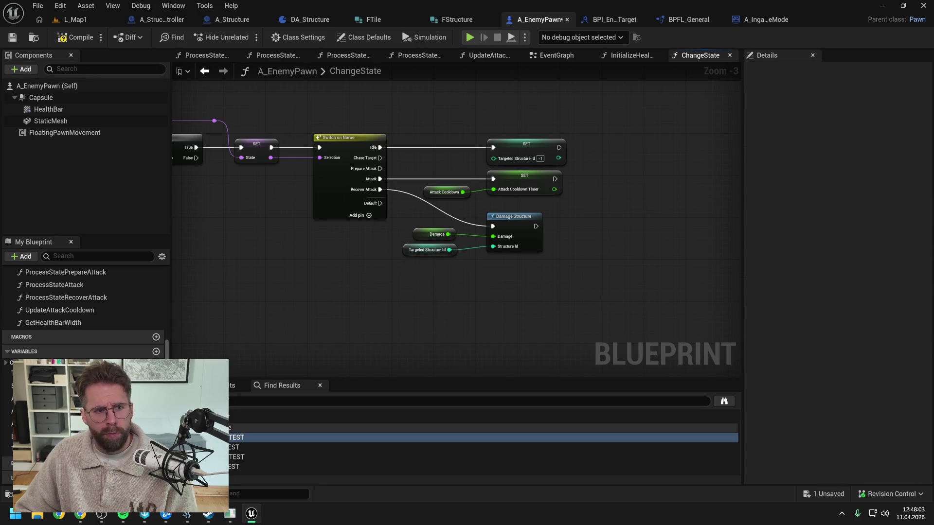
Step: Delete the unused TargetTEST variable and switch to A_Structure
left_click(98, 372)
key("Delete")
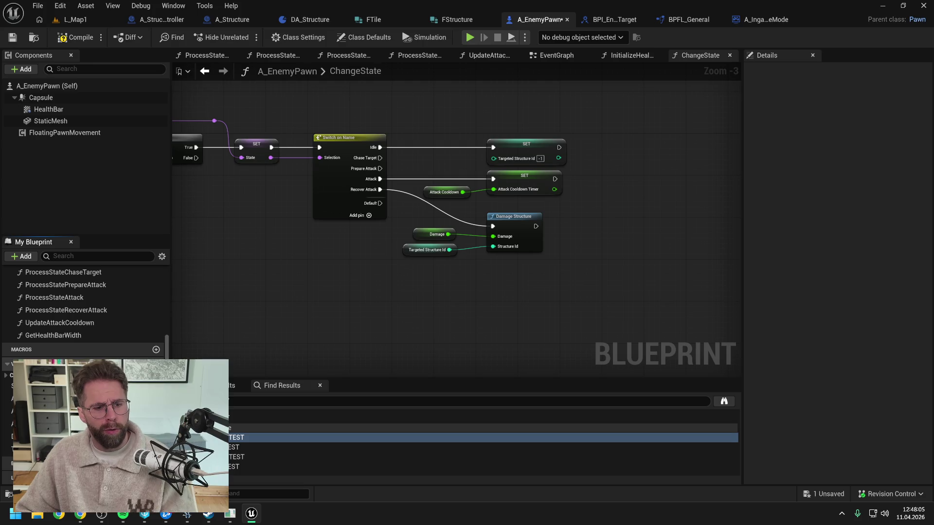
scroll(99, 312, "up", 5)
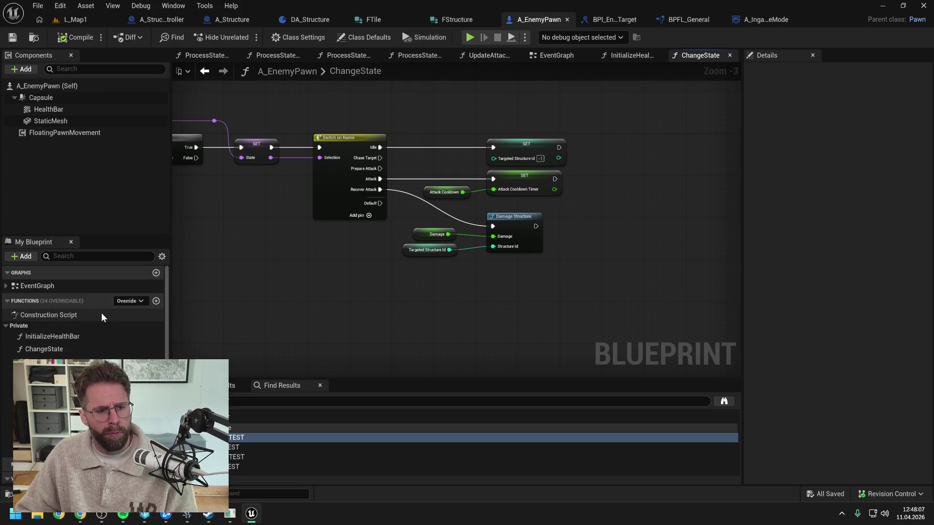
scroll(102, 316, "down", 1)
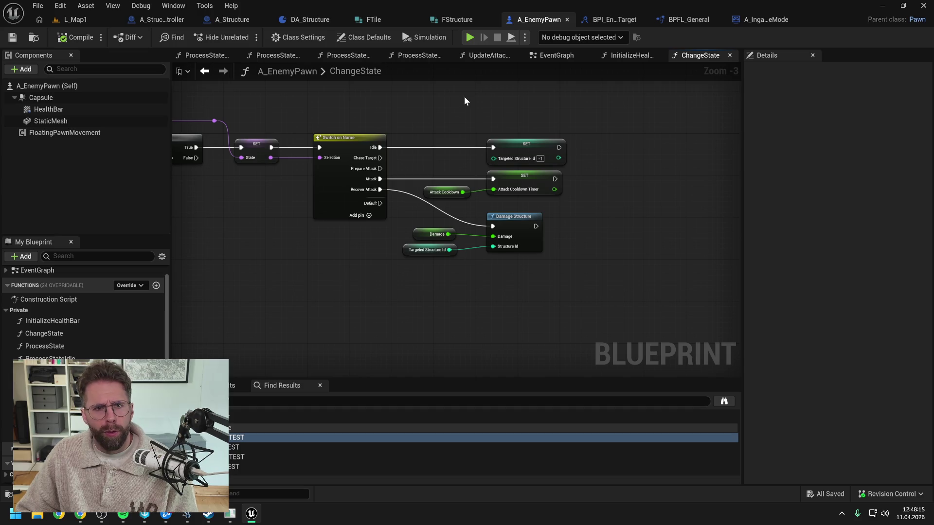
left_click(230, 20)
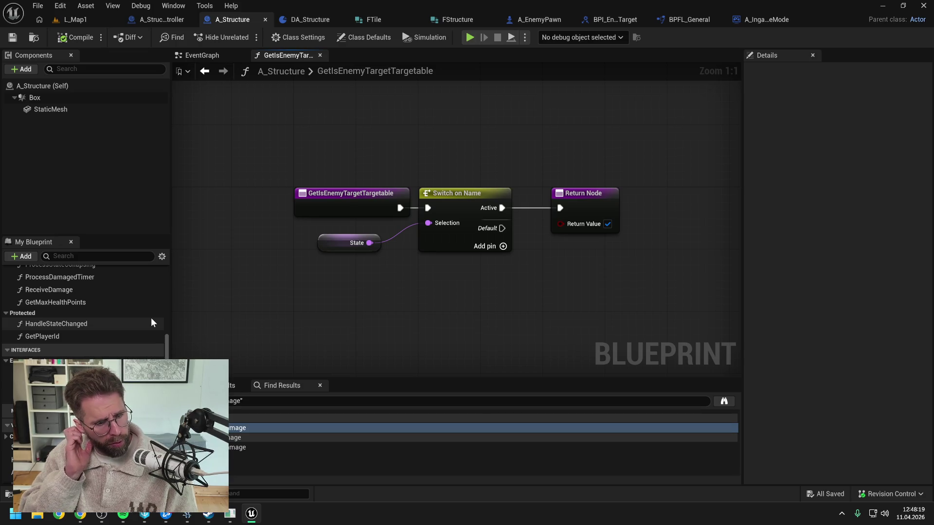
scroll(132, 356, "up", 4)
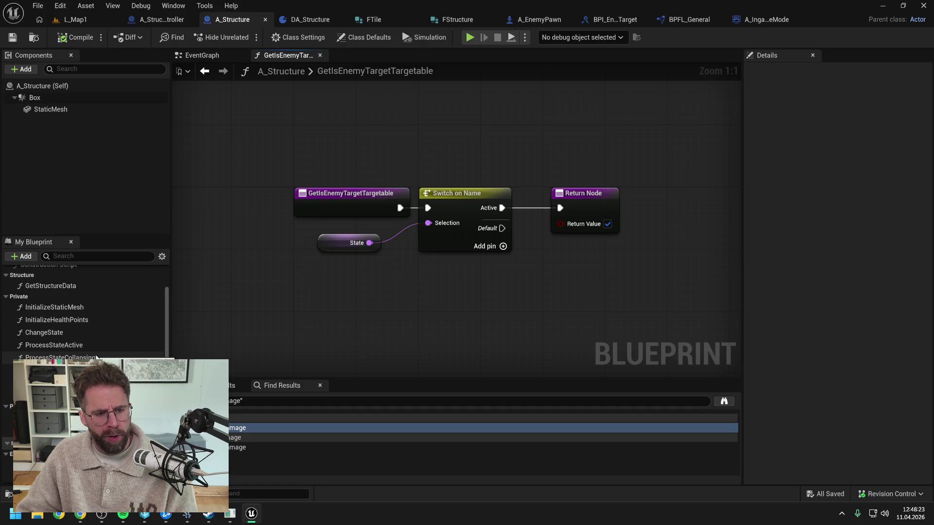
Step: Inspect A_Structure's ReceiveDamage nodes, then view the EventGraph's BeginPlay chain
double_click(92, 370)
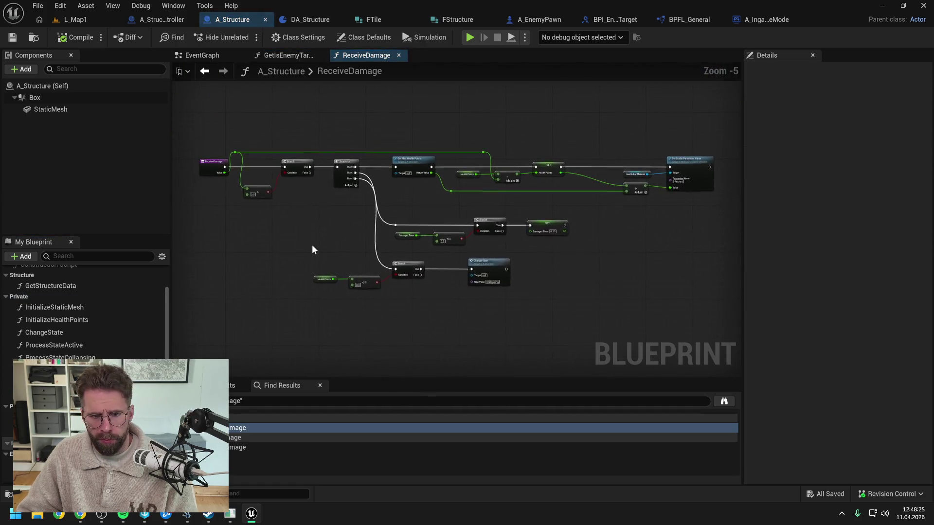
scroll(326, 201, "up", 1)
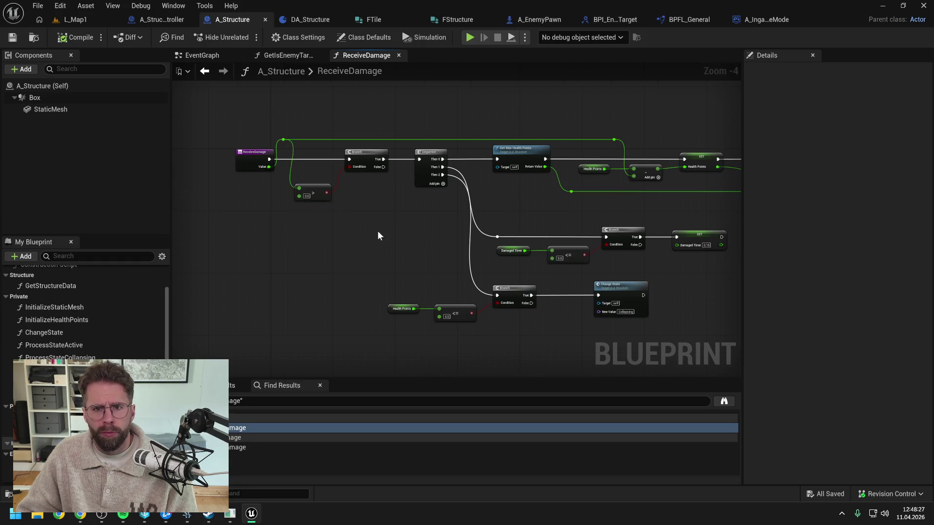
mouse_move(378, 231)
left_mouse_down()
mouse_move(336, 219)
mouse_move(192, 216)
left_mouse_up()
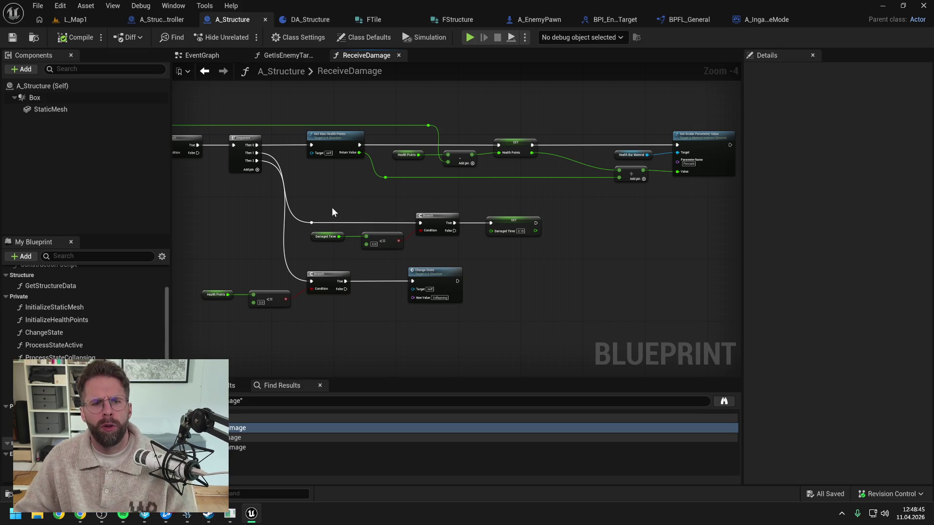
left_click(212, 56)
left_click_drag(383, 177, 396, 246)
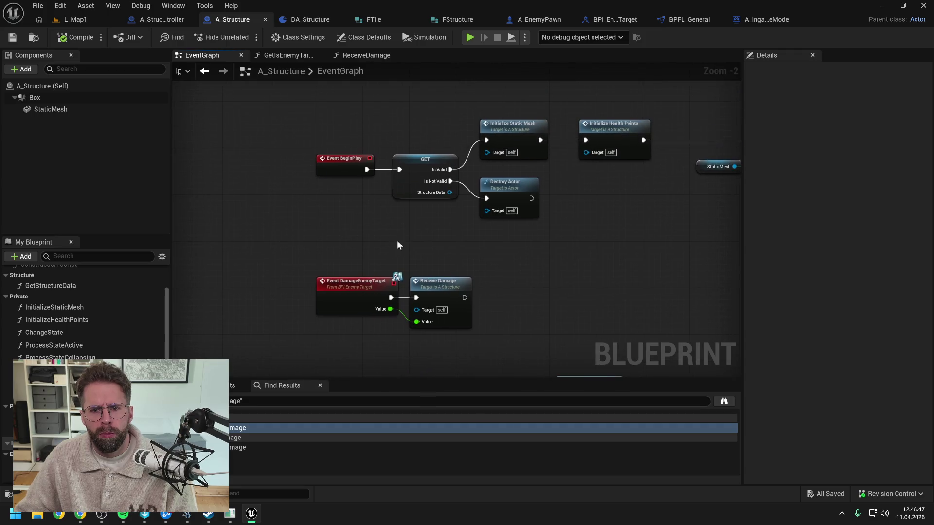
Step: Pan the EventGraph, then return to ReceiveDamage and center its logic
mouse_move(498, 235)
left_mouse_down()
mouse_move(371, 231)
mouse_move(575, 232)
left_mouse_up()
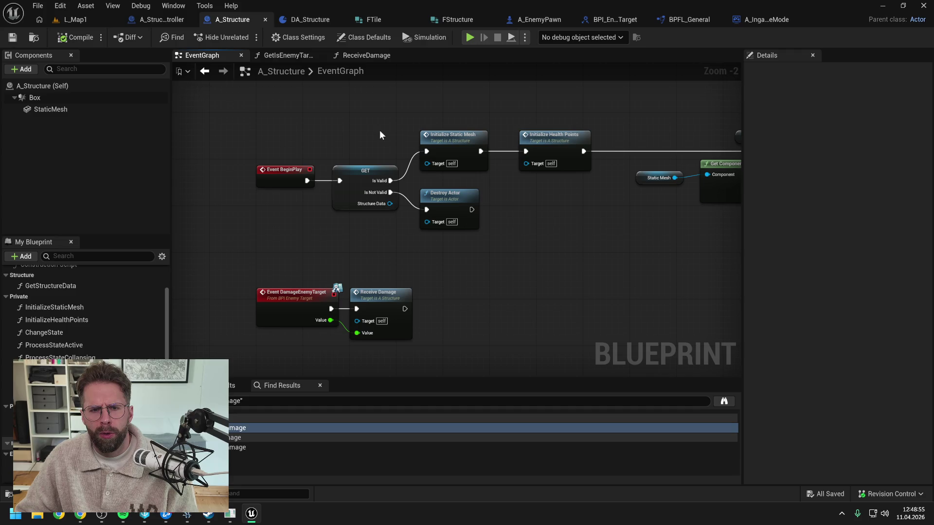
left_click(365, 55)
left_click_drag(373, 195, 440, 183)
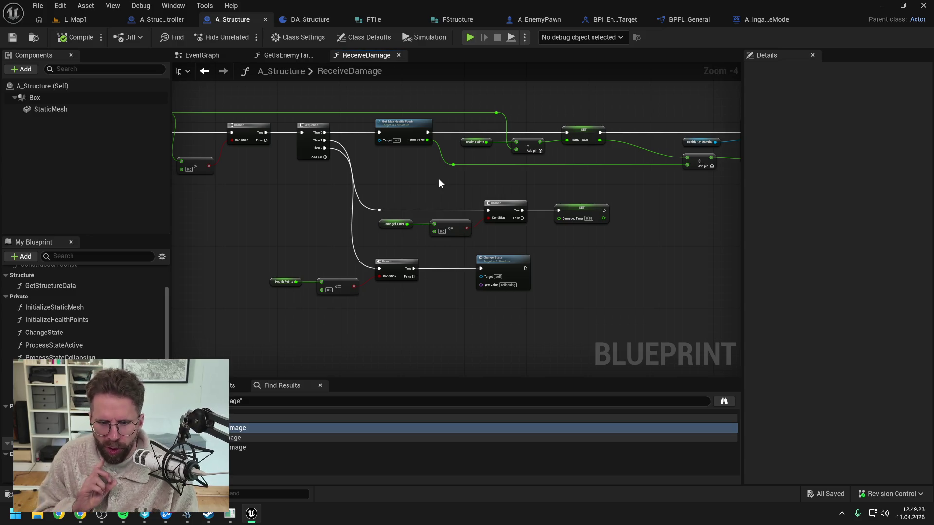
Step: Switch to A_IngameGameMode's DamageStructure function graph
mouse_move(439, 179)
left_mouse_down()
mouse_move(582, 179)
mouse_move(504, 196)
left_mouse_up()
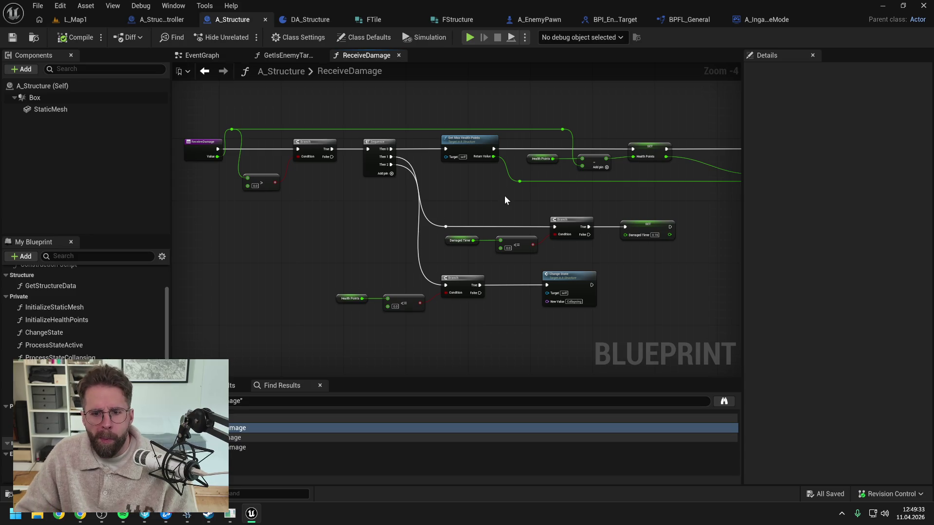
left_click(767, 18)
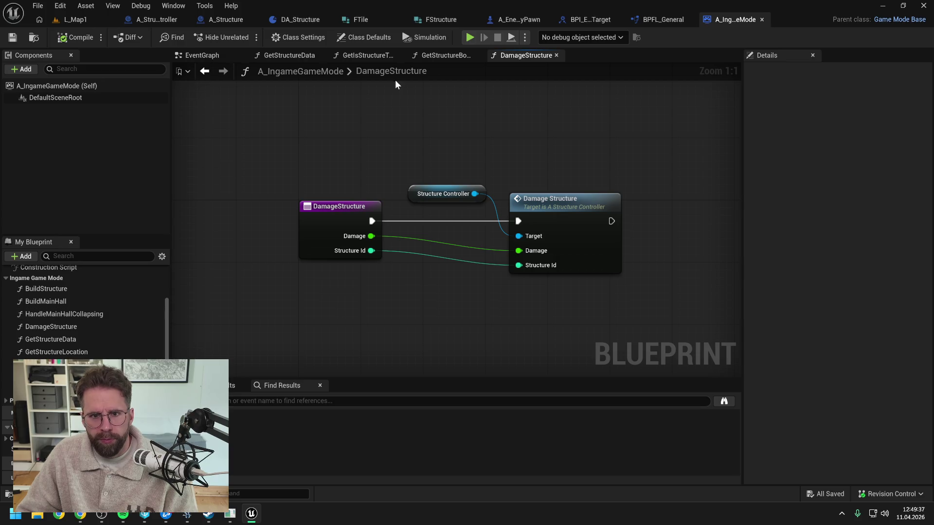
Step: Open A_StructureController's DamageStructure via the game mode's Damage Structure call node
scroll(89, 327, "up", 2)
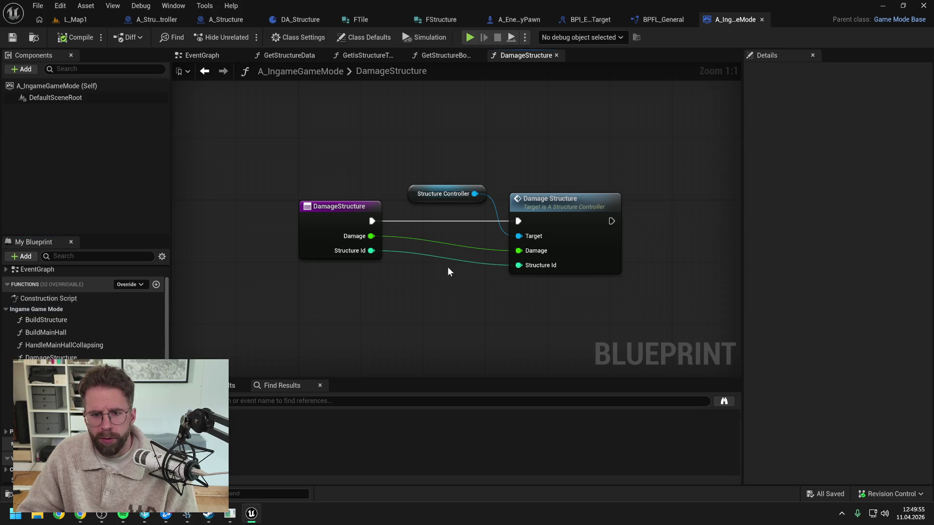
double_click(516, 219)
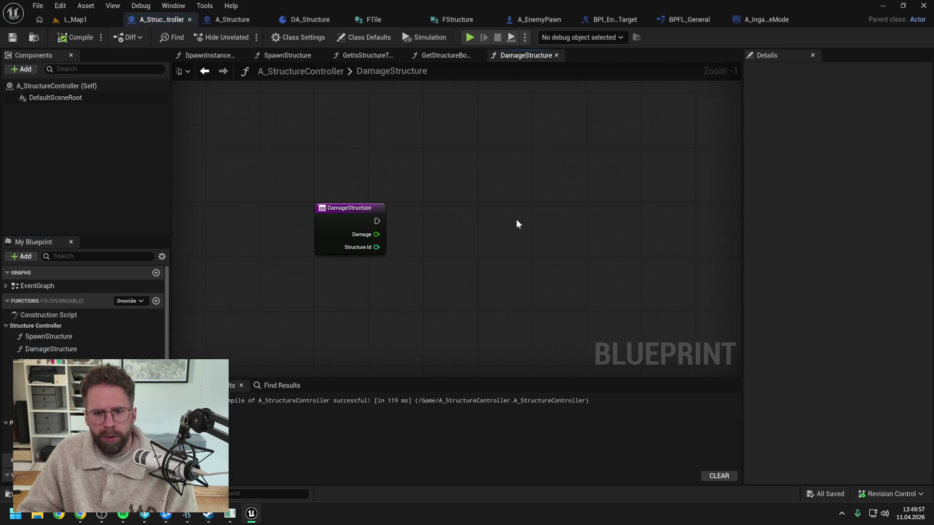
Step: Add a Find node on the Structures map, keyed by the Structure Id input
scroll(106, 344, "down", 3)
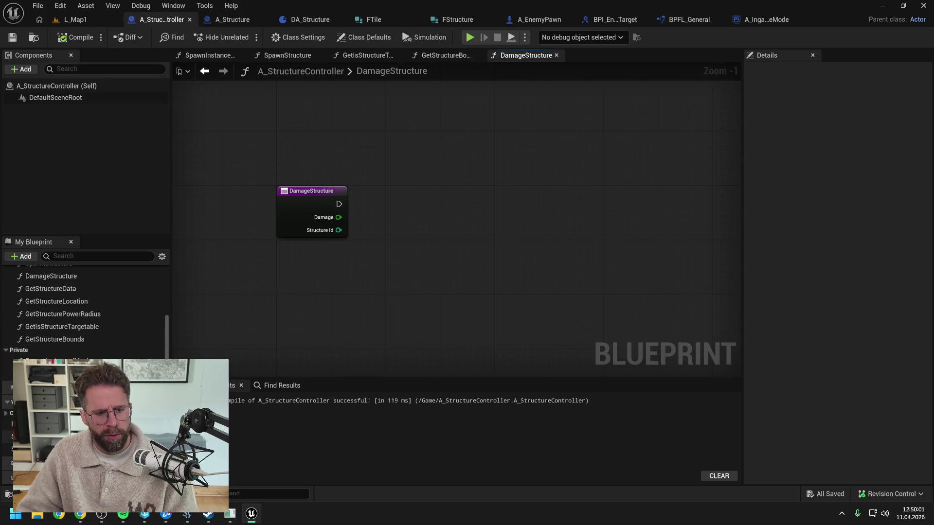
left_click(44, 436)
mouse_move(44, 436)
left_mouse_down()
mouse_move(397, 177)
mouse_move(480, 199)
left_mouse_up()
type("find")
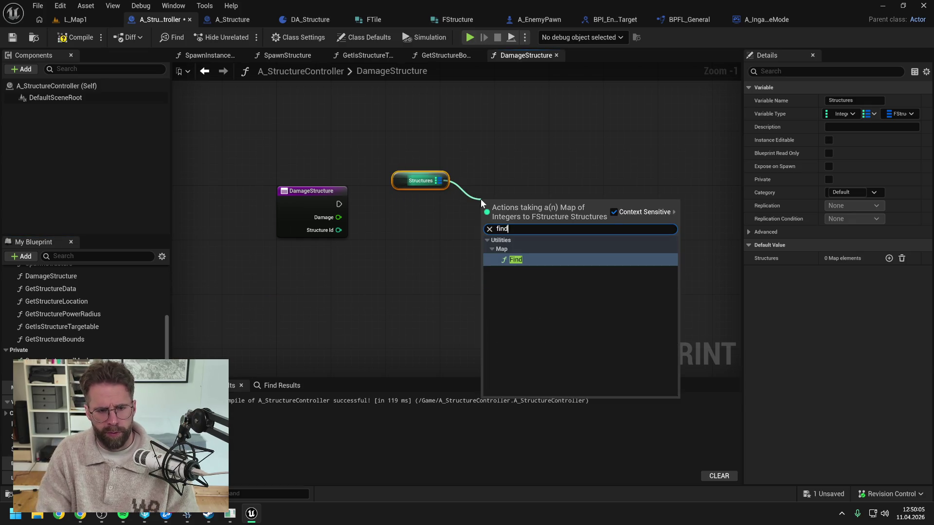
key("Return")
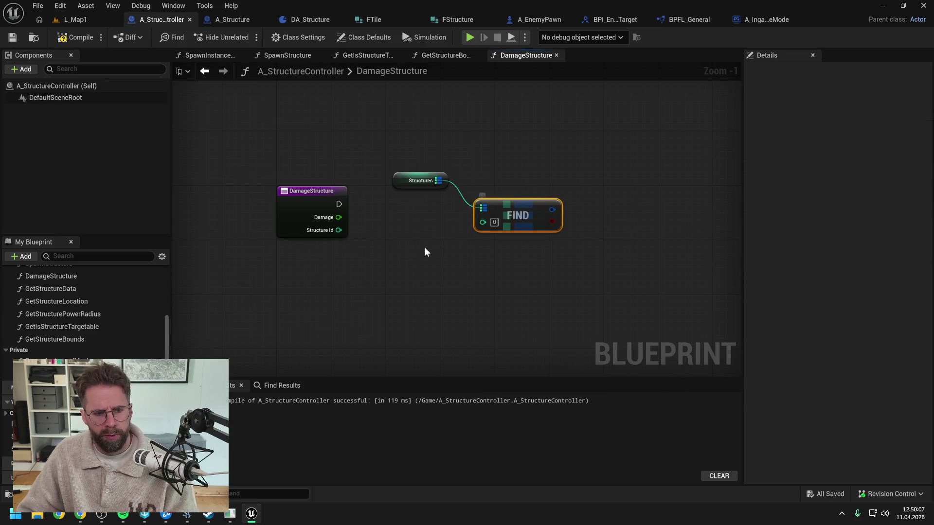
left_click_drag(496, 218, 503, 232)
mouse_move(339, 230)
left_mouse_down()
mouse_move(554, 239)
mouse_move(594, 209)
left_mouse_up()
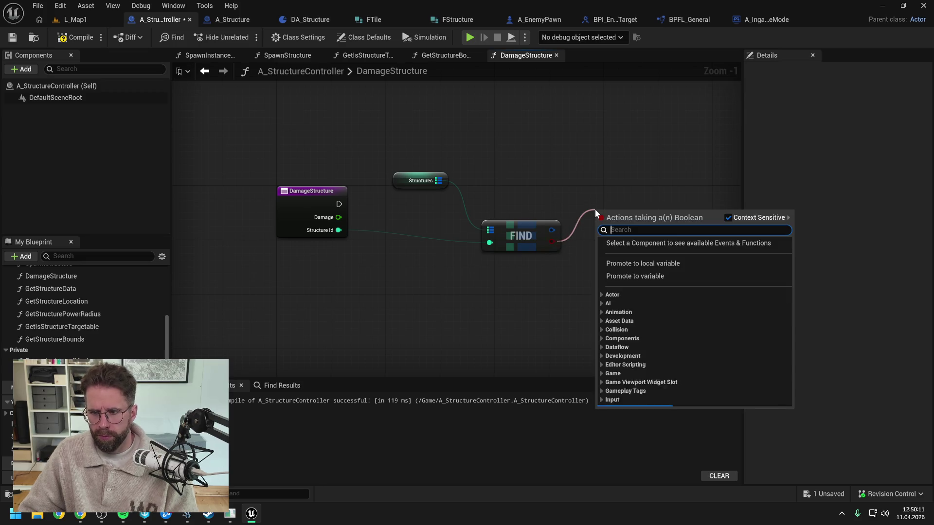
Step: Add a Branch on the Find result, run it from DamageStructure's entry, and save
type("branch")
key("Return")
mouse_move(339, 203)
left_mouse_down()
mouse_move(598, 224)
mouse_move(622, 192)
left_mouse_up()
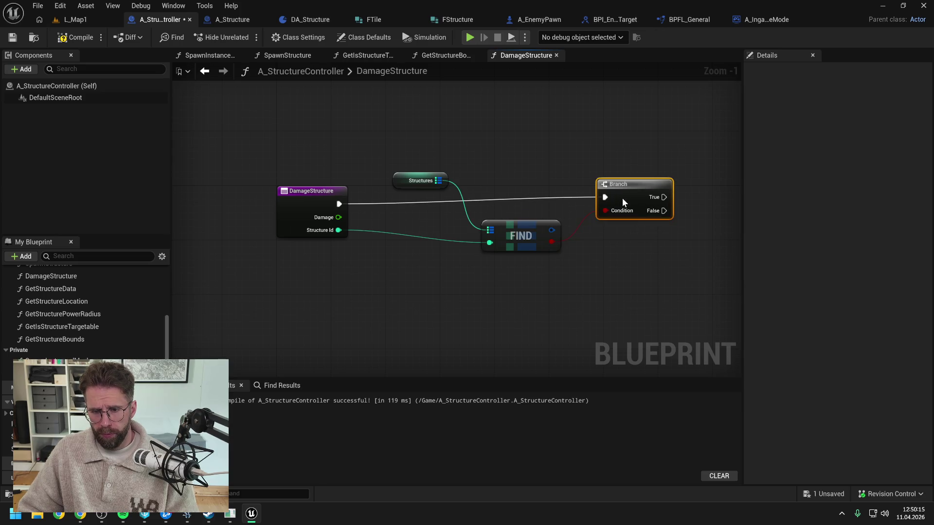
left_click_drag(631, 263, 505, 245)
key("ctrl+s")
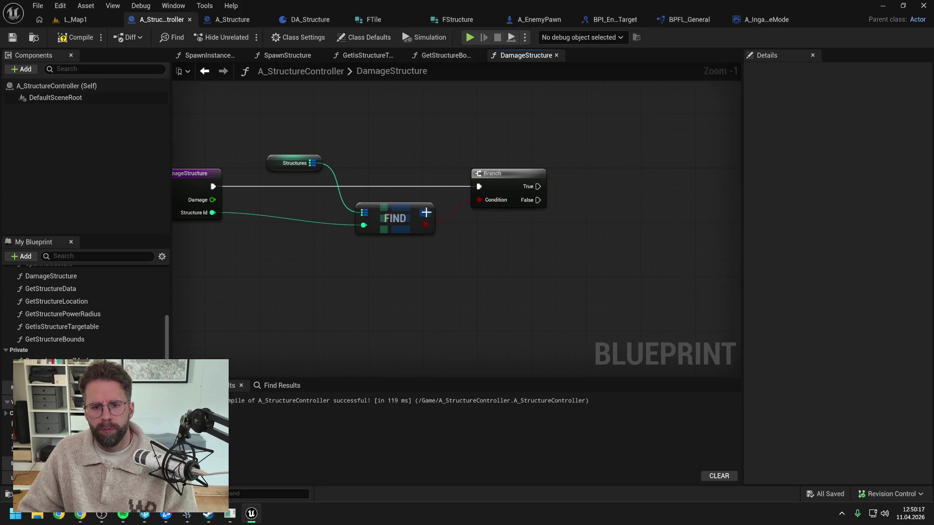
Step: Try adding a Break node off Find's found value, cancelling the empty 'break' searches
left_click_drag(426, 212, 500, 253)
type("break")
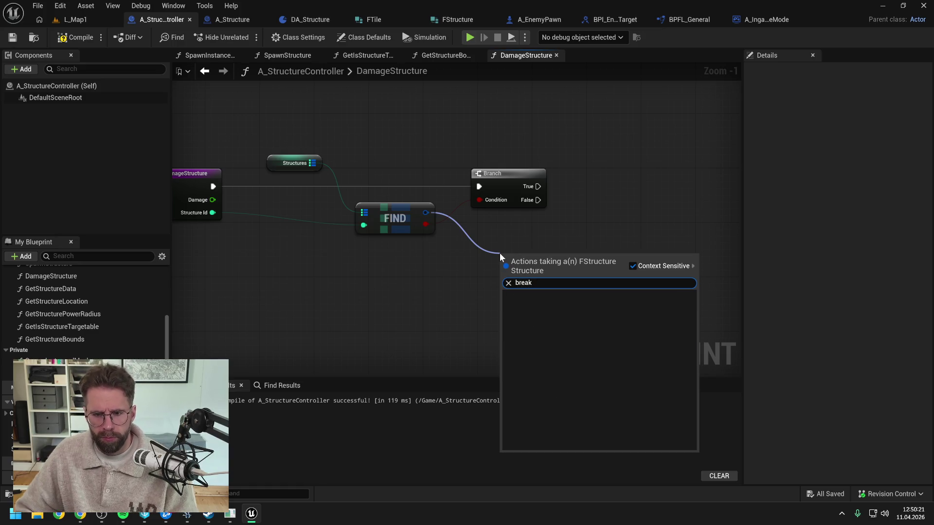
key("Escape")
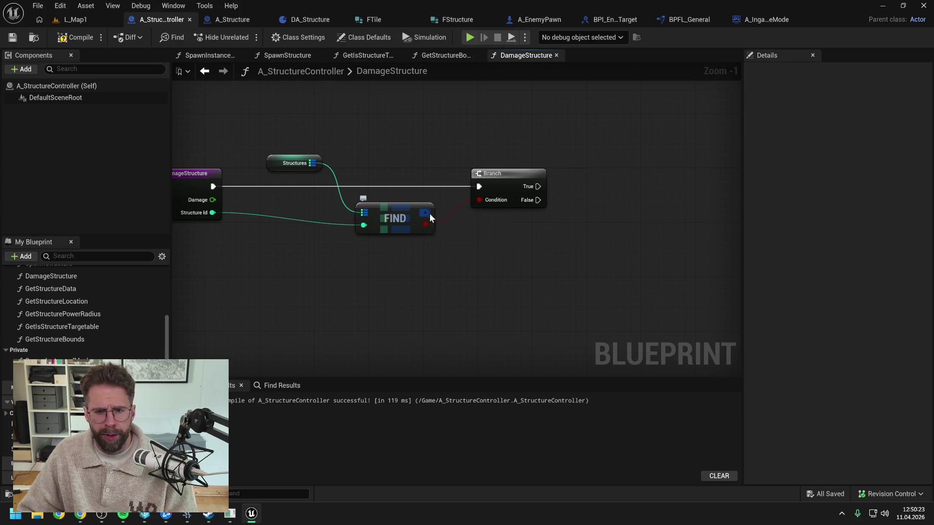
left_click_drag(430, 214, 488, 258)
type("break")
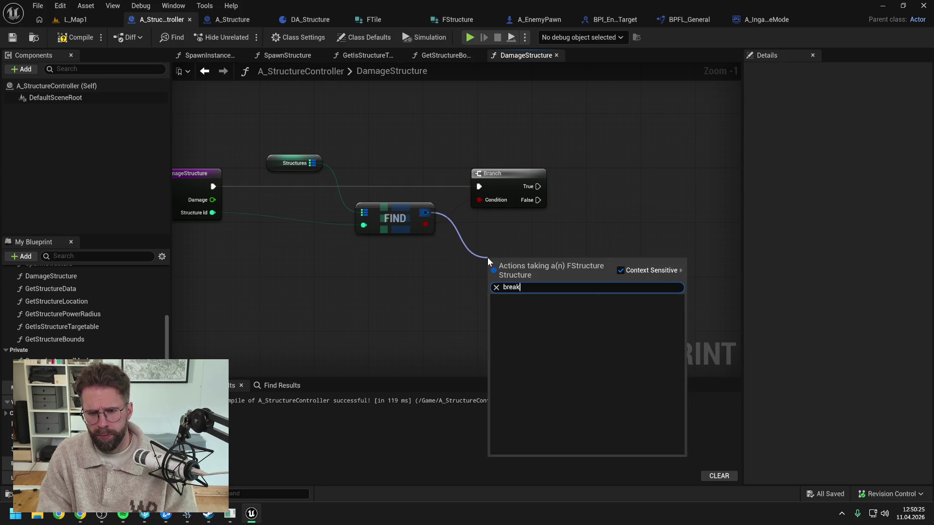
key("Escape")
right_click(427, 212)
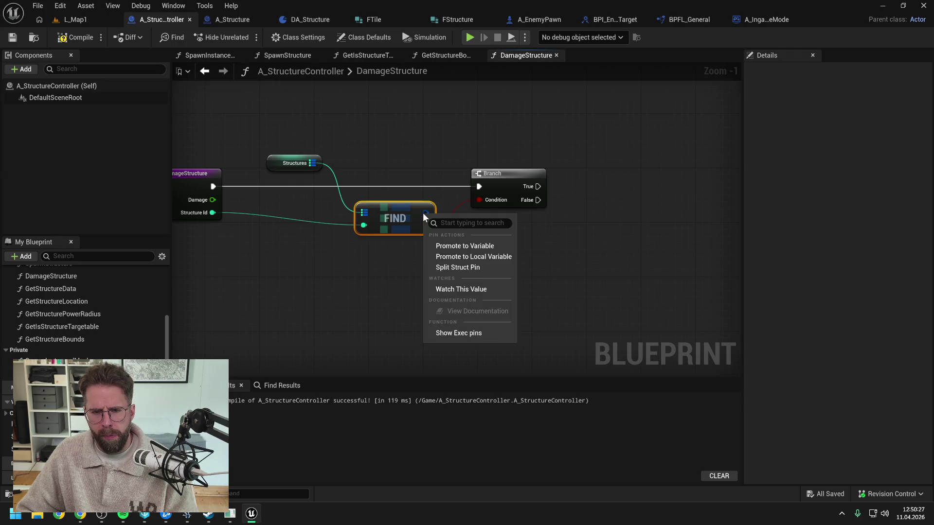
Step: Search for a Break FStructure node off the found value, then close without adding one
left_click(454, 269)
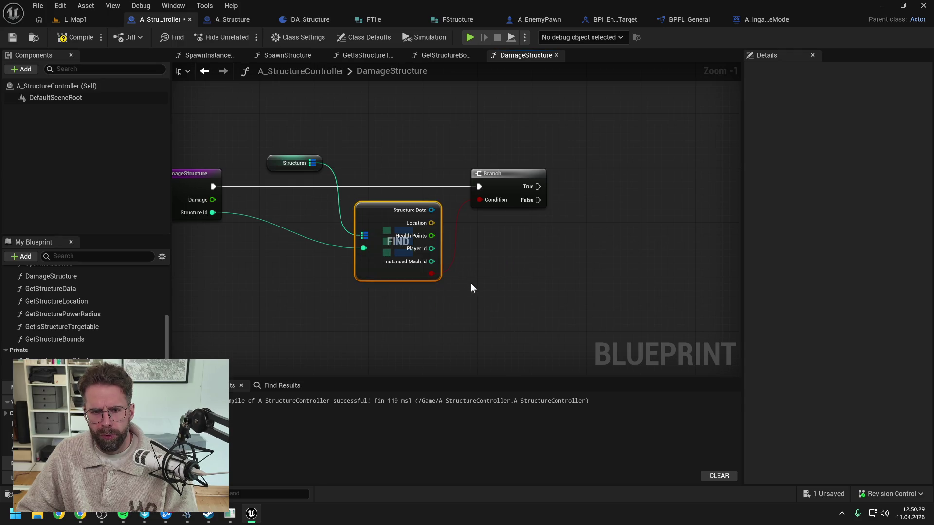
key("ctrl+z")
left_click_drag(426, 213, 486, 249)
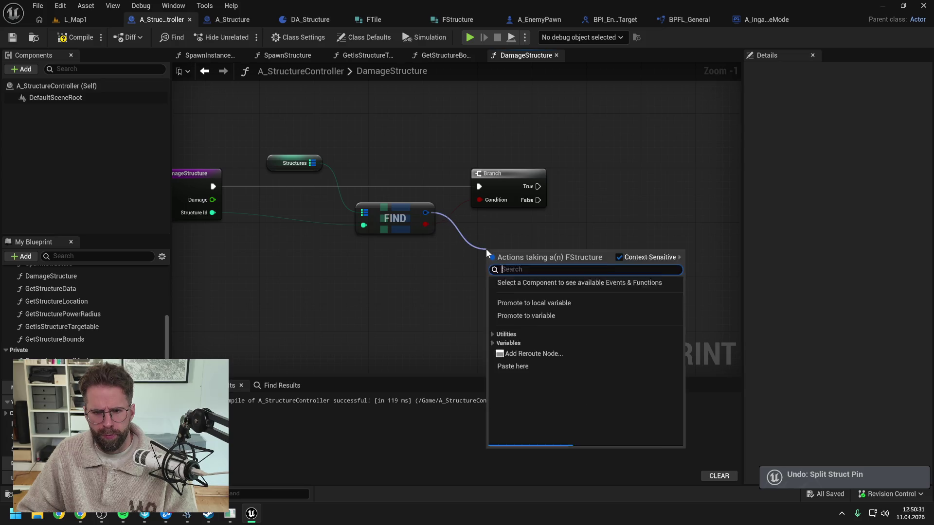
type("bre")
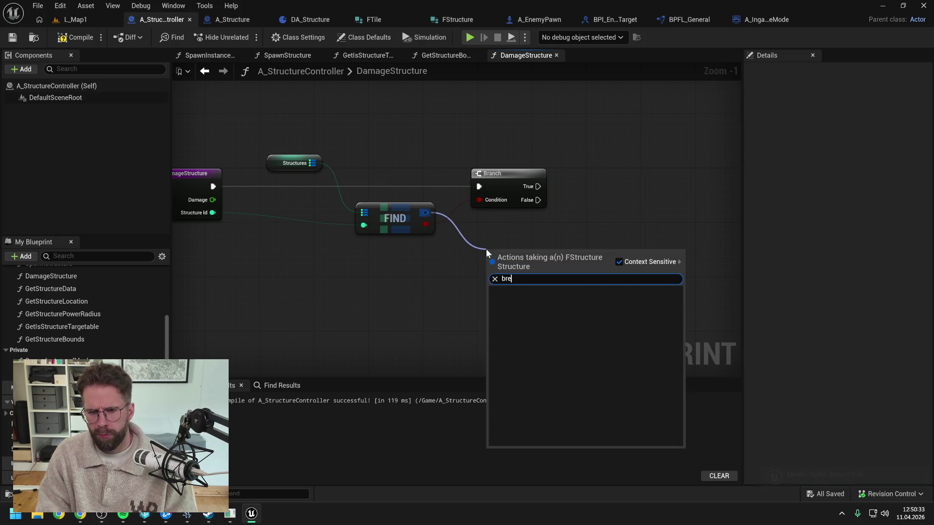
left_click(618, 261)
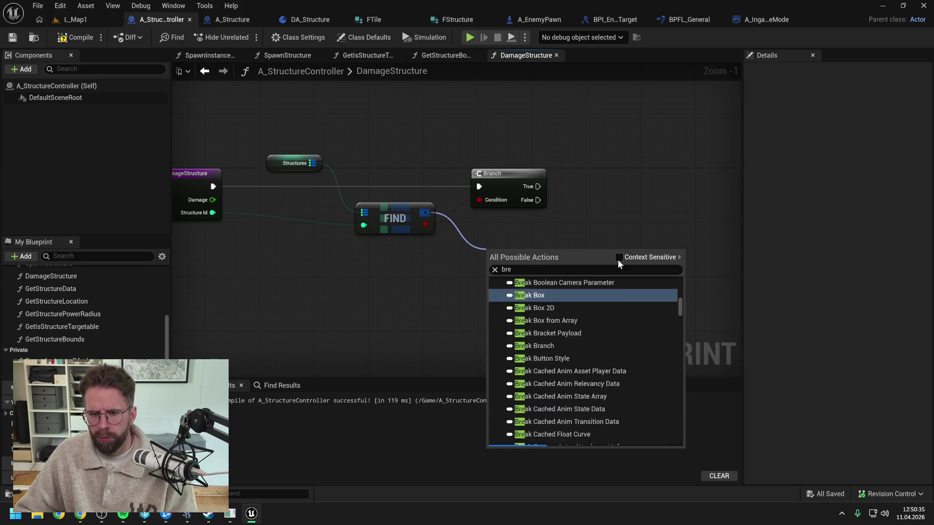
left_click(586, 269)
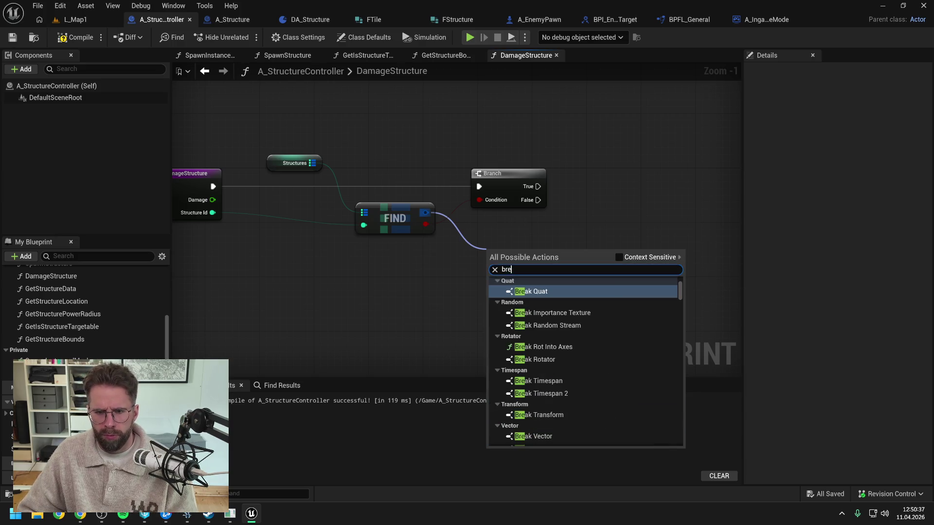
type("ak f")
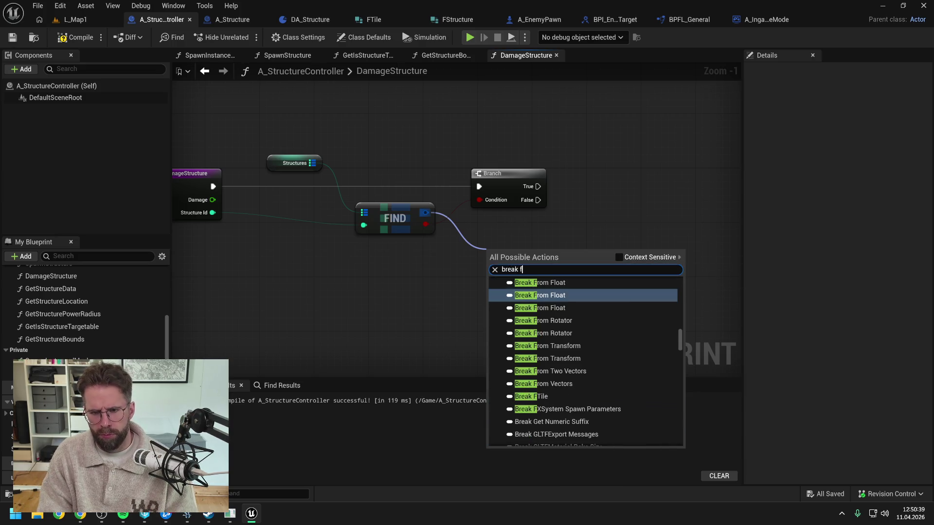
type("str")
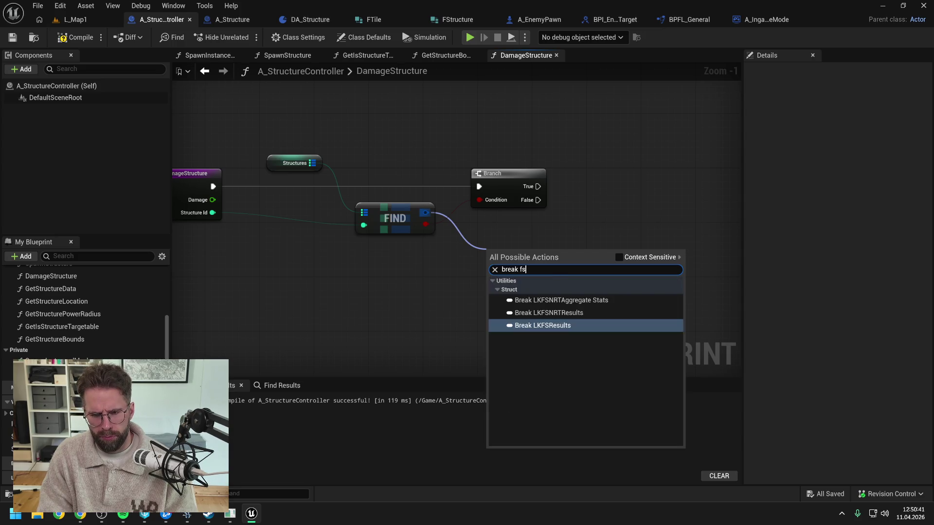
left_click_drag(531, 269, 445, 268)
key("Right")
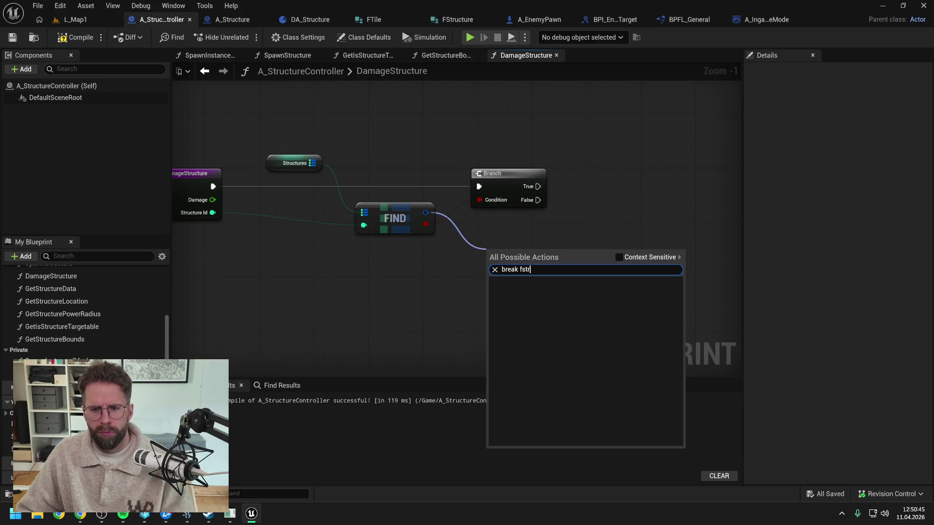
key("BackSpace")
key("BackSpace")
key("BackSpace")
type("st")
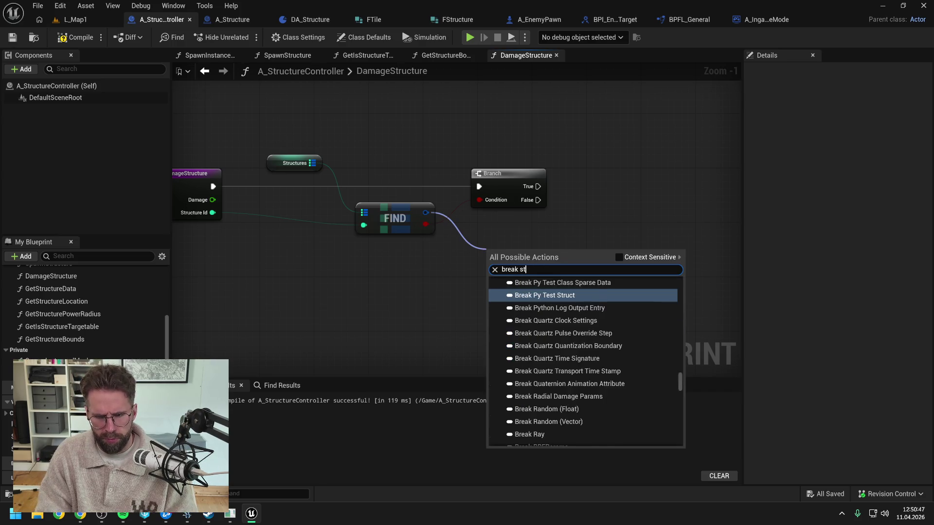
type("ruct")
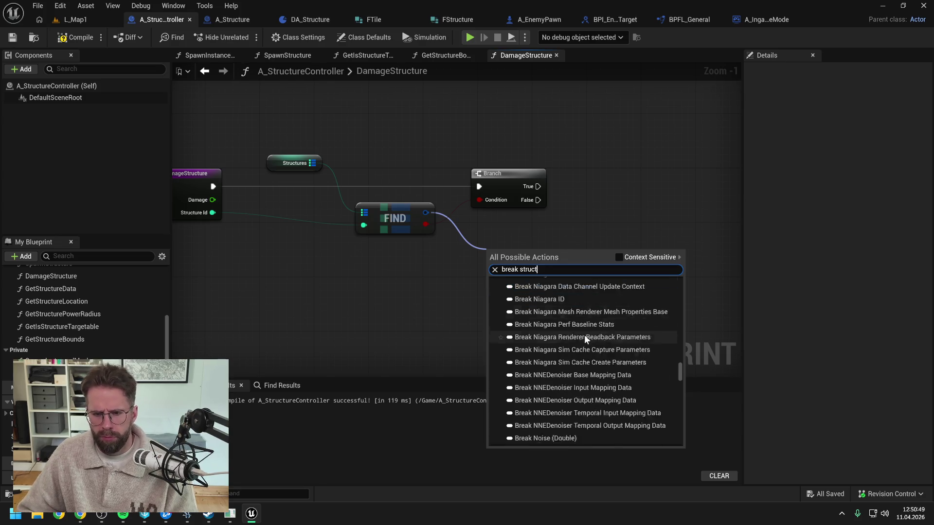
left_click(614, 258)
left_click(397, 265)
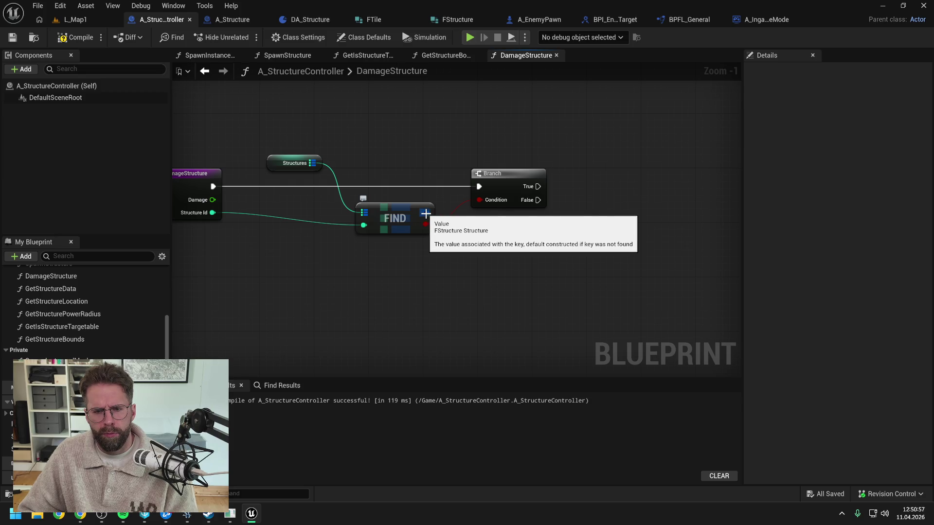
Step: Add a copy node from the found value, then split the found structure into field pins
left_click_drag(425, 214, 486, 252)
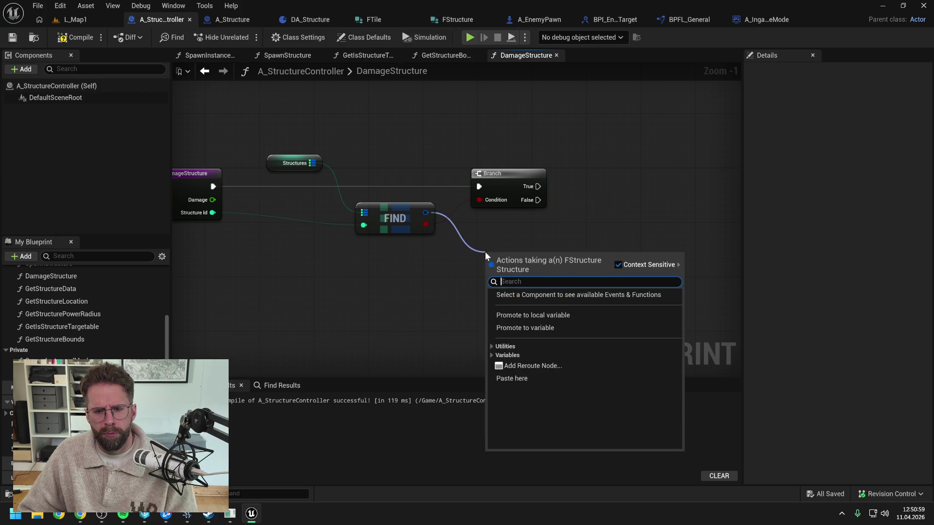
left_click(492, 347)
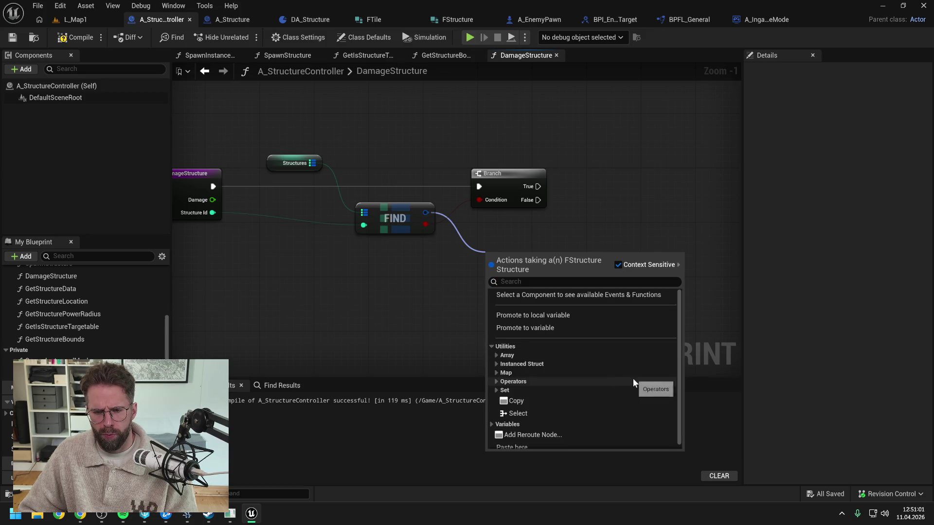
left_click(571, 399)
mouse_move(487, 257)
left_mouse_down()
mouse_move(424, 212)
mouse_move(478, 252)
left_mouse_up()
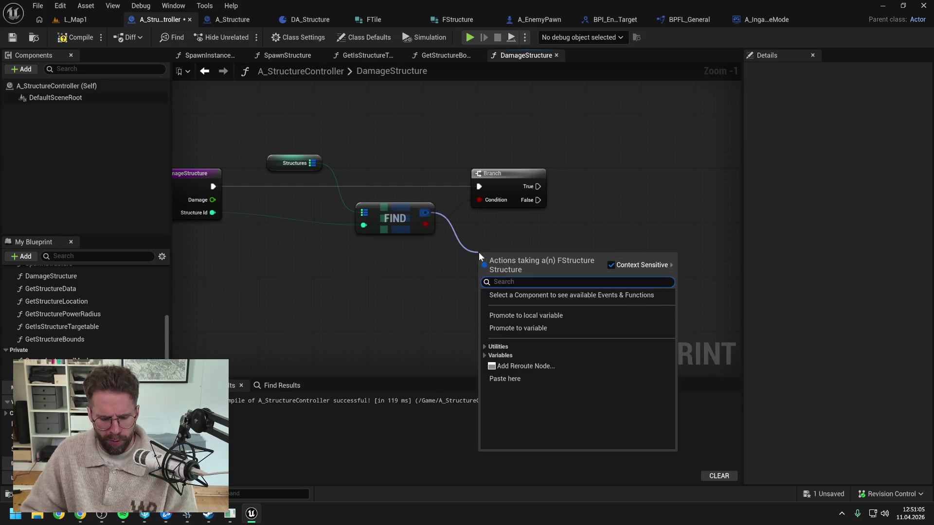
key("Escape")
right_click(425, 213)
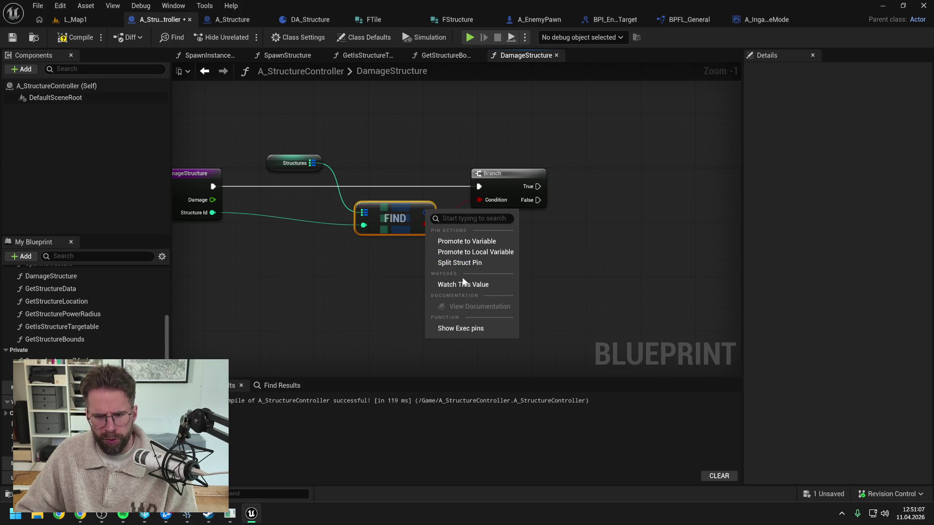
left_click(460, 263)
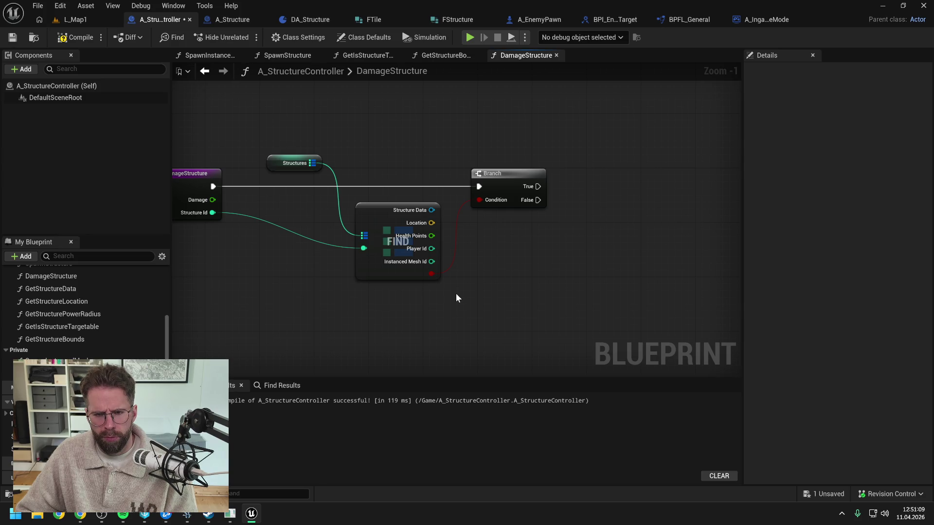
Step: Move the Branch node further right, then compile and save the blueprint
left_click_drag(511, 184, 545, 184)
left_click(201, 120)
key("ctrl+s")
scroll(399, 144, "down", 1)
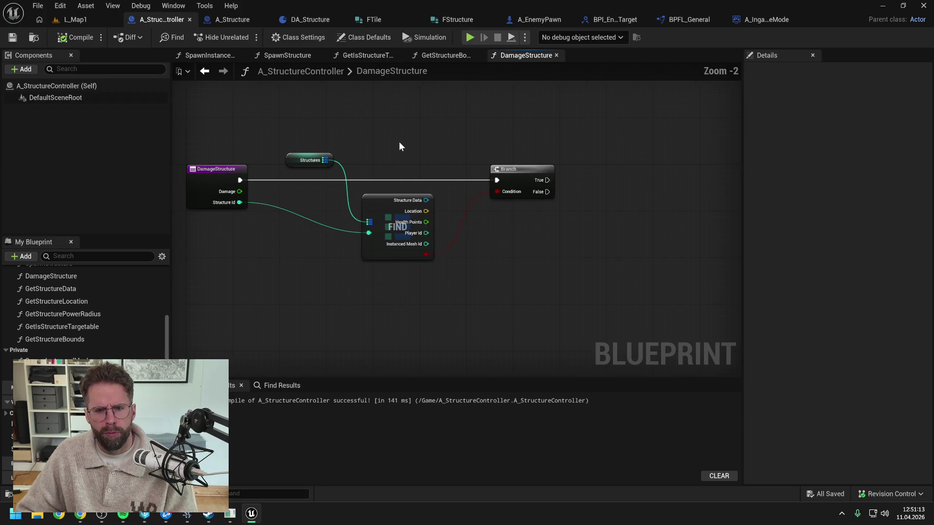
left_click_drag(402, 144, 389, 159)
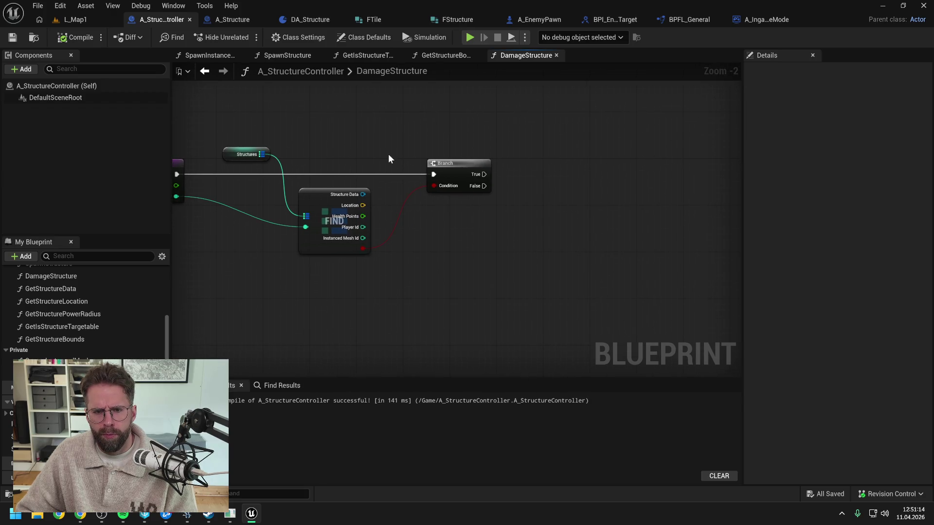
Step: Search the graph actions for 'make fstruc' without placing a node
right_click(470, 235)
type("make f")
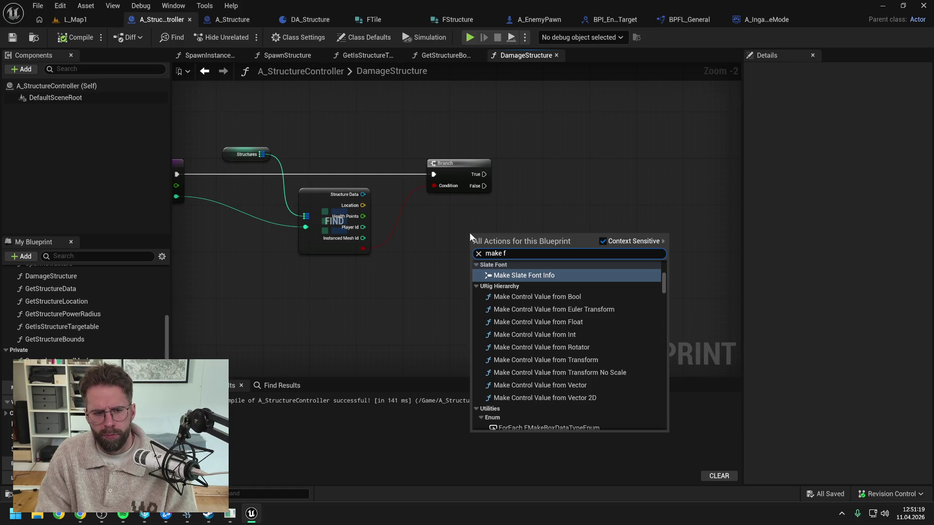
type("struc")
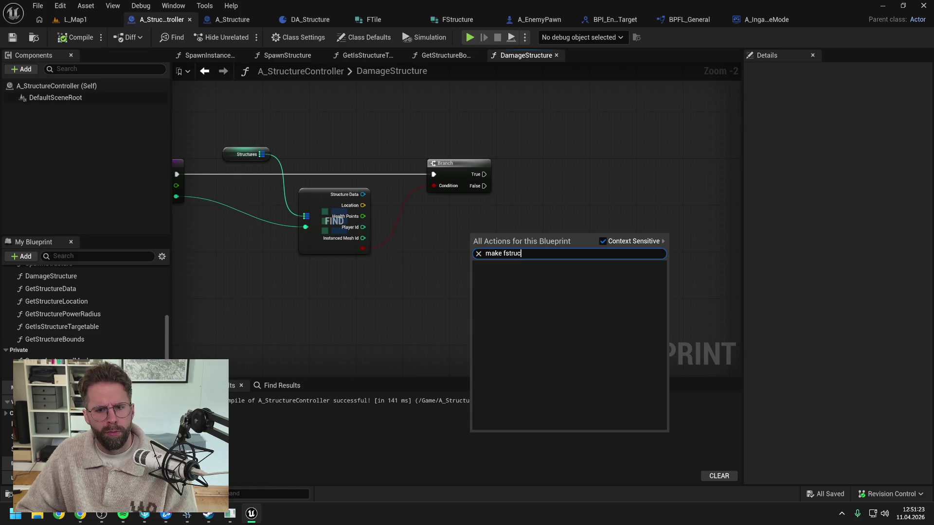
key("Escape")
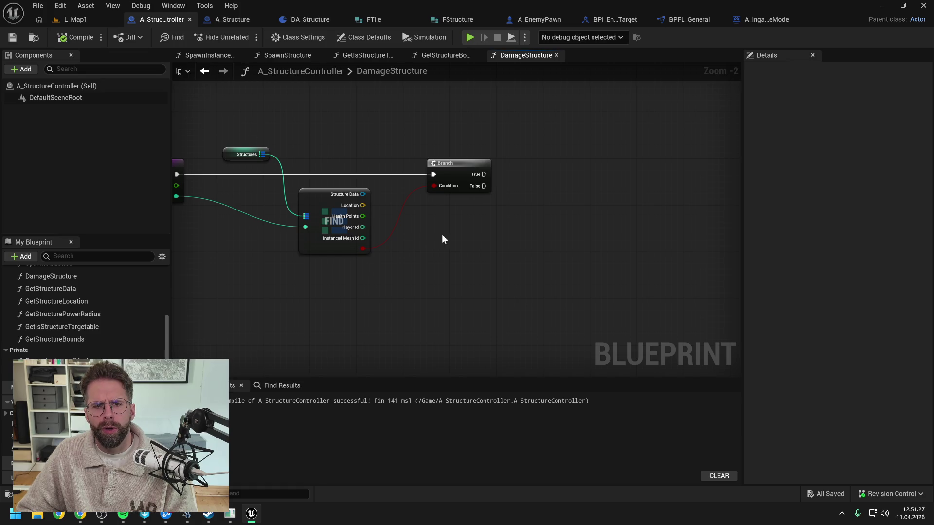
right_click(455, 235)
Step: Cancel the Make FStructure search and view ProjectTwo.uproject's history in Perforce P4V
type("make fstruc")
key("Escape")
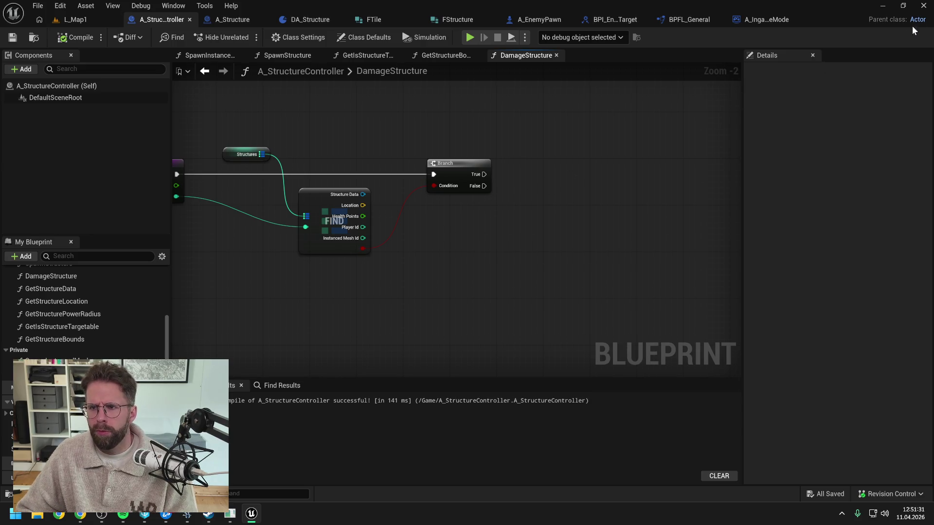
left_click(924, 5)
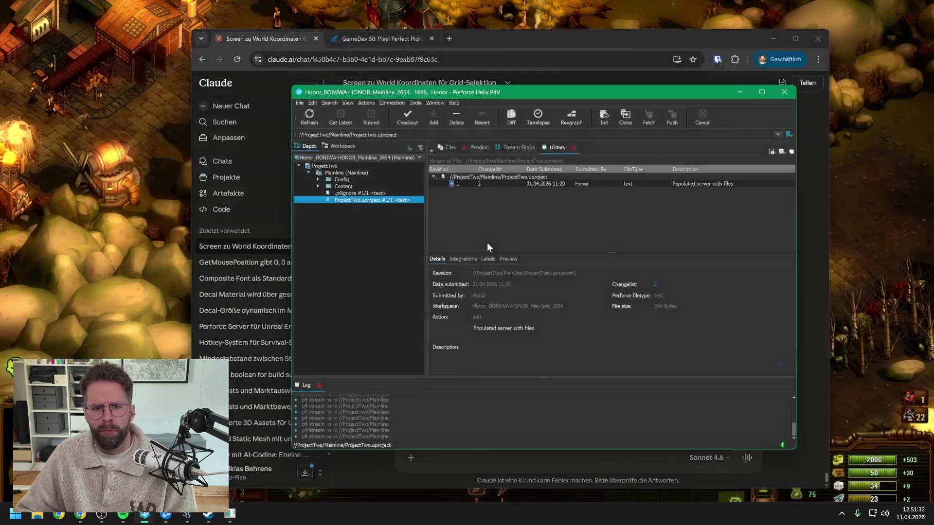
left_click(357, 200)
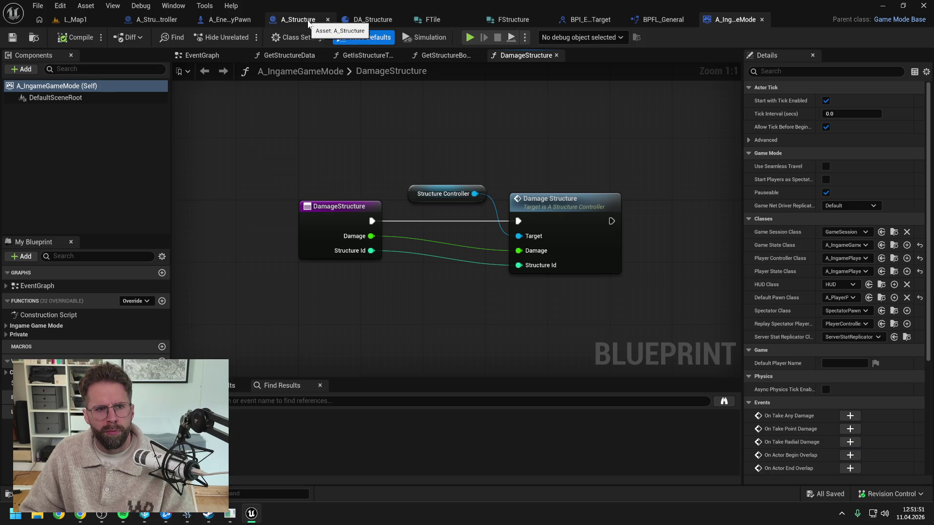
Step: In A_StructureController, add Make FStructure, recombine Find's output, and add Break FStructure from it
left_click(160, 20)
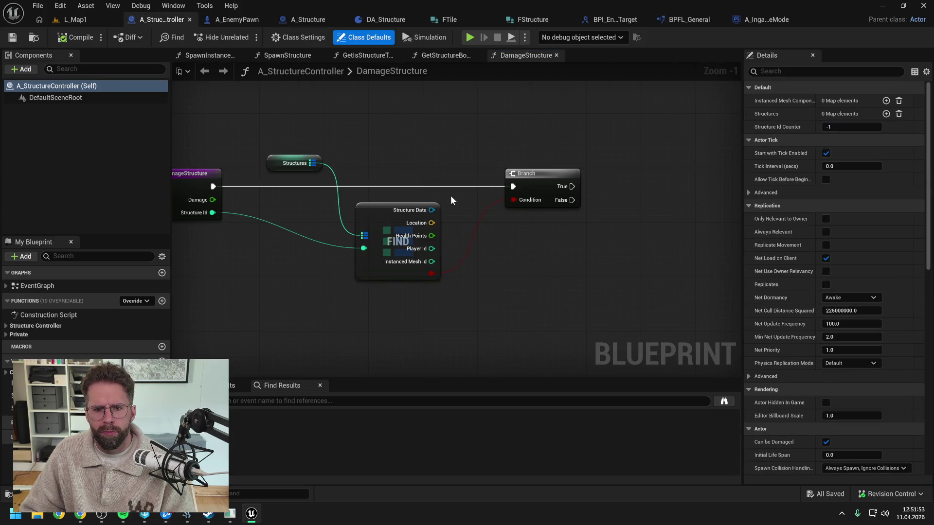
right_click(519, 263)
type("make ")
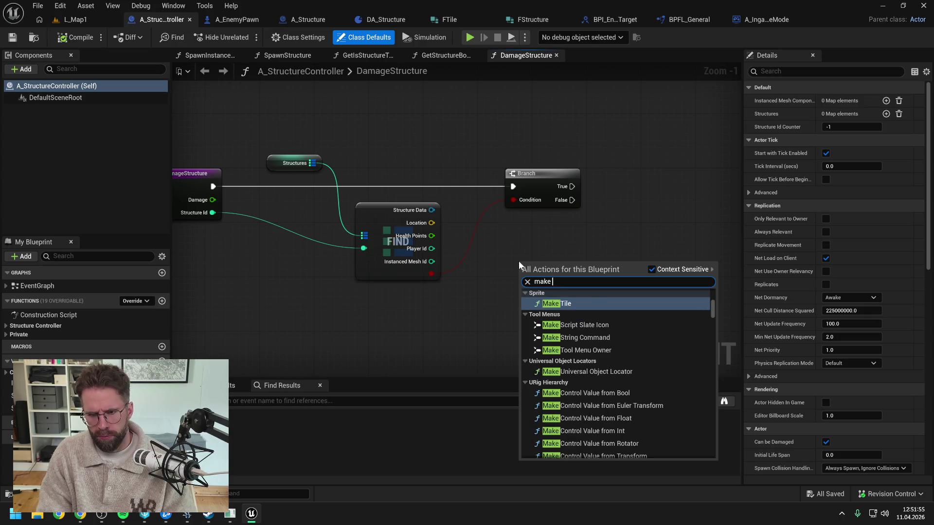
type("fst")
key("Return")
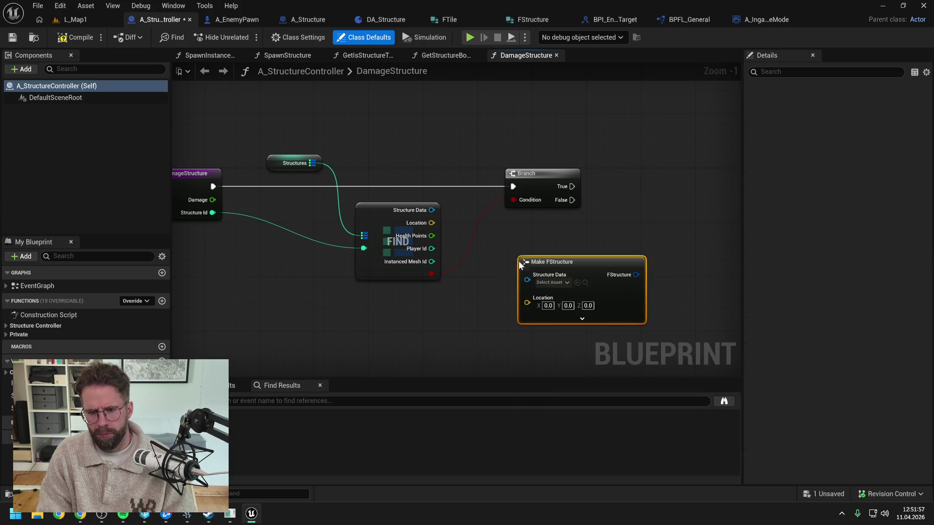
right_click(431, 260)
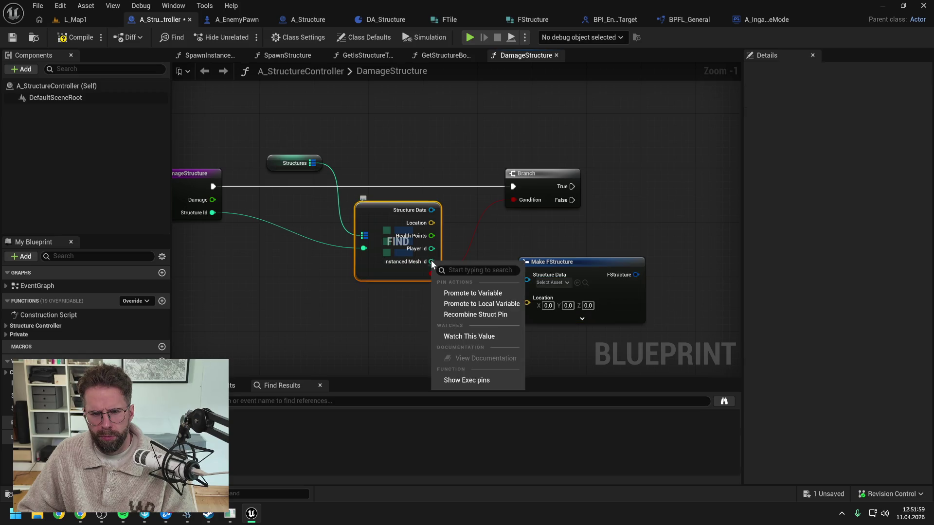
left_click(457, 315)
left_click_drag(426, 214, 466, 271)
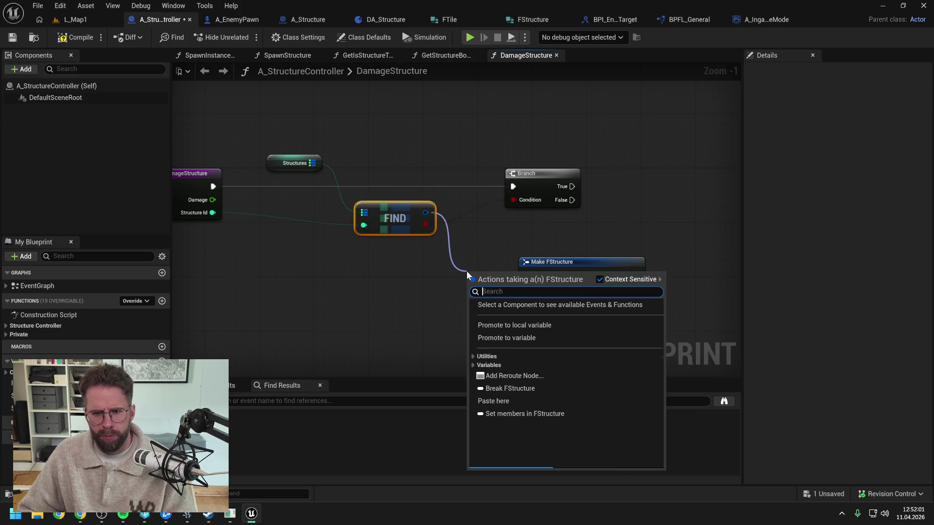
type("break")
key("Return")
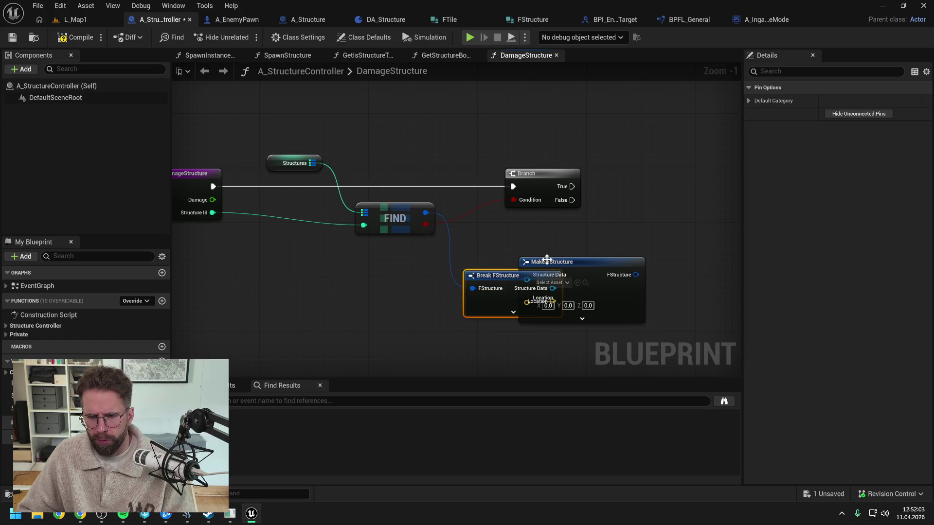
Step: Arrange the Break and Make FStructure nodes, expand Make's fields, and save
left_click_drag(584, 262, 686, 261)
left_click_drag(541, 272, 583, 234)
mouse_move(678, 262)
left_mouse_down()
mouse_move(513, 250)
mouse_move(540, 224)
left_mouse_up()
left_click(545, 278)
left_click(502, 189)
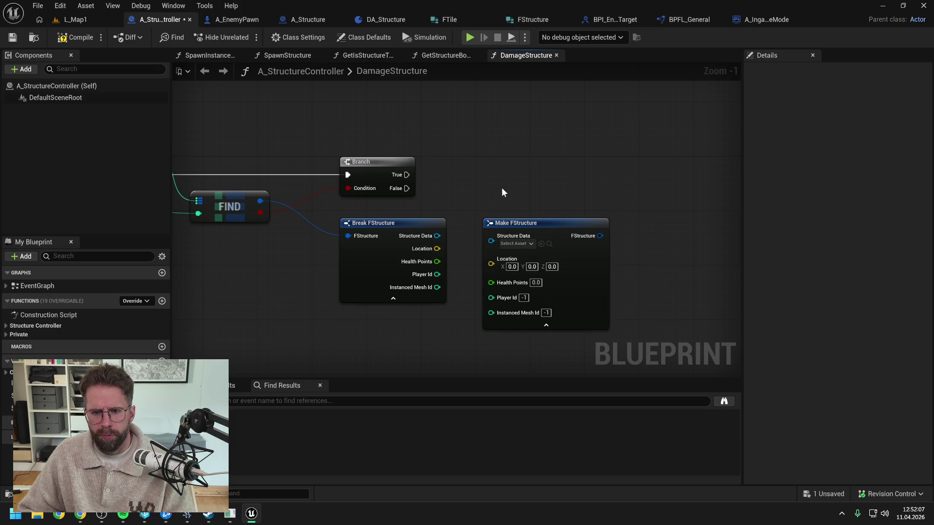
scroll(502, 188, "down", 1)
key("ctrl+s")
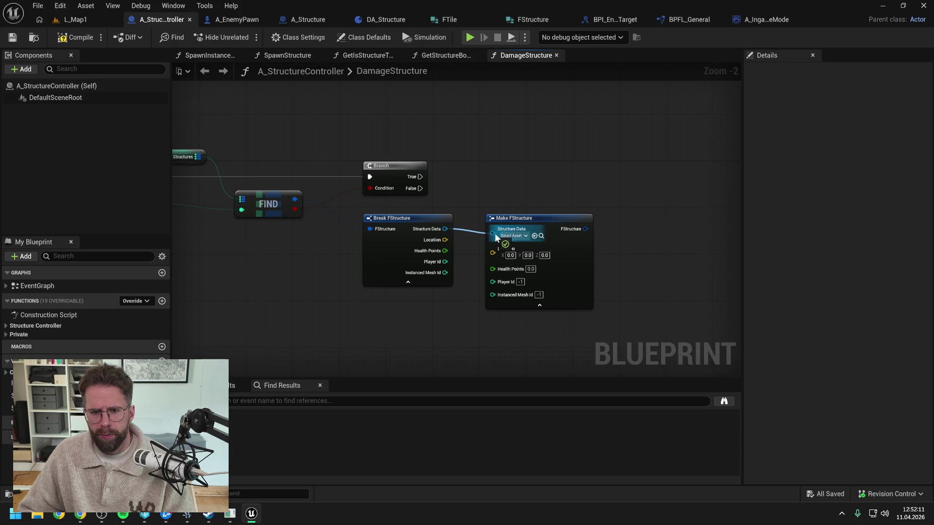
Step: Wire Location, Player Id and Instanced Mesh Id from Break into Make, then compile and save
left_click_drag(445, 240, 497, 240)
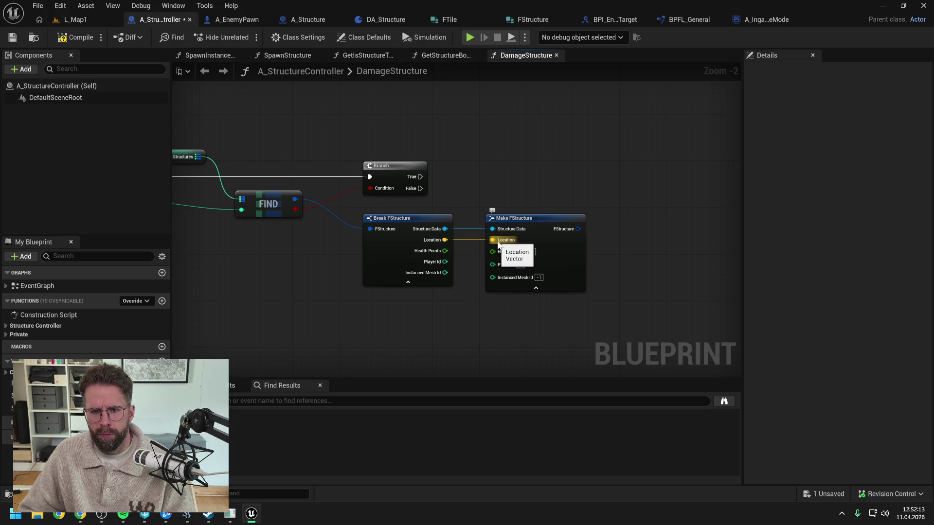
mouse_move(445, 262)
left_mouse_down()
mouse_move(494, 262)
mouse_move(493, 275)
left_mouse_up()
left_click_drag(528, 218, 591, 221)
left_click(514, 252)
left_click_drag(515, 252, 511, 232)
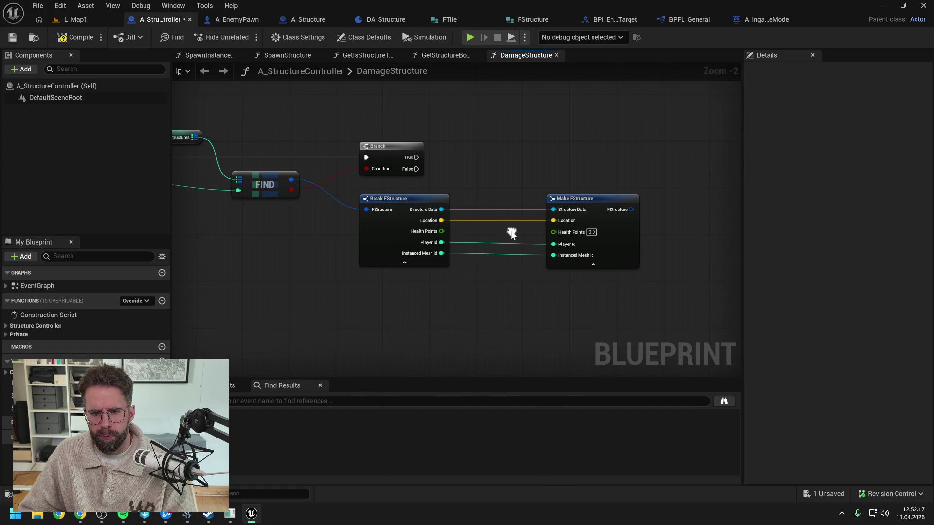
left_click(76, 37)
key("ctrl+s")
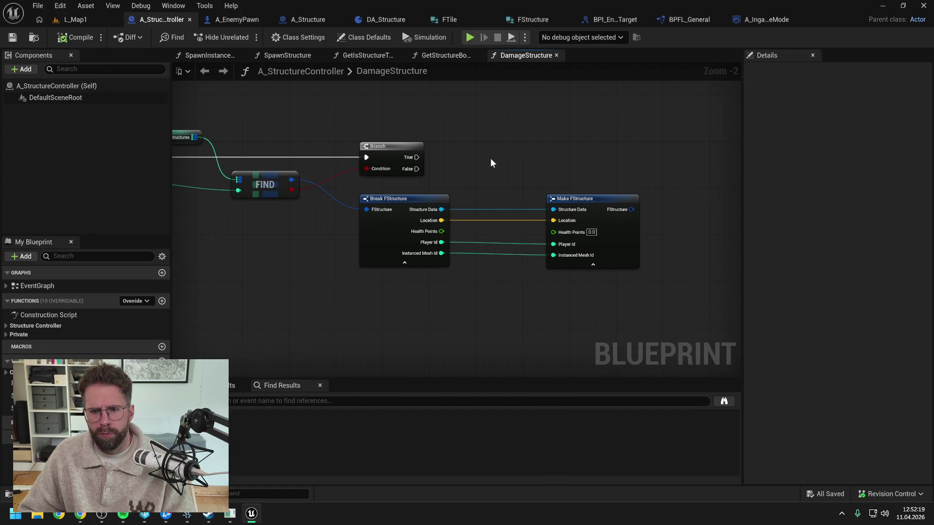
Step: Add a subtract node taking Break's Health Points minus the Damage input
left_click_drag(489, 165, 555, 163)
left_click_drag(509, 230, 542, 282)
type("-")
key("Return")
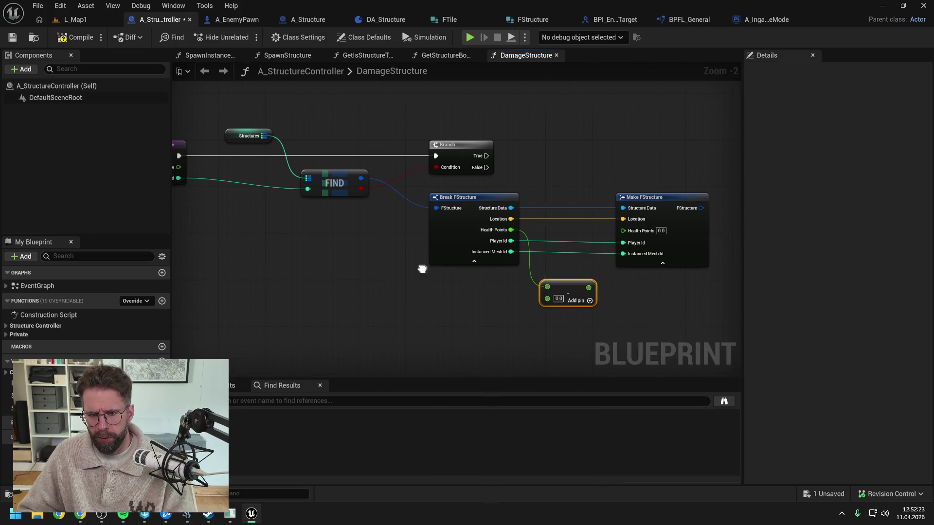
left_click_drag(419, 267, 491, 270)
mouse_move(248, 170)
left_mouse_down()
mouse_move(417, 294)
mouse_move(522, 326)
mouse_move(436, 269)
mouse_move(298, 224)
mouse_move(555, 313)
mouse_move(618, 302)
left_mouse_up()
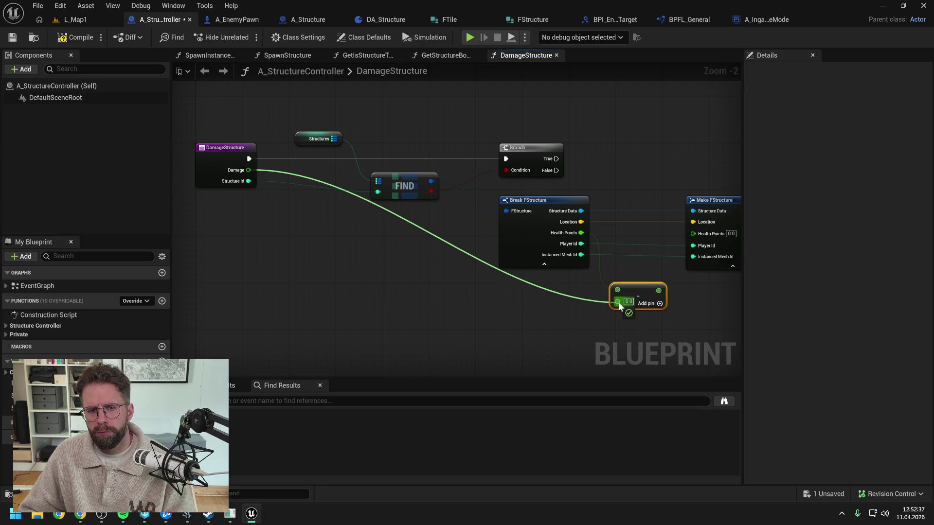
mouse_move(618, 302)
left_mouse_down()
mouse_move(392, 281)
mouse_move(492, 275)
left_mouse_up()
left_click(484, 274)
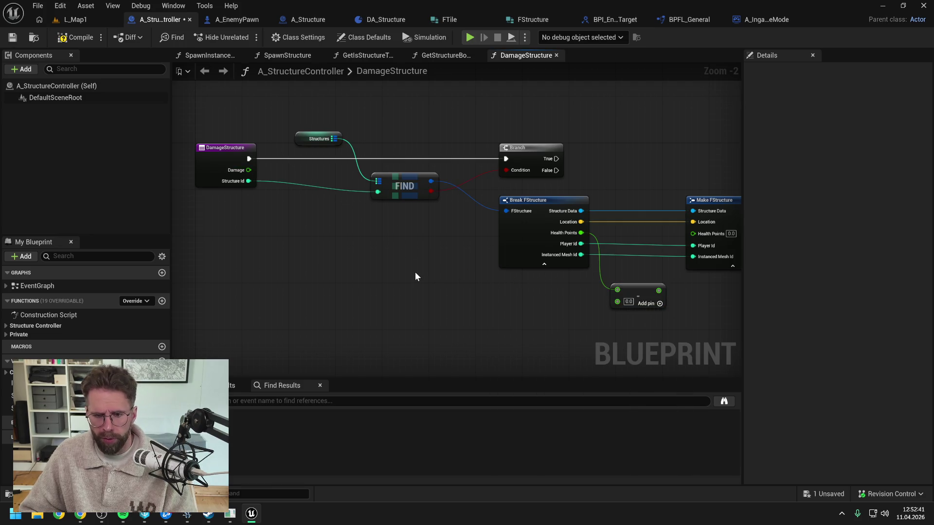
mouse_move(247, 171)
left_mouse_down()
mouse_move(292, 208)
mouse_move(618, 303)
left_mouse_up()
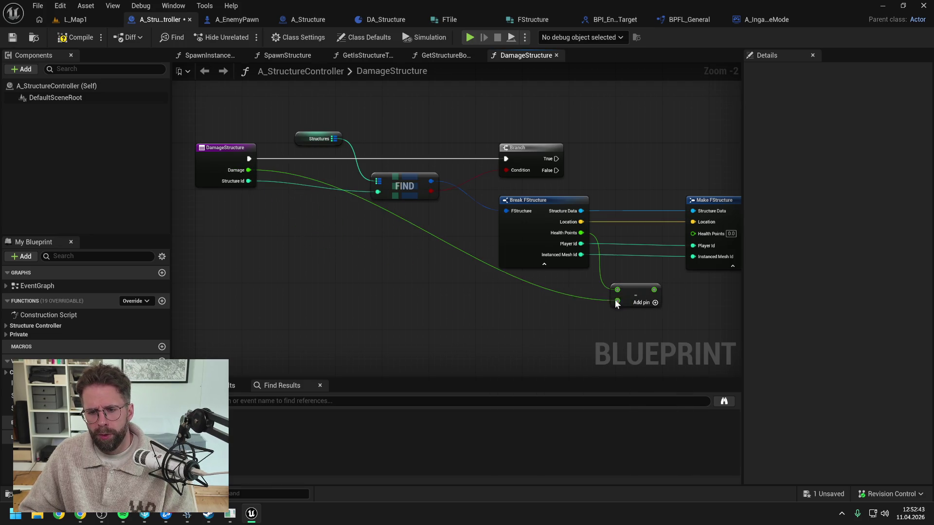
Step: Add a Clamp (Float) node feeding Make FStructure's Health Points input
mouse_move(465, 288)
left_mouse_down()
mouse_move(588, 285)
mouse_move(532, 289)
left_mouse_up()
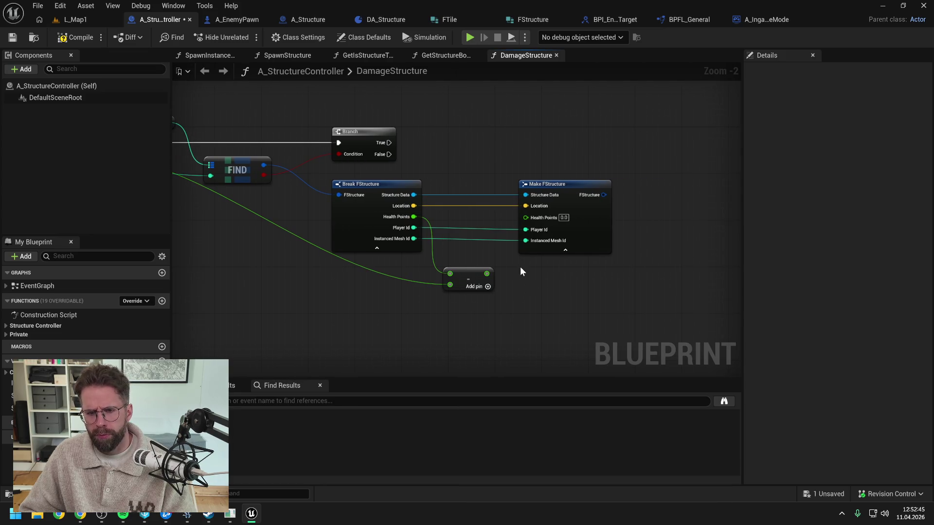
left_click_drag(559, 185, 653, 186)
left_click(533, 274)
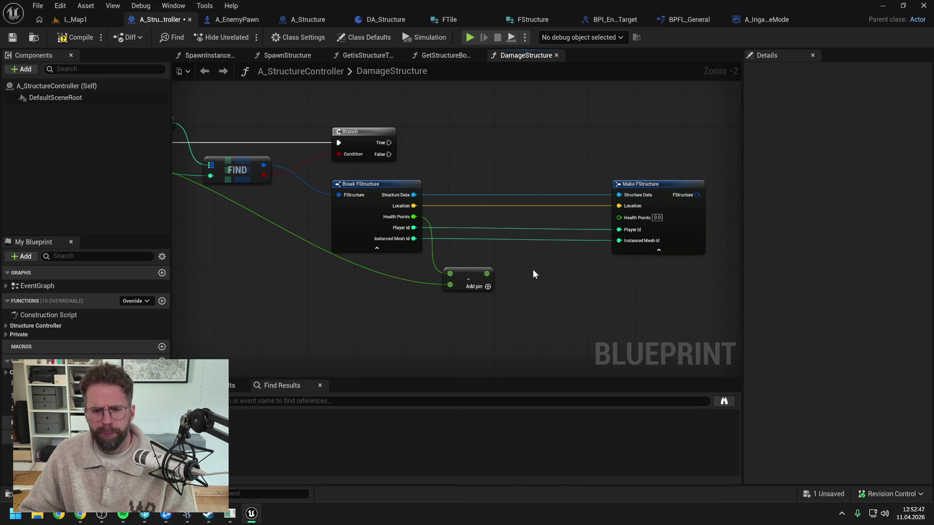
mouse_move(532, 269)
left_mouse_down()
mouse_move(496, 267)
mouse_move(555, 261)
left_mouse_up()
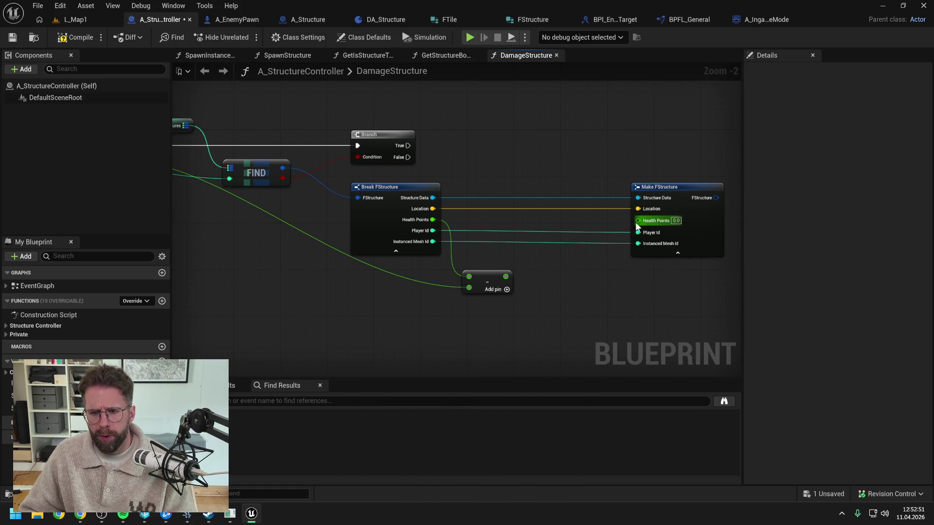
left_click_drag(637, 221, 603, 249)
type("clamp floa")
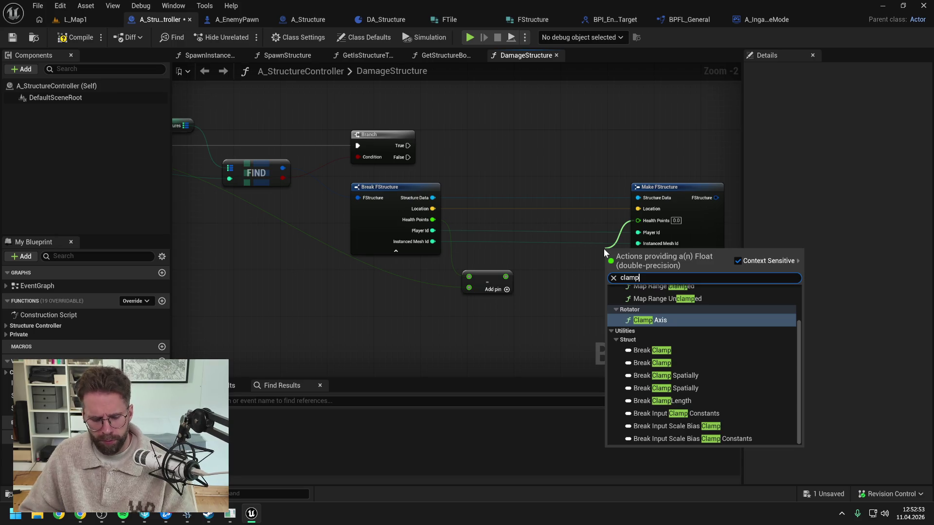
left_click(627, 309)
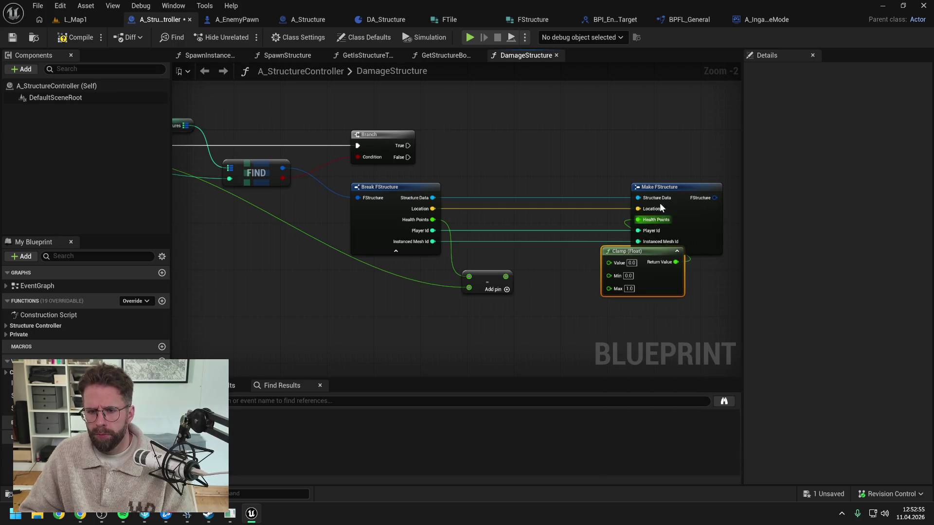
Step: Place the Clamp between subtract and Make, feeding the subtraction result into its Value
left_click_drag(660, 203, 700, 188)
left_click_drag(639, 251, 592, 259)
left_click_drag(507, 276, 568, 268)
left_click(519, 302)
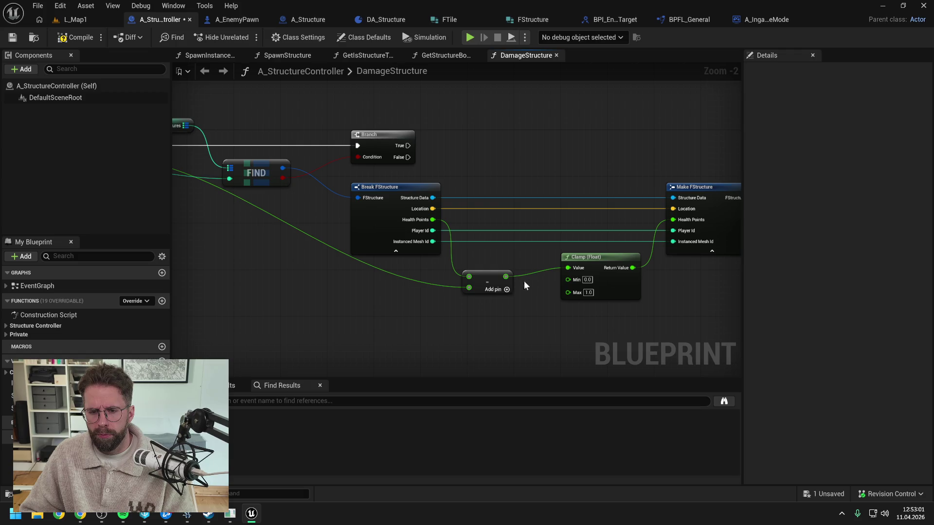
left_click(567, 268, "alt")
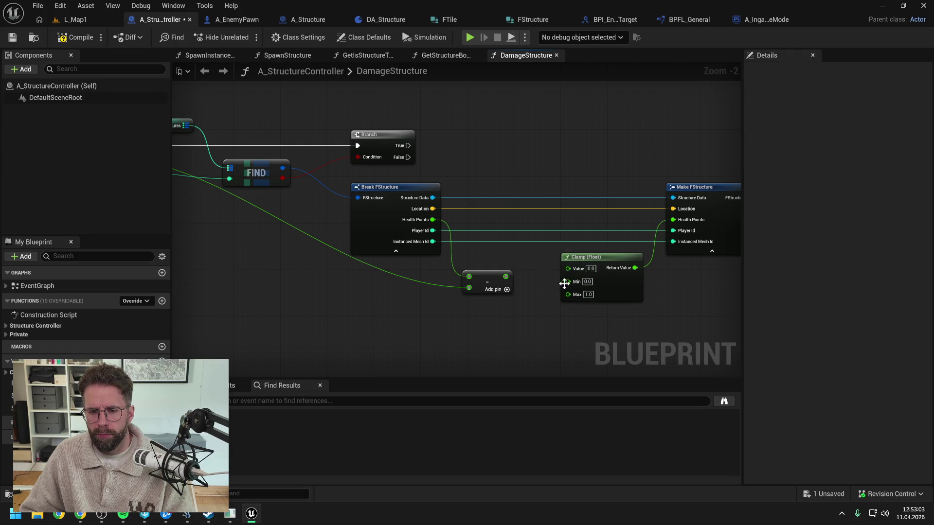
left_click_drag(507, 277, 568, 267)
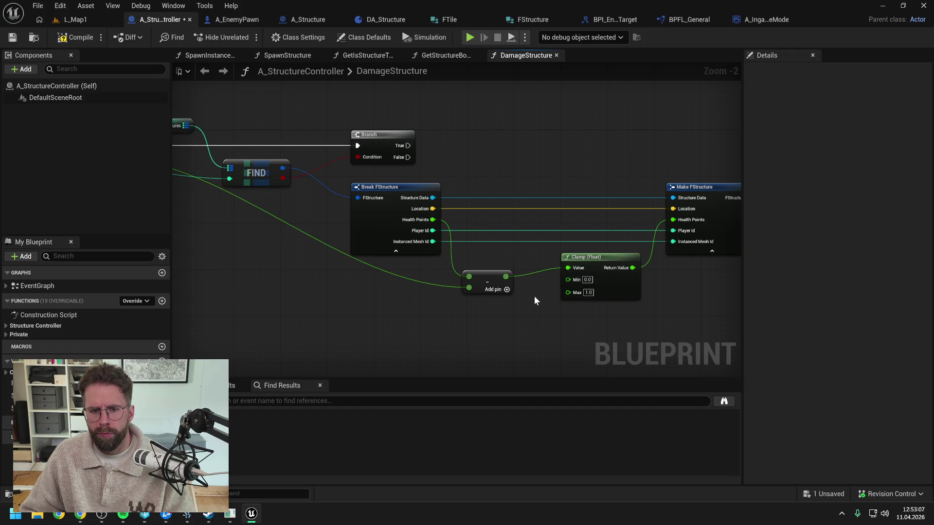
scroll(534, 296, "down", 1)
mouse_move(534, 296)
left_mouse_down()
mouse_move(600, 291)
mouse_move(531, 293)
left_mouse_up()
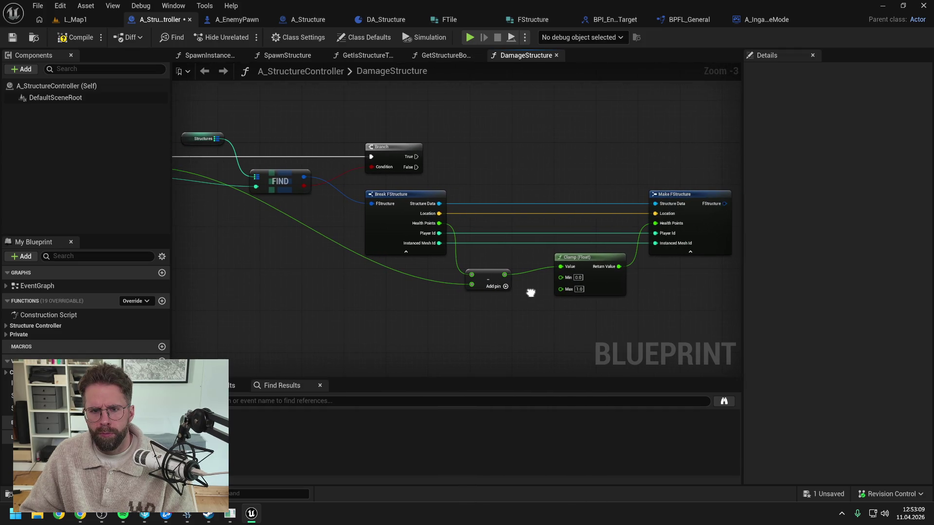
Step: Add a reroute on the Structure Data wire and a Get Max Health Points node run from Branch
double_click(468, 205)
mouse_move(470, 204)
left_mouse_down()
mouse_move(473, 142)
mouse_move(490, 174)
left_mouse_up()
type("getmax")
key("Return")
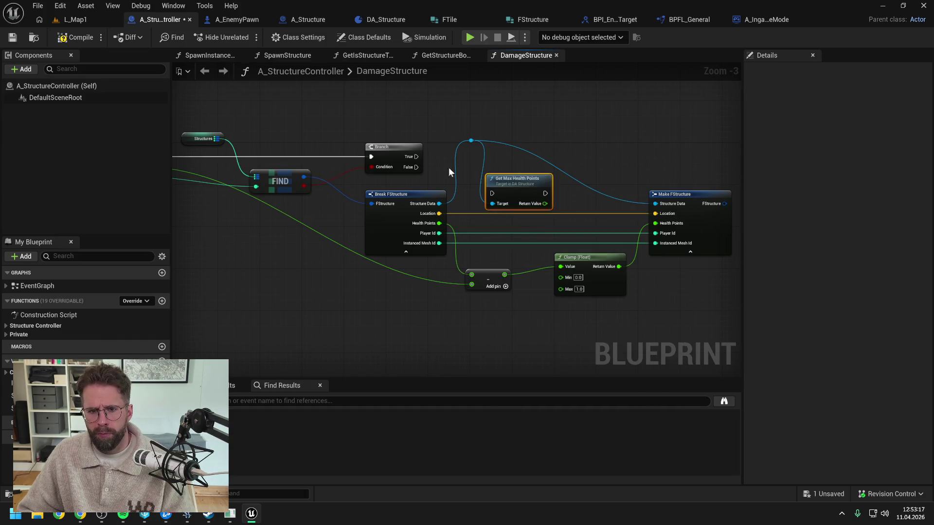
mouse_move(416, 155)
left_mouse_down()
mouse_move(492, 194)
mouse_move(455, 182)
left_mouse_up()
Step: Add a second Structure Data reroute, align both reroutes, and tidy Get Max Health Points
double_click(513, 224)
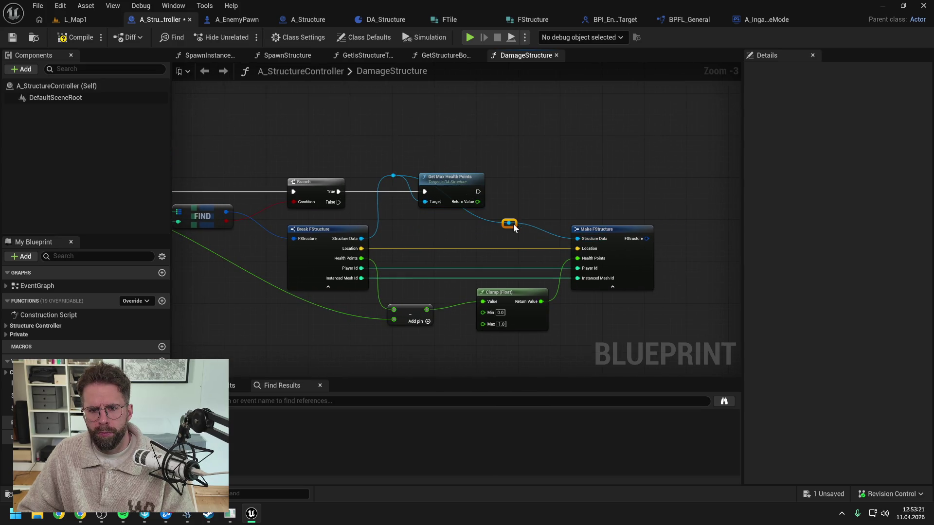
left_click_drag(513, 224, 557, 161)
key("q")
left_click(475, 140)
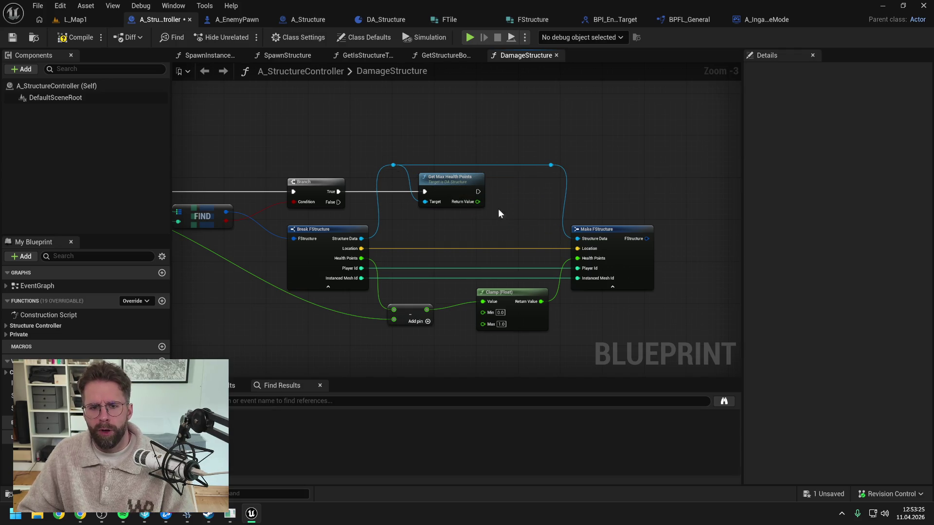
left_click(464, 185)
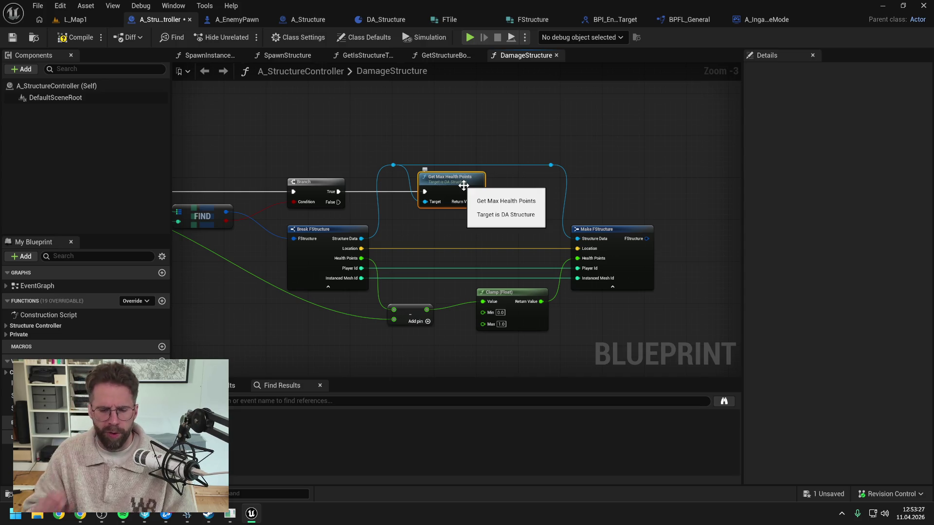
left_click(499, 208)
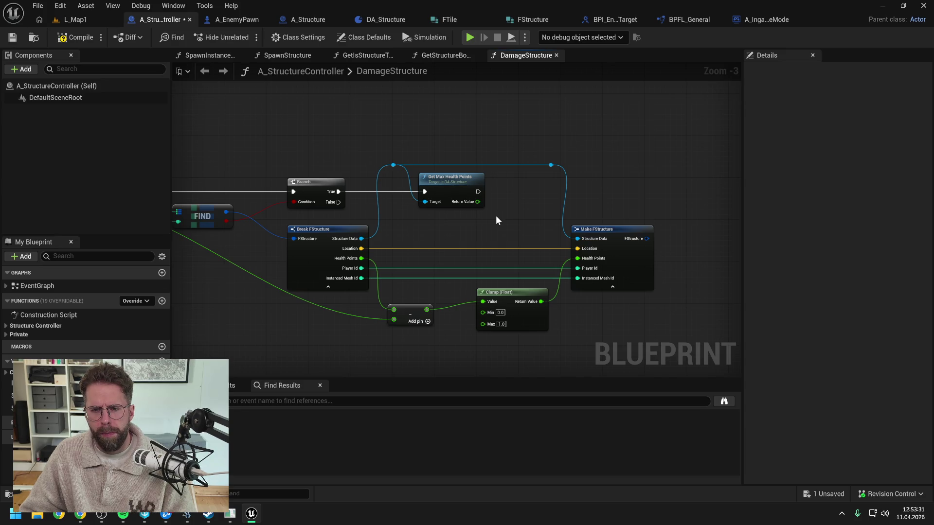
left_click_drag(497, 217, 540, 209)
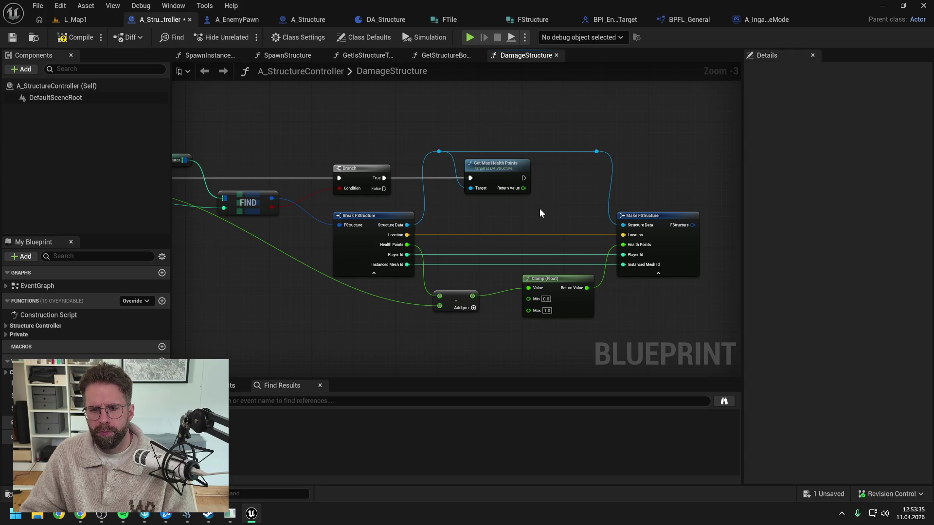
mouse_move(503, 170)
left_mouse_down()
mouse_move(548, 306)
mouse_move(530, 310)
left_mouse_up()
Step: Feed Get Max Health Points into the Clamp's Max, shift Make and Clamp right, and save
left_click_drag(569, 225, 498, 234)
left_click_drag(494, 171, 574, 292)
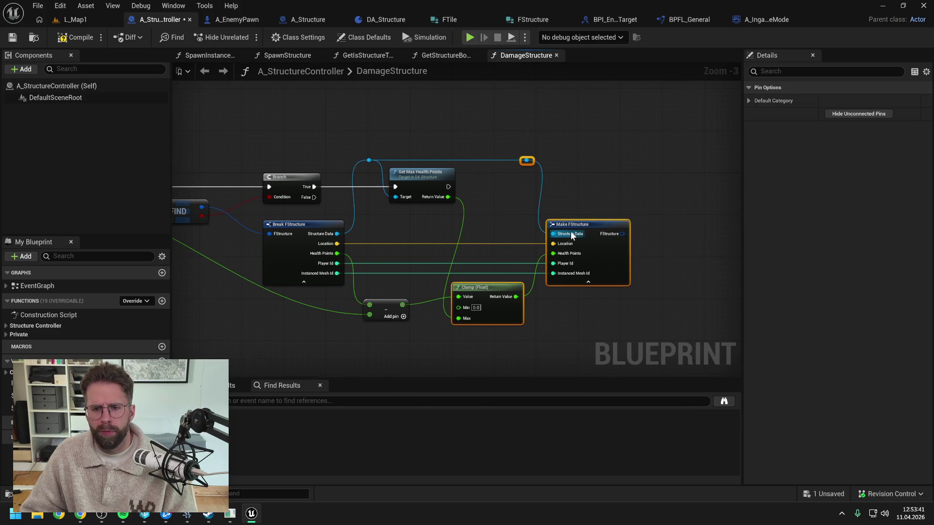
left_click_drag(571, 231, 613, 231)
left_click(510, 203)
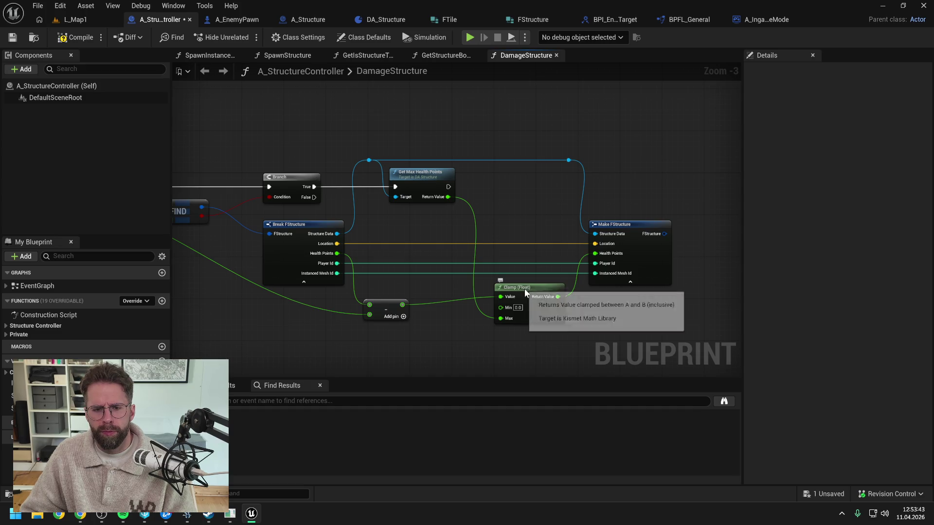
left_click_drag(524, 288, 521, 293)
left_click(527, 219)
key("ctrl+s")
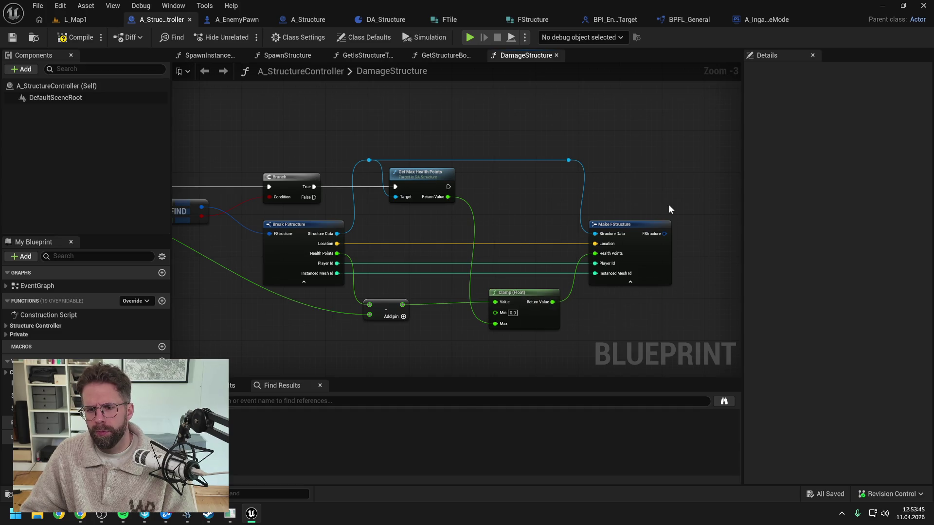
mouse_move(647, 203)
left_mouse_down()
mouse_move(679, 207)
mouse_move(580, 214)
left_mouse_up()
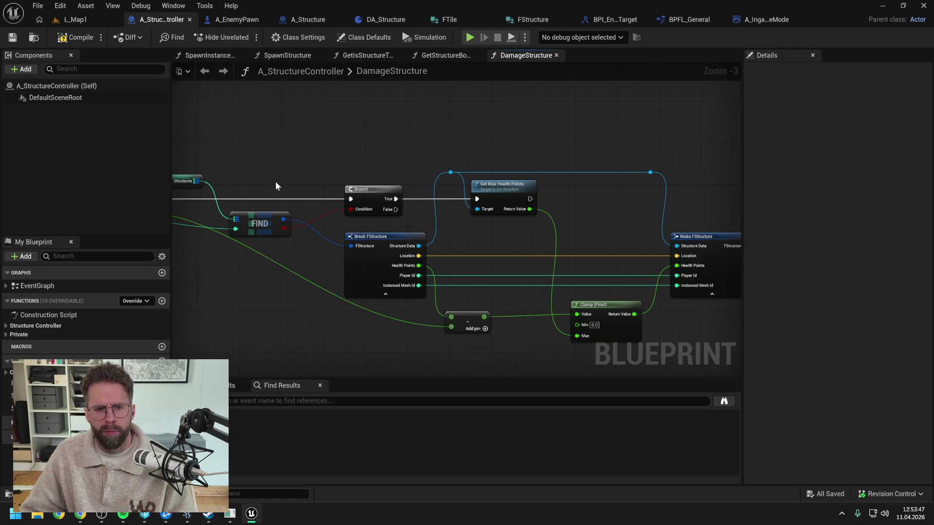
Step: Add a Structures Map ADD node and run it after Get Max Health Points
mouse_move(199, 181)
left_mouse_down()
mouse_move(534, 216)
mouse_move(627, 212)
mouse_move(552, 209)
left_mouse_up()
type("add")
left_click(612, 271)
left_click_drag(486, 240, 595, 252)
mouse_move(307, 211)
left_mouse_down()
mouse_move(668, 227)
mouse_move(668, 212)
left_mouse_up()
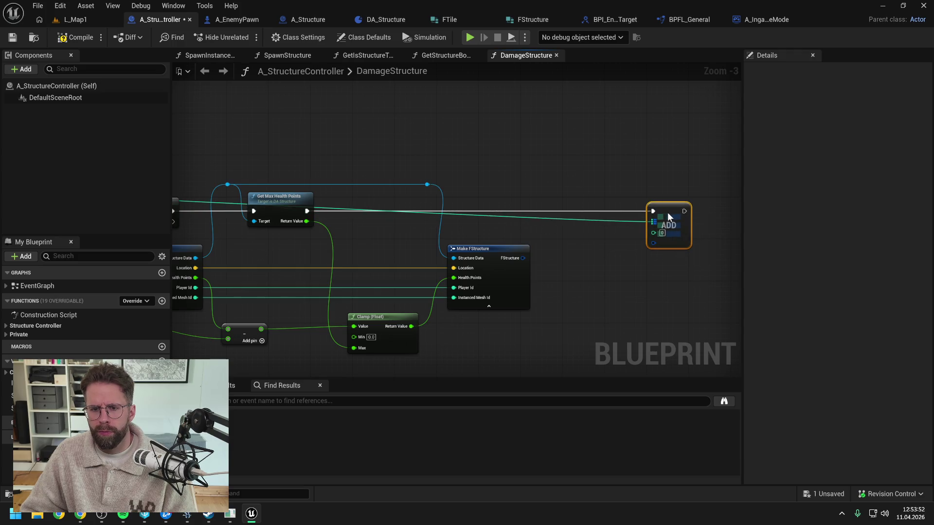
Step: Reroute the Structures map wires and connect Make FStructure into ADD's value input
double_click(599, 220)
left_click_drag(599, 220, 608, 169)
left_click_drag(519, 190, 723, 202)
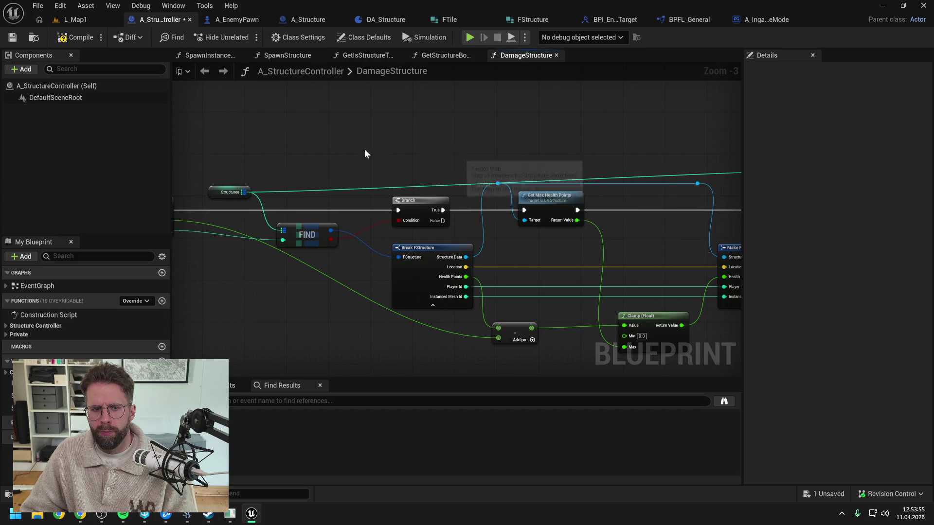
double_click(350, 203)
mouse_move(351, 202)
left_mouse_down()
mouse_move(319, 187)
mouse_move(329, 242)
left_mouse_up()
left_click_drag(648, 150, 515, 150)
double_click(592, 172)
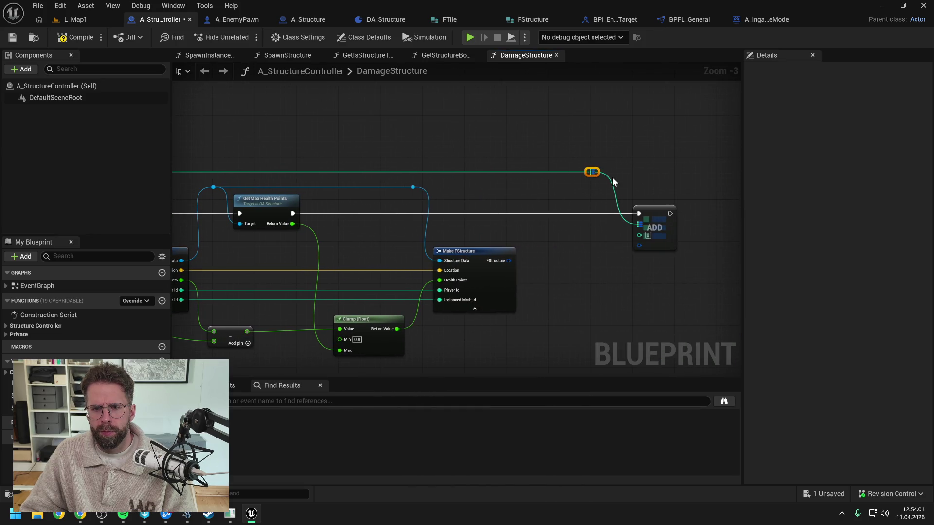
left_click_drag(590, 172, 591, 177)
left_click(559, 141)
left_click_drag(509, 261, 638, 245)
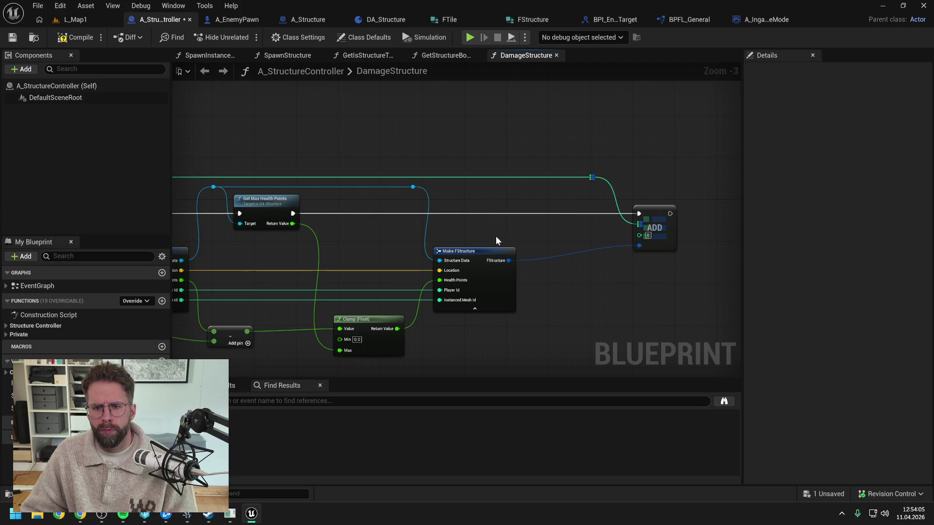
Step: Add two reroutes above the nodes on the Structure Id wire and align them horizontally
left_click_drag(495, 235, 726, 215)
left_click_drag(277, 188, 512, 190)
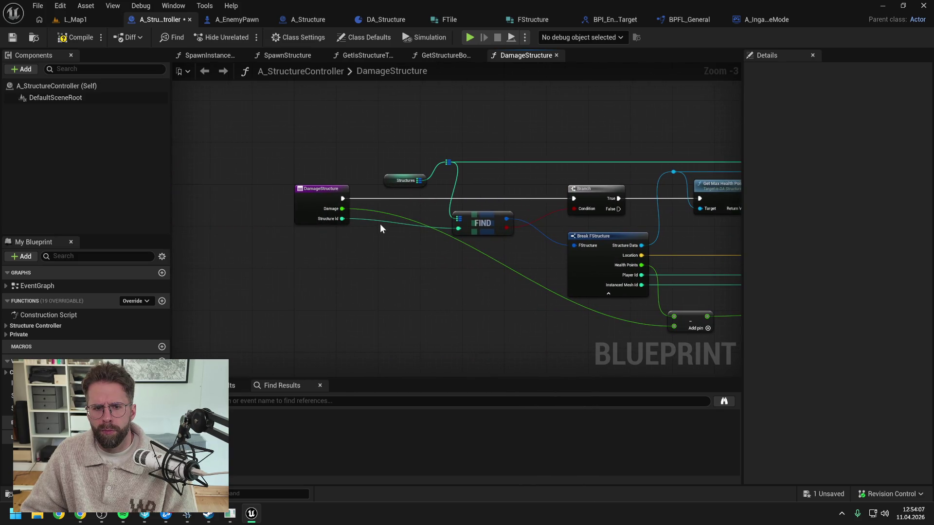
double_click(377, 221)
left_click_drag(375, 217, 377, 158)
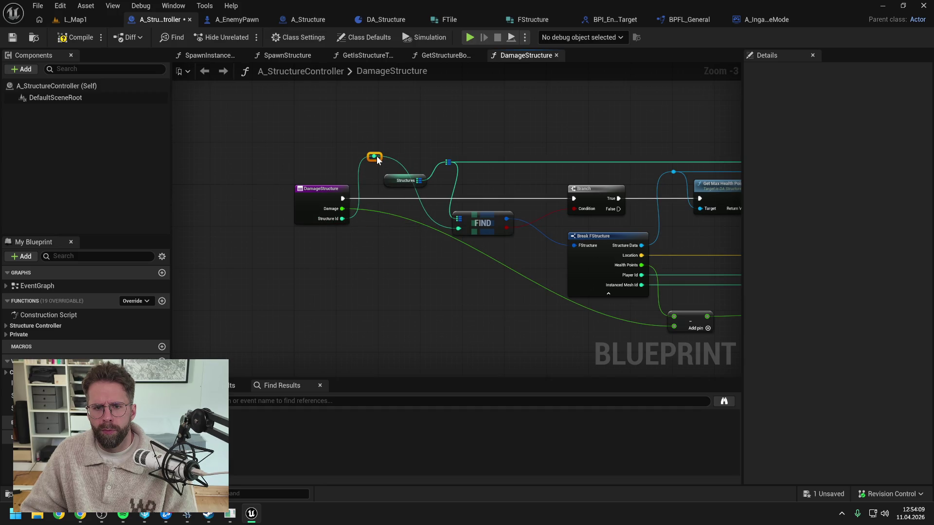
double_click(421, 204)
mouse_move(423, 203)
left_mouse_down()
mouse_move(436, 154)
mouse_move(448, 152)
left_mouse_up()
left_click(374, 156, "shift")
key("shift+w")
Step: Shift the entry node left and add a reroute on the Structure Id wire into ADD, lining the knots up
left_click_drag(265, 114, 419, 238)
left_click_drag(399, 181, 373, 180)
mouse_move(481, 186)
left_mouse_down()
mouse_move(448, 162)
mouse_move(473, 156)
mouse_move(470, 141)
mouse_move(267, 159)
mouse_move(743, 256)
mouse_move(642, 254)
mouse_move(589, 163)
left_mouse_up()
double_click(606, 218)
left_click_drag(210, 139, 326, 168)
key("q")
Step: Reposition the reroute and ADD node, then save the blueprint
left_click_drag(651, 131, 430, 123)
left_click_drag(504, 128, 614, 240)
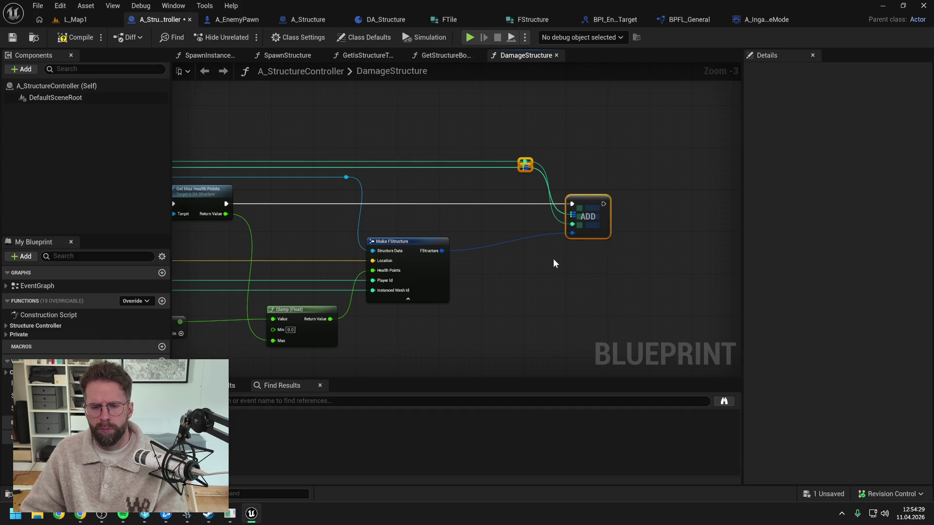
key("ctrl+z")
left_click(493, 287)
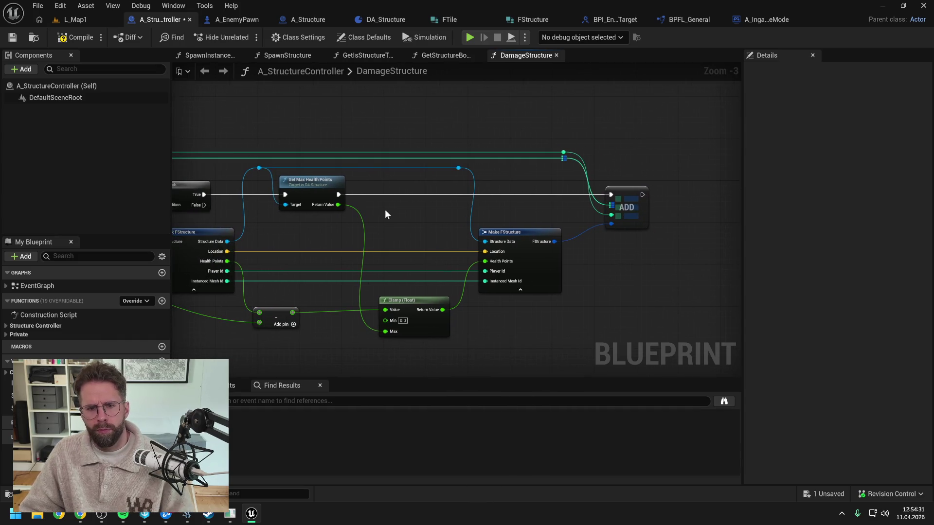
key("ctrl+s")
Step: Move the reroutes, Make FStructure and ADD right, then promote the Clamp result to a new local variable
mouse_move(404, 161)
left_mouse_down()
mouse_move(710, 154)
mouse_move(414, 161)
left_mouse_up()
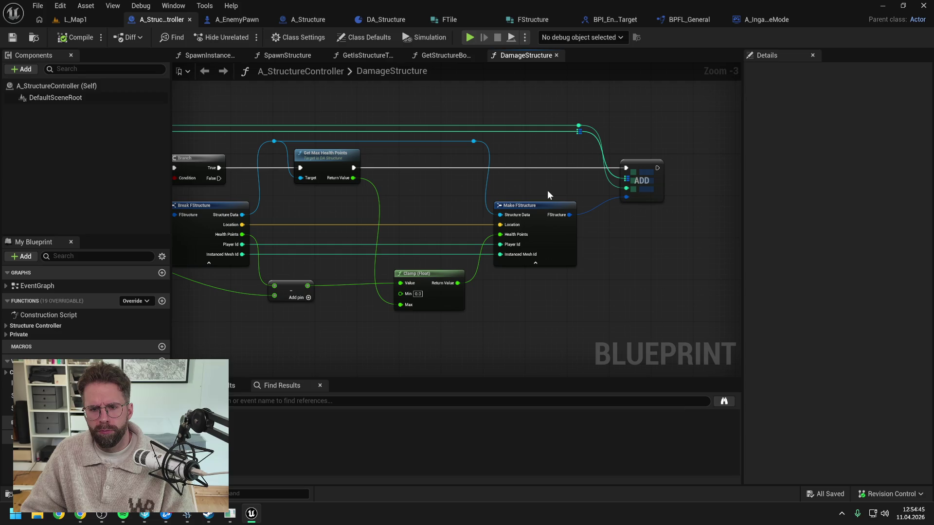
mouse_move(586, 300)
left_mouse_down()
mouse_move(606, 277)
mouse_move(566, 287)
left_mouse_up()
left_click_drag(449, 339, 550, 326)
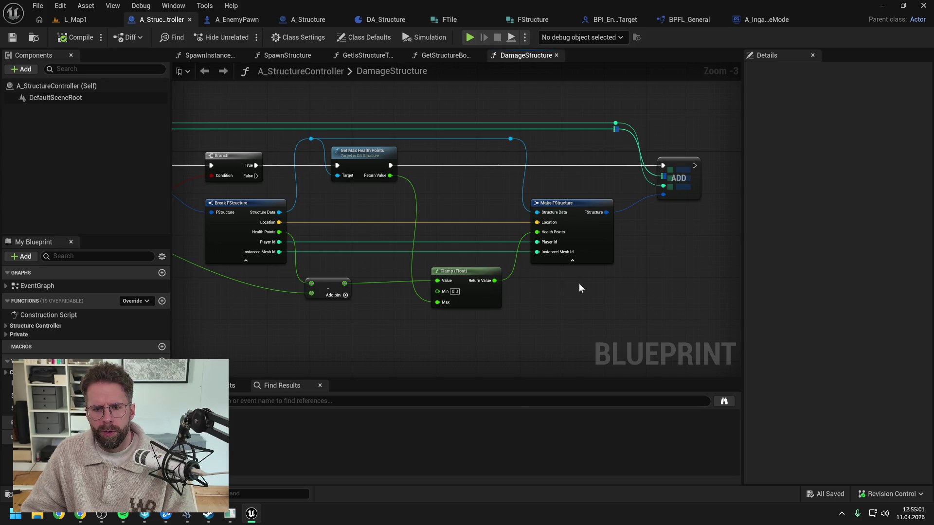
left_click_drag(579, 288, 530, 287)
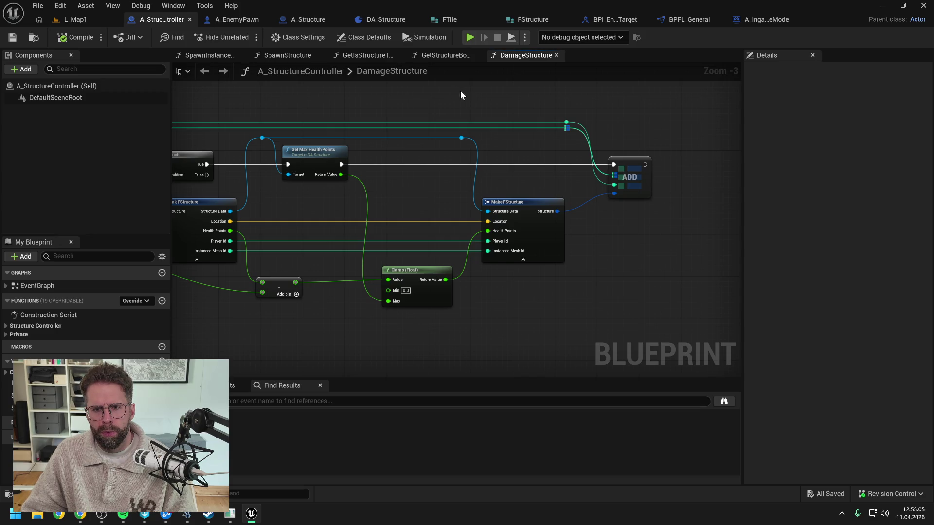
left_click_drag(461, 92, 591, 220)
left_click_drag(522, 202, 616, 202)
left_click(525, 285)
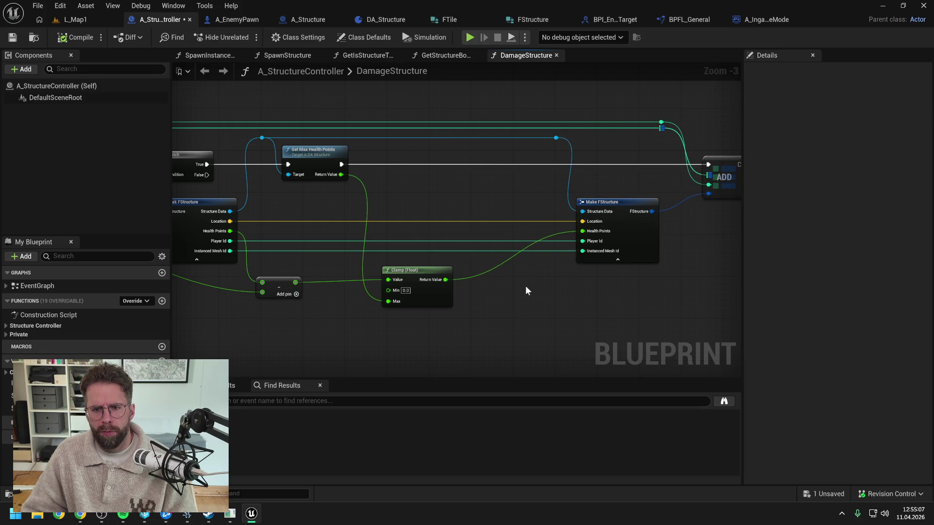
mouse_move(445, 280)
left_mouse_down()
mouse_move(486, 192)
mouse_move(501, 189)
left_mouse_up()
left_click(549, 252)
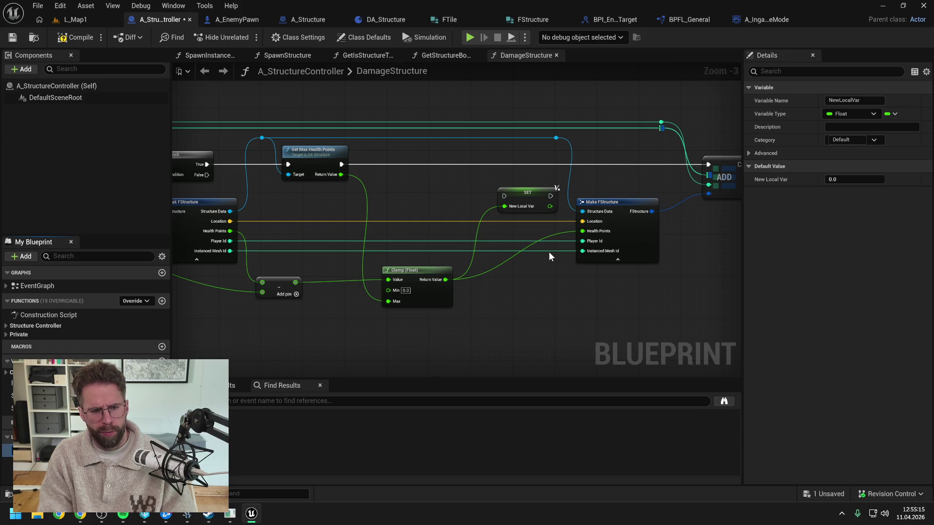
Step: Name the variable CurrentHealthPointsLocal and run its SET after Get Max Health Points
key("Return")
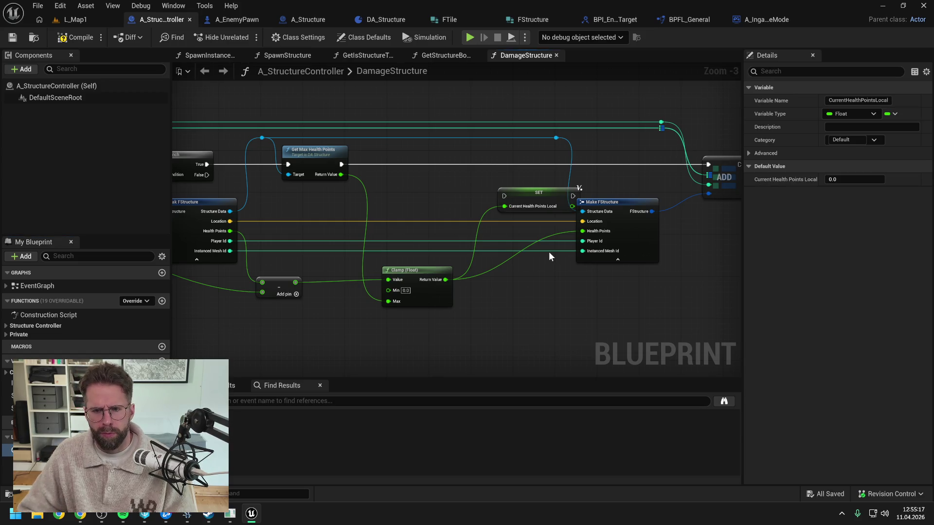
left_click_drag(341, 164, 505, 196)
left_click_drag(525, 198, 510, 162)
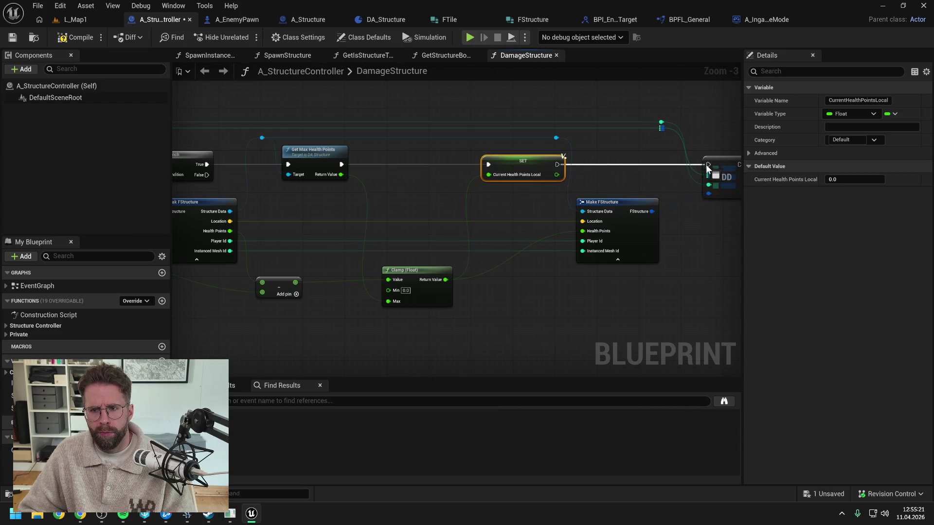
left_click_drag(437, 108, 502, 150)
left_click_drag(509, 93, 670, 246)
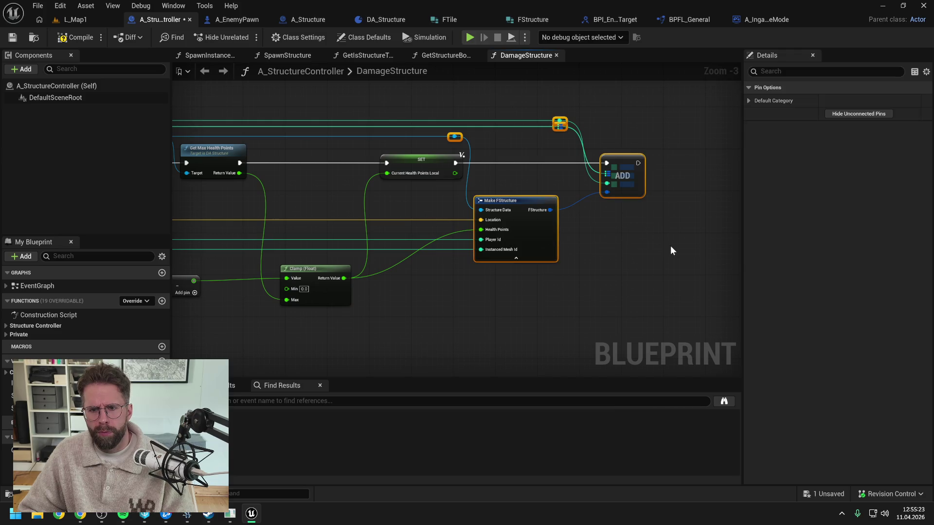
left_click_drag(483, 193, 536, 191)
left_click(461, 199)
Step: Feed the stored health into Make FStructure's Health Points through a raised reroute, and save
left_click_drag(454, 175, 533, 230)
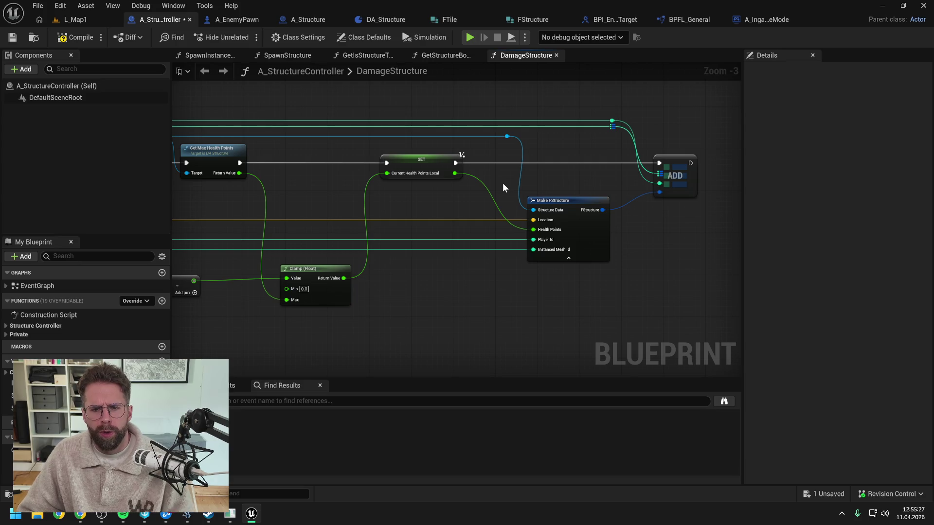
key("ctrl+s")
left_click_drag(503, 183, 632, 199)
mouse_move(452, 281)
left_mouse_down()
mouse_move(462, 287)
mouse_move(452, 281)
left_mouse_up()
left_click_drag(561, 287, 405, 285)
key("ctrl+s")
left_click_drag(466, 285, 413, 293)
double_click(413, 218)
mouse_move(413, 214)
left_mouse_down()
mouse_move(422, 167)
mouse_move(432, 165)
mouse_move(412, 159)
left_mouse_up()
left_click(402, 208)
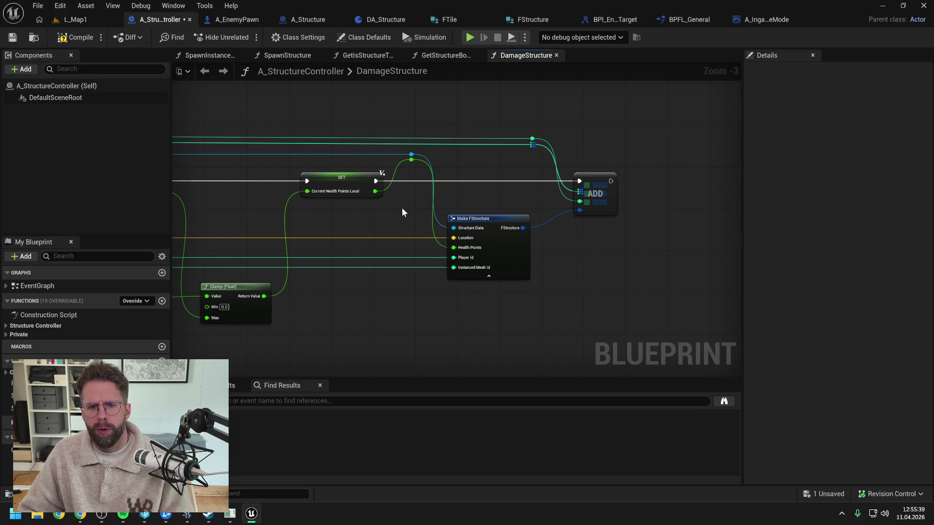
Step: Compare the stored health with a <= node, routing its wire through a raised reroute
key("ctrl+s")
mouse_move(412, 159)
left_mouse_down()
mouse_move(524, 185)
mouse_move(664, 198)
left_mouse_up()
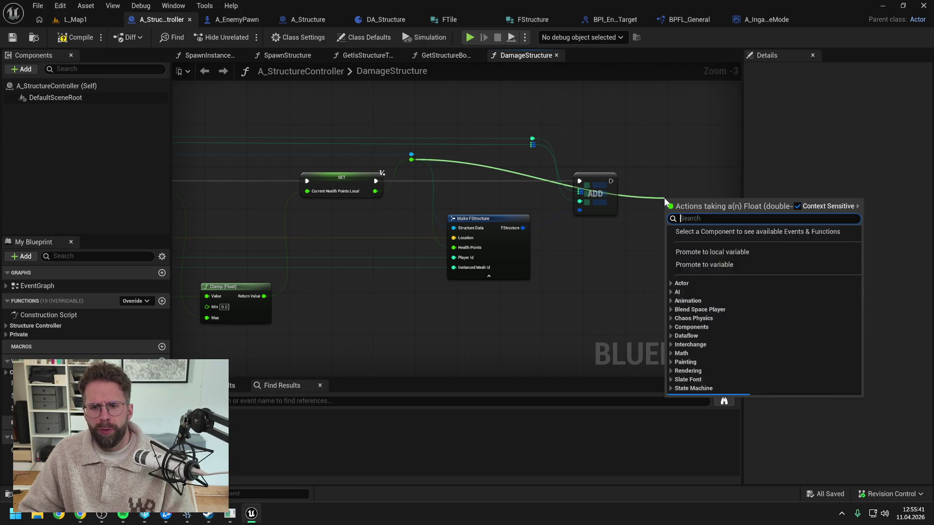
type("<=")
left_click(737, 271)
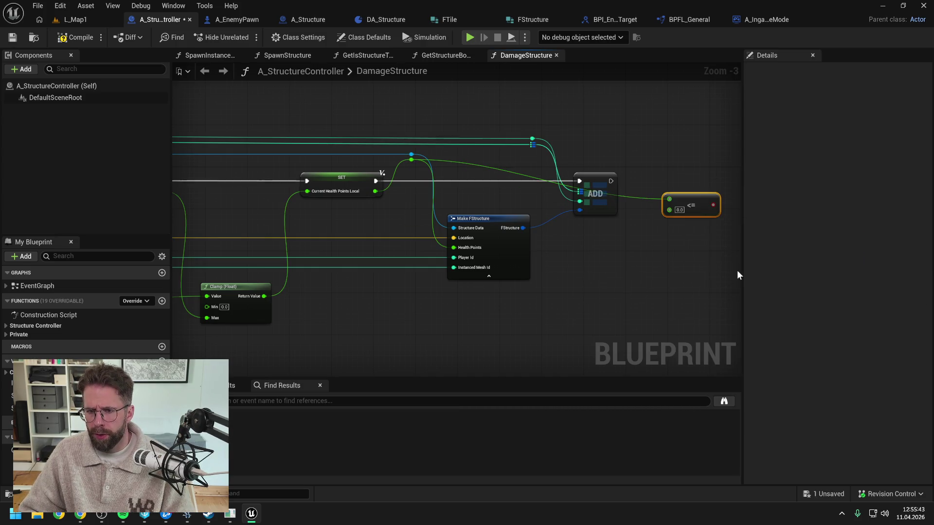
double_click(640, 198)
left_click_drag(645, 198, 637, 163)
left_click(695, 163)
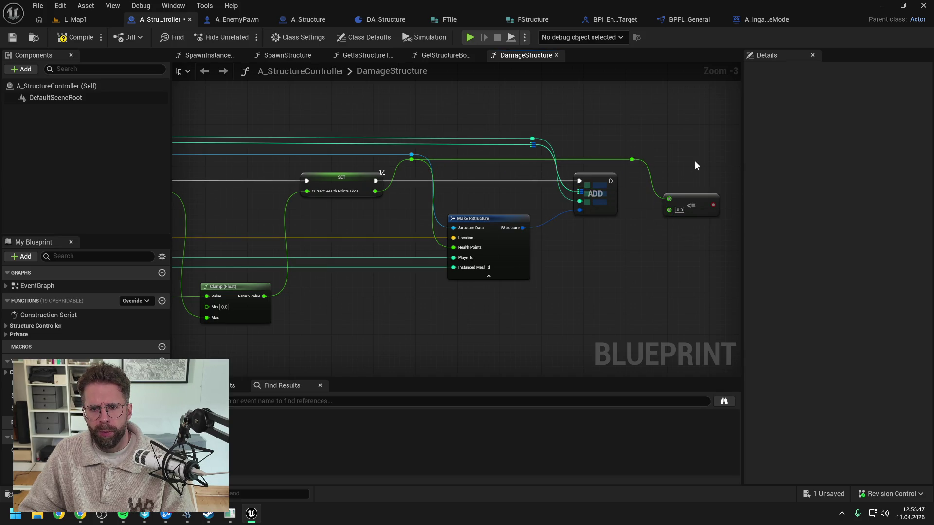
left_click_drag(694, 165, 560, 164)
Step: Add a Branch on the comparison after ADD, compile and save, then begin a function named HandleStruct
left_click_drag(579, 204, 616, 187)
type("br")
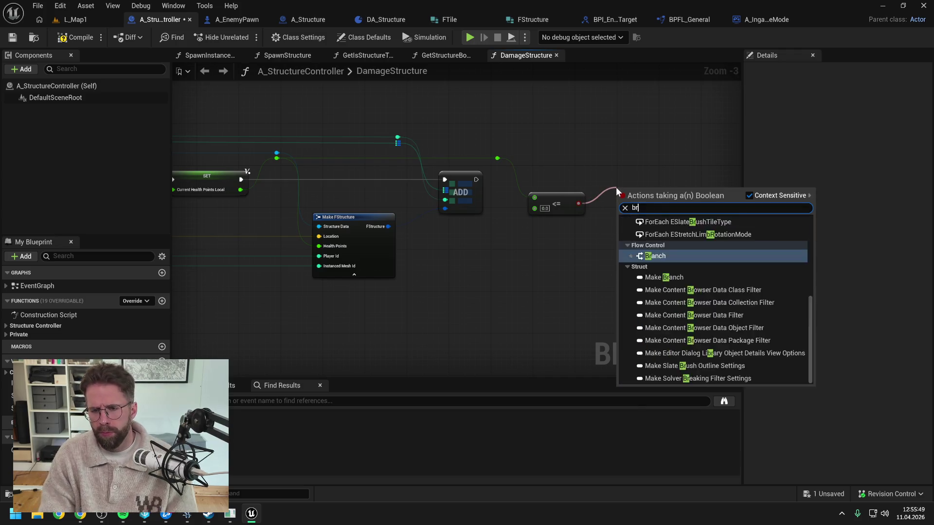
key("Return")
mouse_move(477, 180)
left_mouse_down()
mouse_move(618, 200)
mouse_move(629, 176)
left_mouse_up()
left_click(244, 114)
left_click(62, 39)
key("ctrl+s")
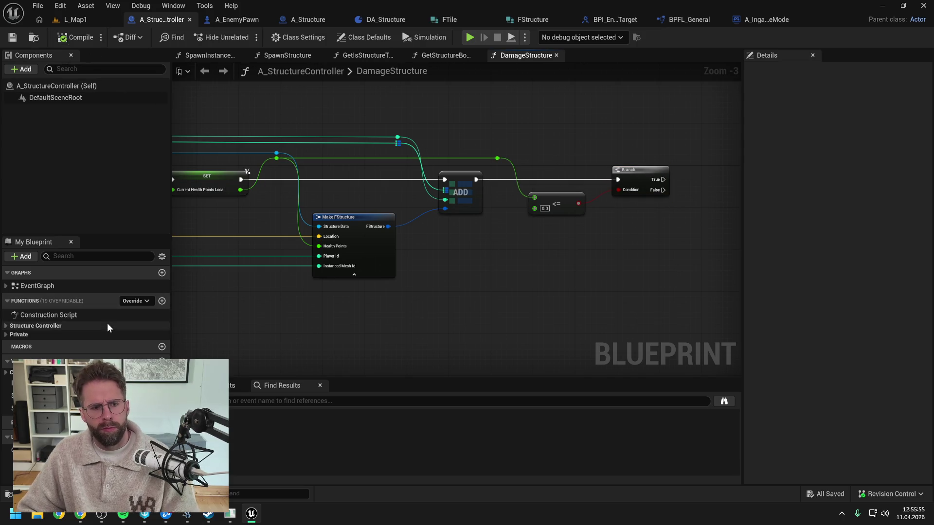
left_click(162, 302)
type("HandleStructure")
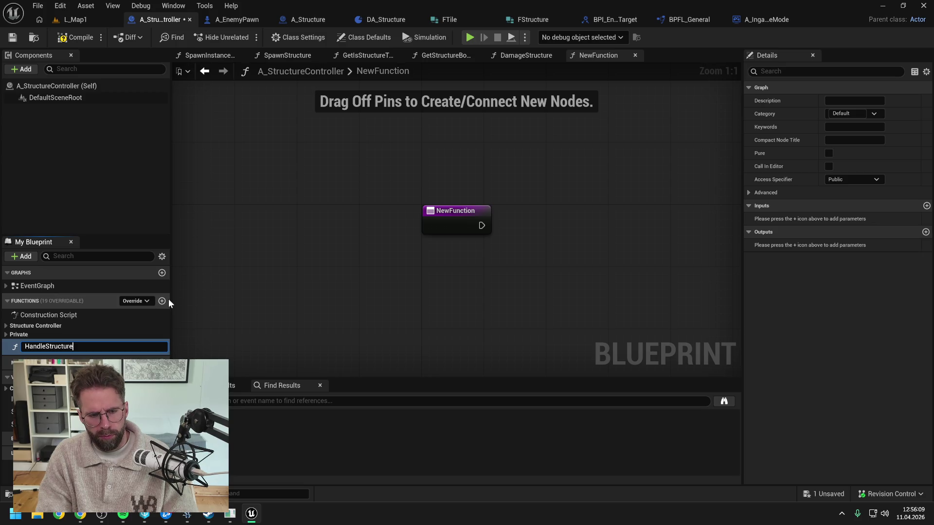
Step: Name the function HandleStructureDeath, rename it HandleStructureDestroyed, set its access to Private, and save
type("Death")
key("Return")
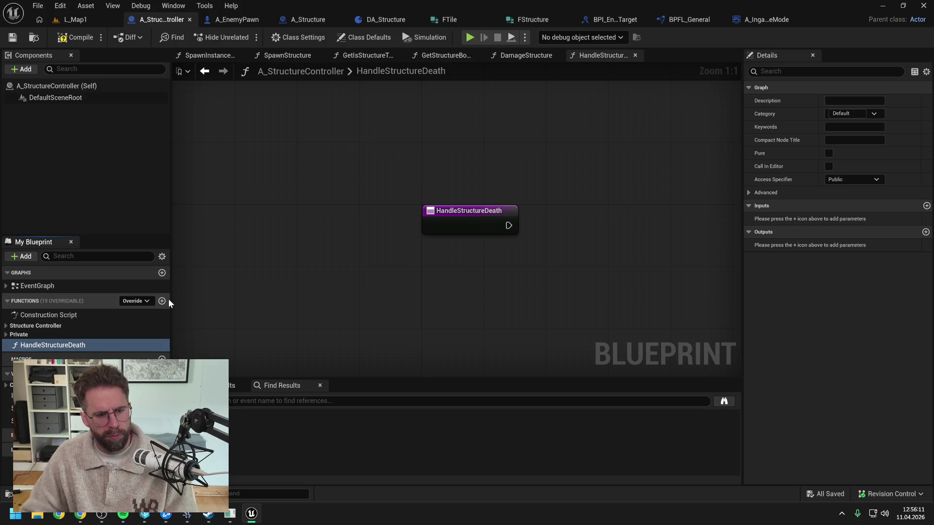
left_click_drag(60, 342, 42, 336)
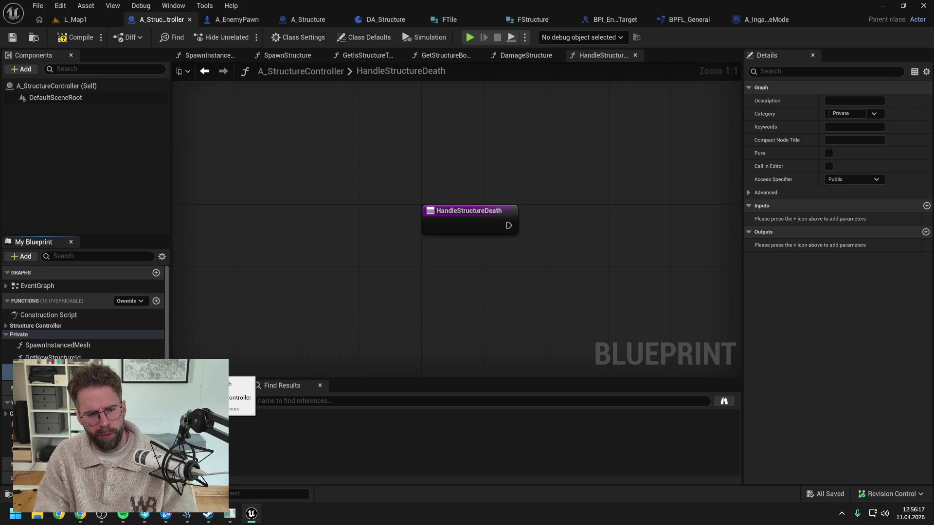
type("Destroyed")
key("Return")
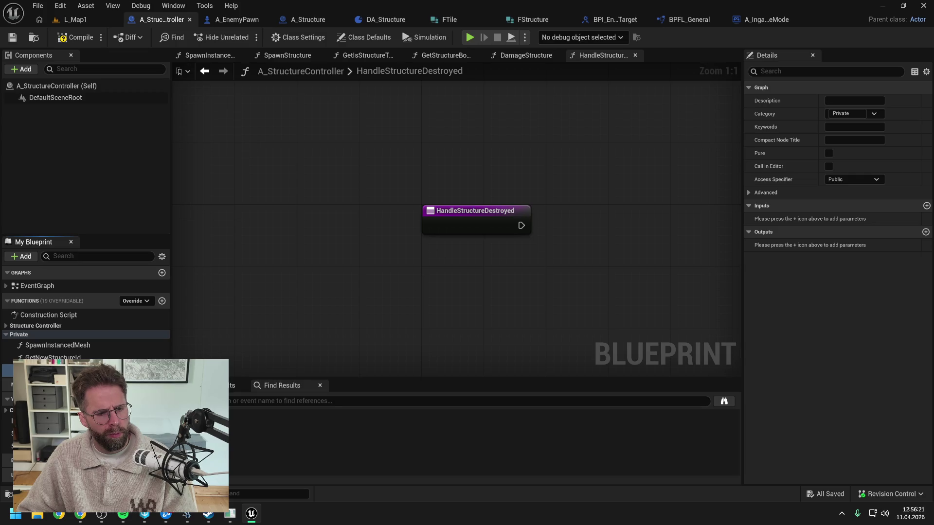
left_click(857, 180)
left_click(845, 202)
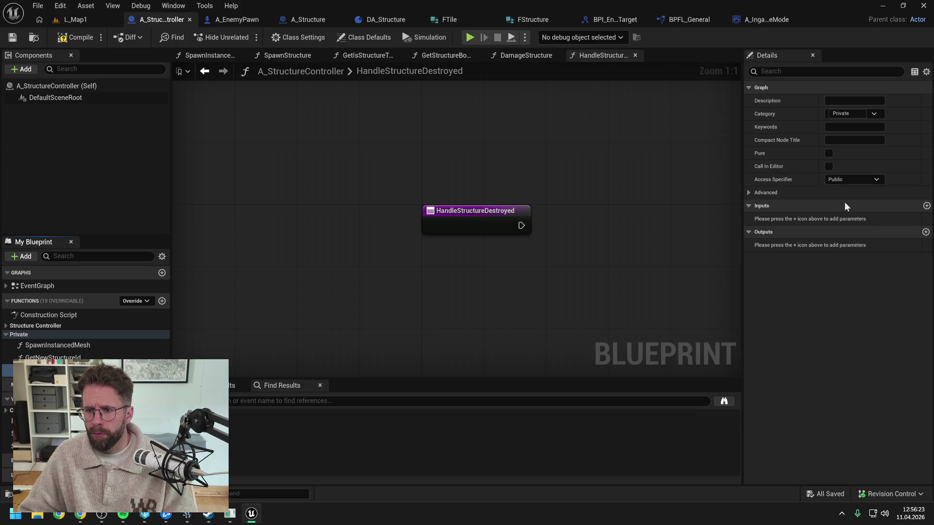
key("ctrl+s")
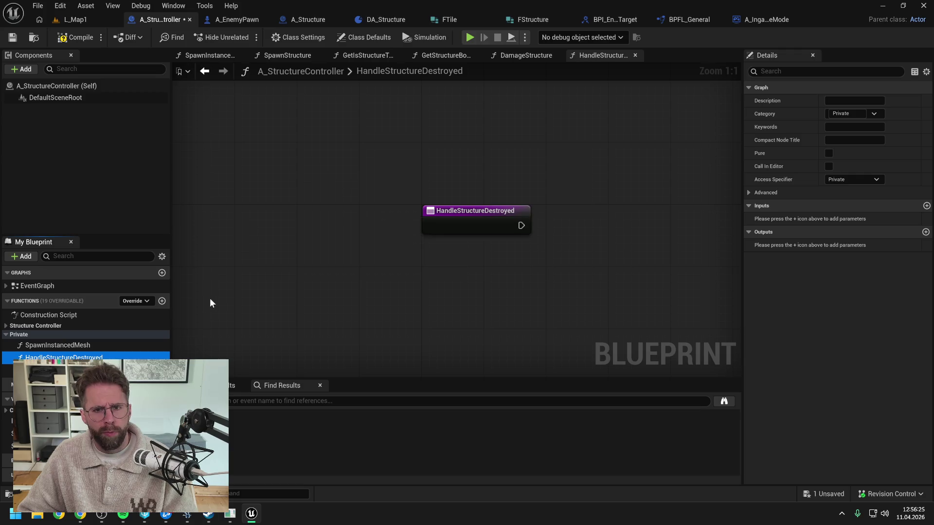
left_click(535, 54)
Step: Call HandleStructureDestroyed from the Branch True output and give it an Integer input StructureId
left_click(94, 357)
left_click_drag(694, 169, 693, 169)
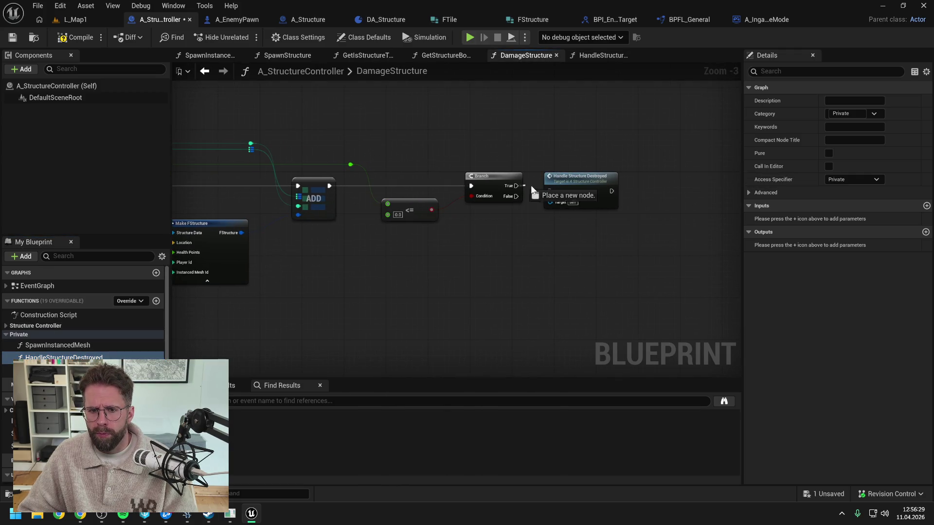
left_click_drag(517, 185, 560, 186)
left_click(927, 206)
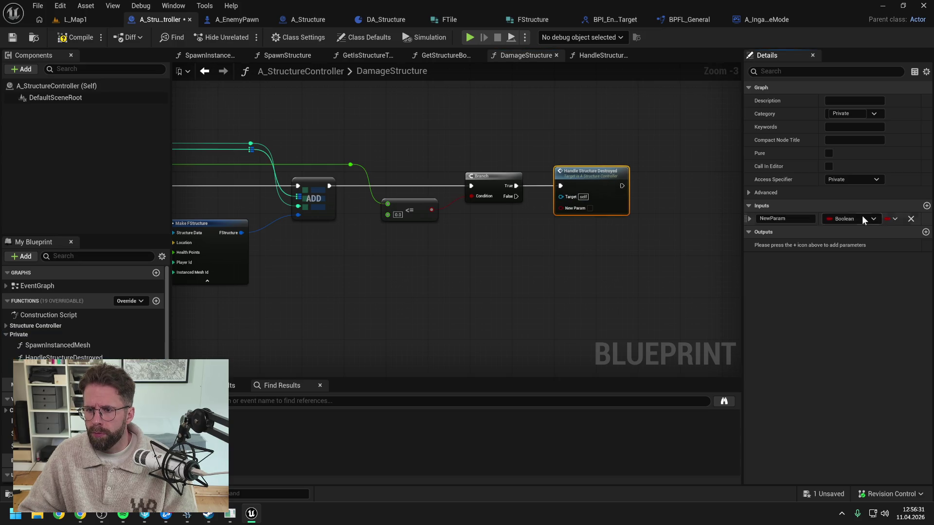
left_click(853, 219)
left_click(818, 267)
left_click(801, 219)
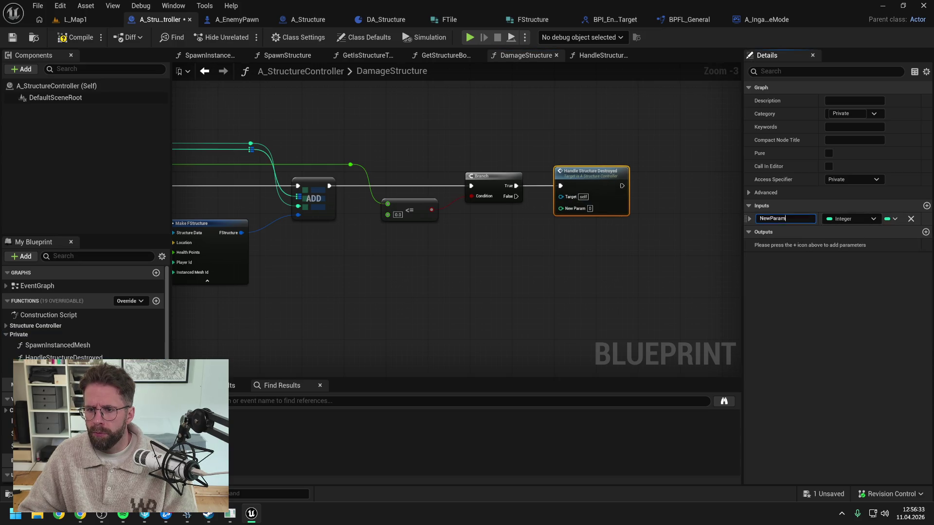
type("StructureId")
key("Return")
key("ctrl+s")
Step: Default StructureId to -1 and wire the Structure Id into the call through a raised reroute
left_click(750, 218)
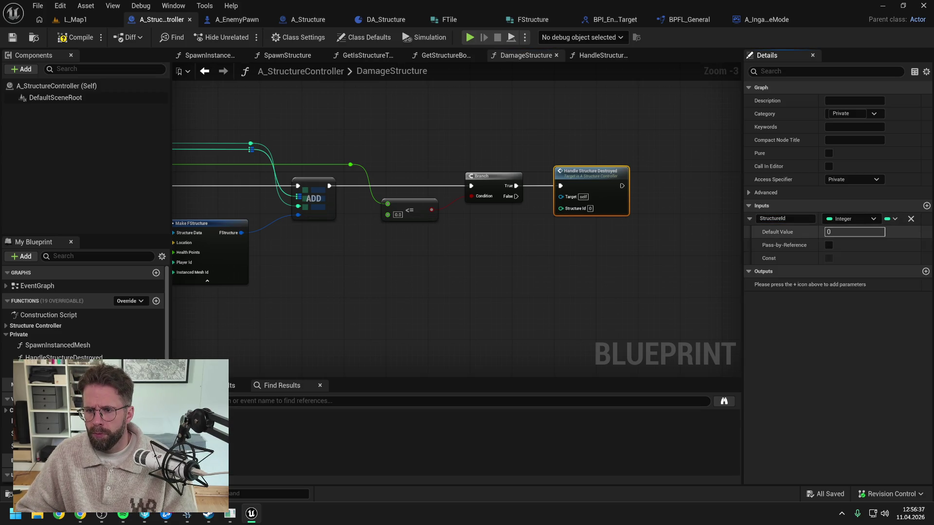
type("-1")
left_click(438, 269)
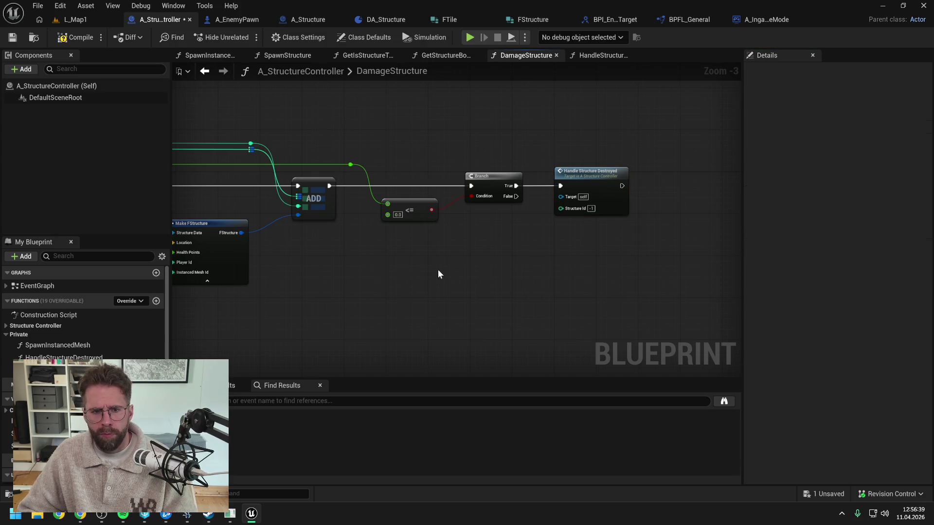
left_click_drag(438, 269, 559, 264)
key("ctrl+s")
mouse_move(371, 140)
left_mouse_down()
mouse_move(662, 204)
mouse_move(644, 144)
left_mouse_up()
left_click(701, 141)
left_click_drag(700, 141, 603, 145)
left_click(611, 179)
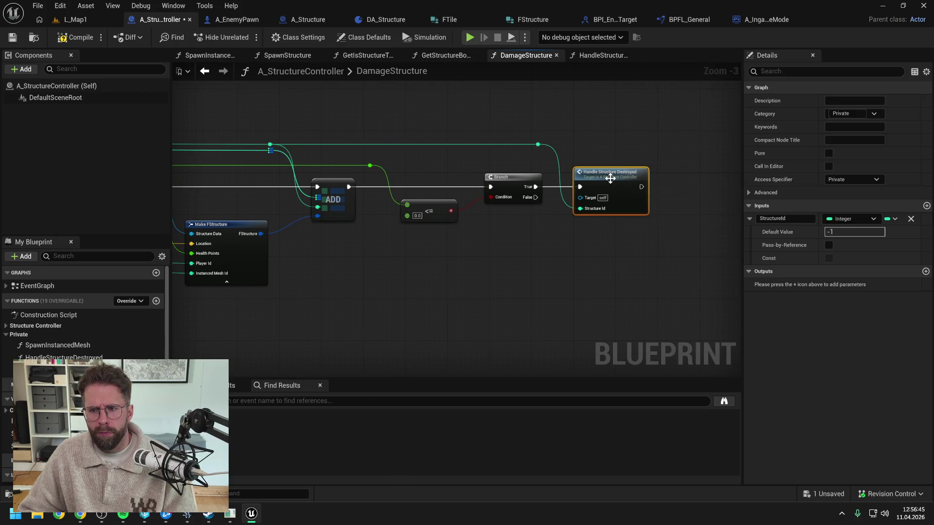
key("ctrl+s")
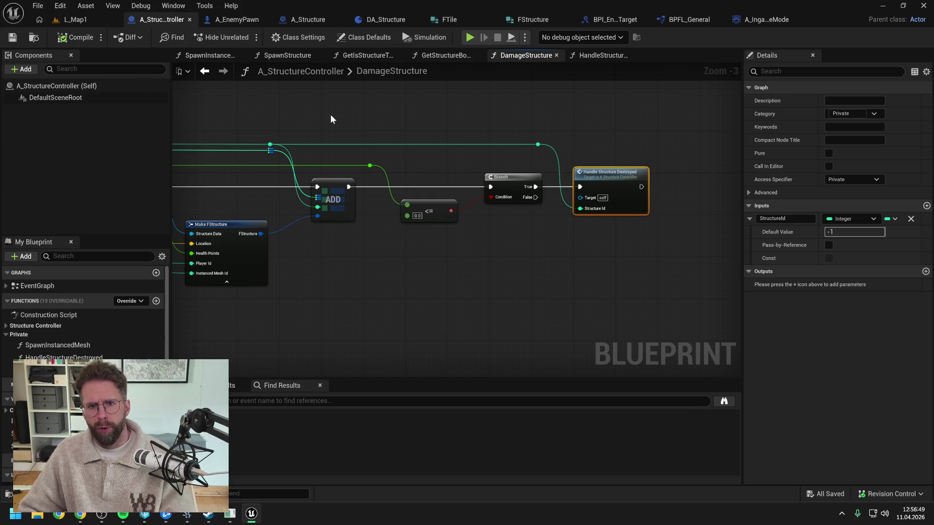
left_click(299, 18)
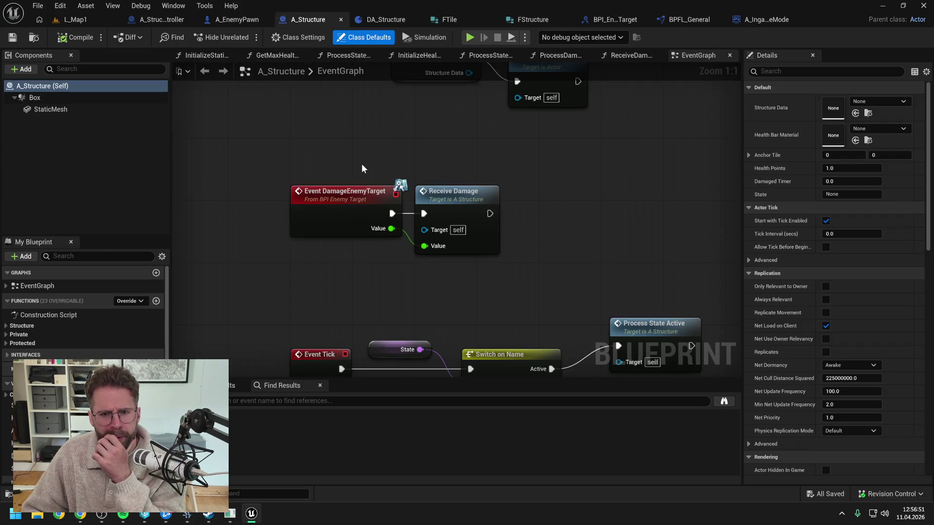
Step: Open A_Structure's ReceiveDamage graph and look over its SET, Branch and Change State nodes
scroll(400, 147, "down", 2)
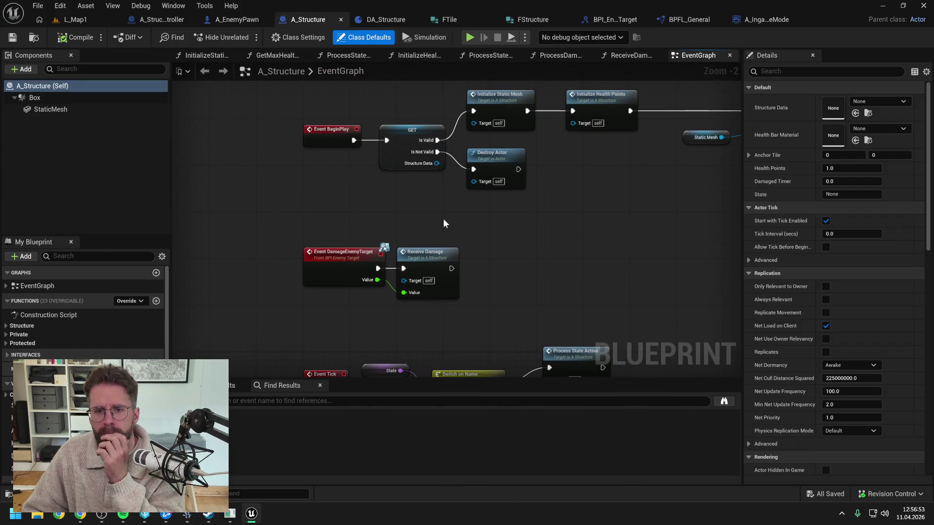
double_click(434, 244)
left_click_drag(639, 256, 428, 193)
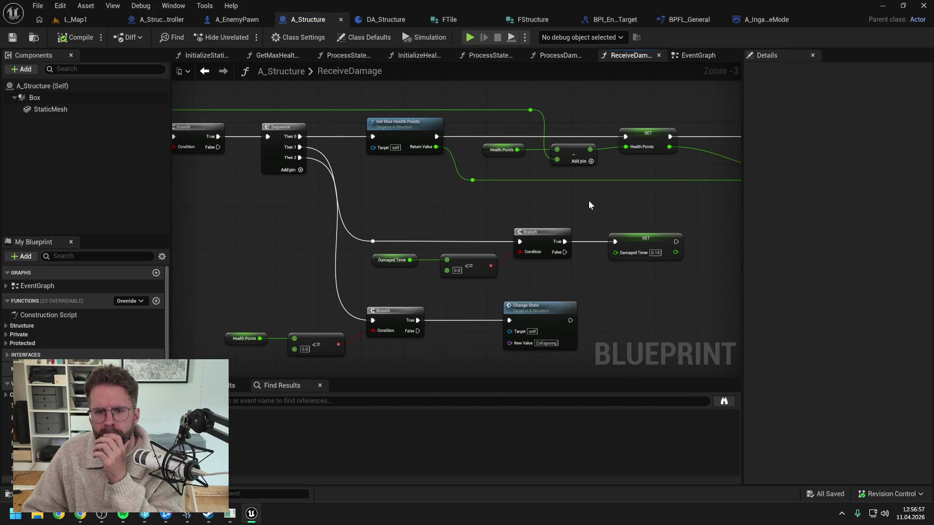
mouse_move(510, 214)
left_mouse_down()
mouse_move(319, 206)
mouse_move(499, 183)
left_mouse_up()
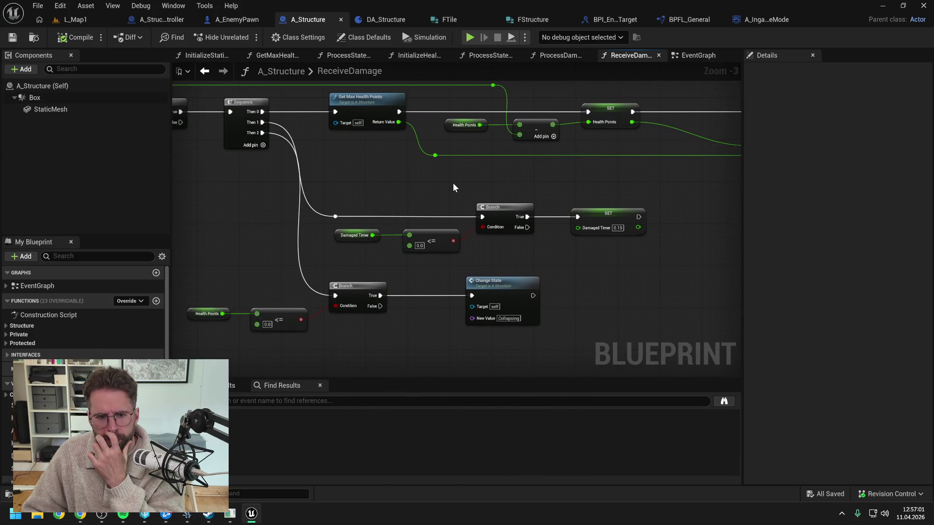
mouse_move(453, 188)
left_mouse_down()
mouse_move(546, 166)
mouse_move(444, 202)
mouse_move(527, 208)
mouse_move(578, 191)
mouse_move(446, 189)
left_mouse_up()
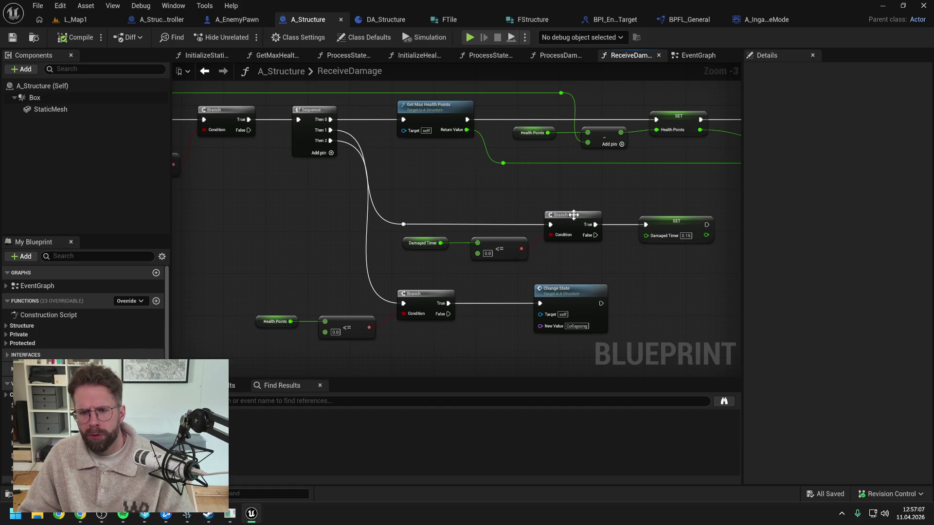
Step: Find all DamagedTimer references by name and jump to its use in ProcessDamagedTimer
right_click(665, 222)
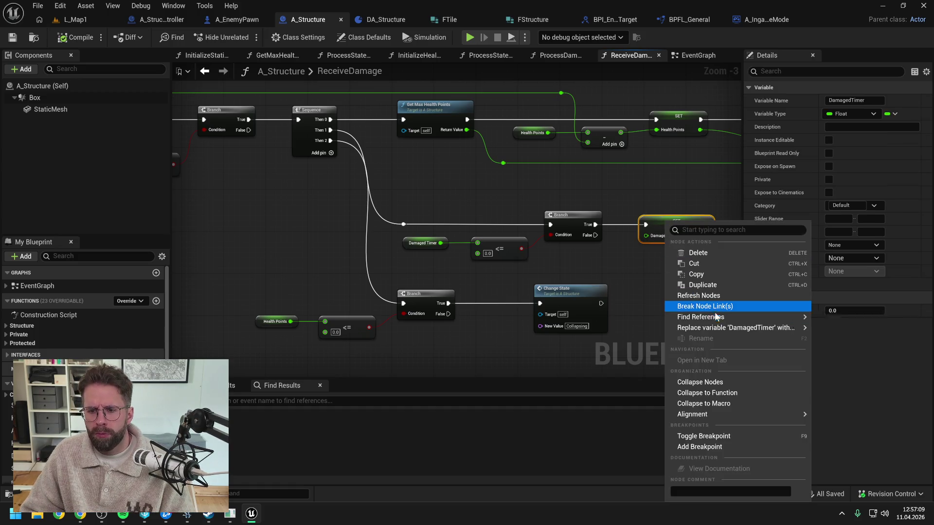
mouse_move(716, 318)
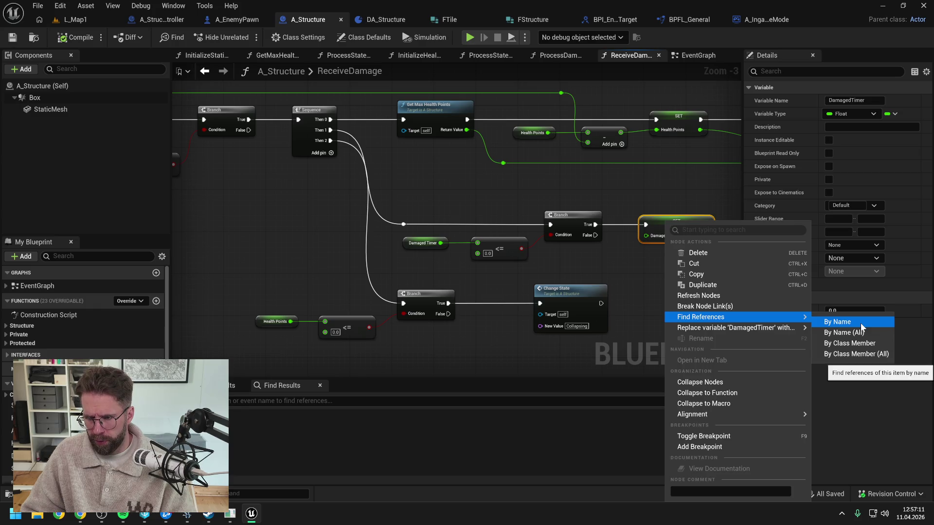
left_click(861, 323)
double_click(241, 451)
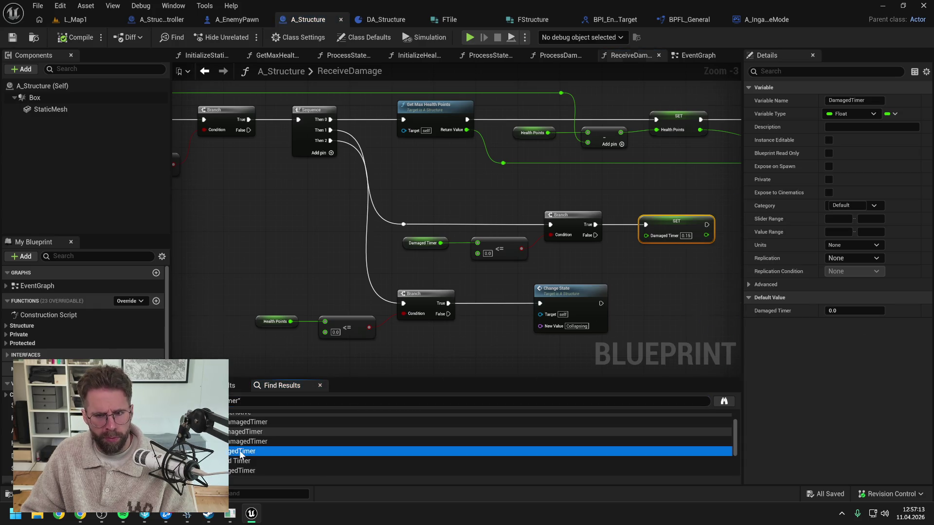
scroll(404, 325, "down", 2)
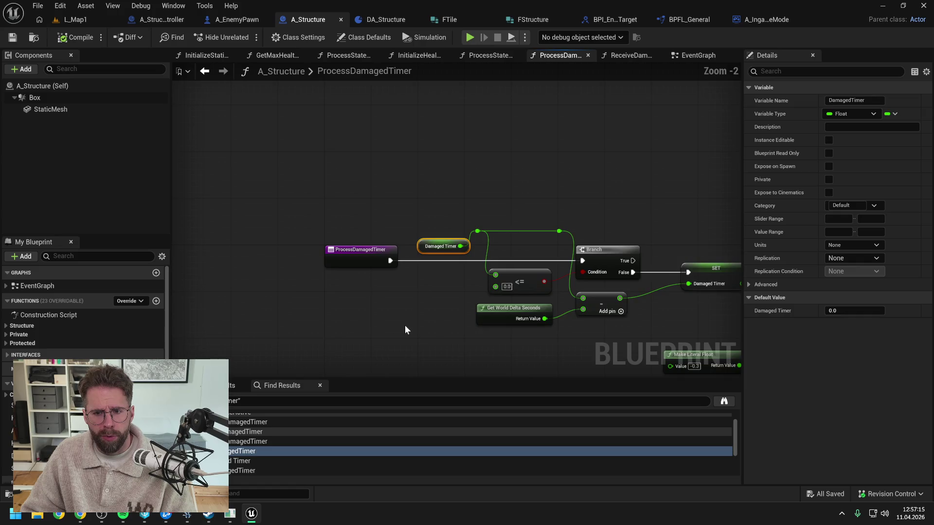
left_click_drag(519, 250, 380, 238)
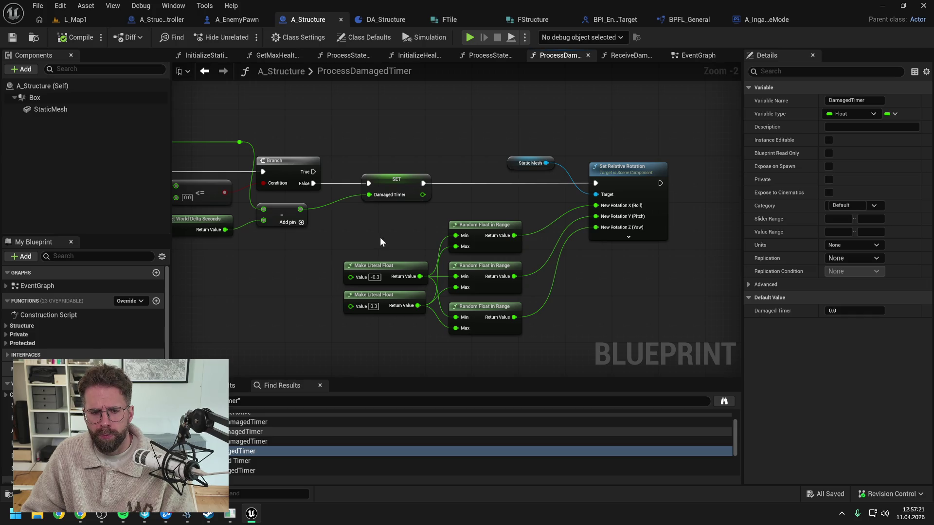
left_click_drag(379, 238, 476, 241)
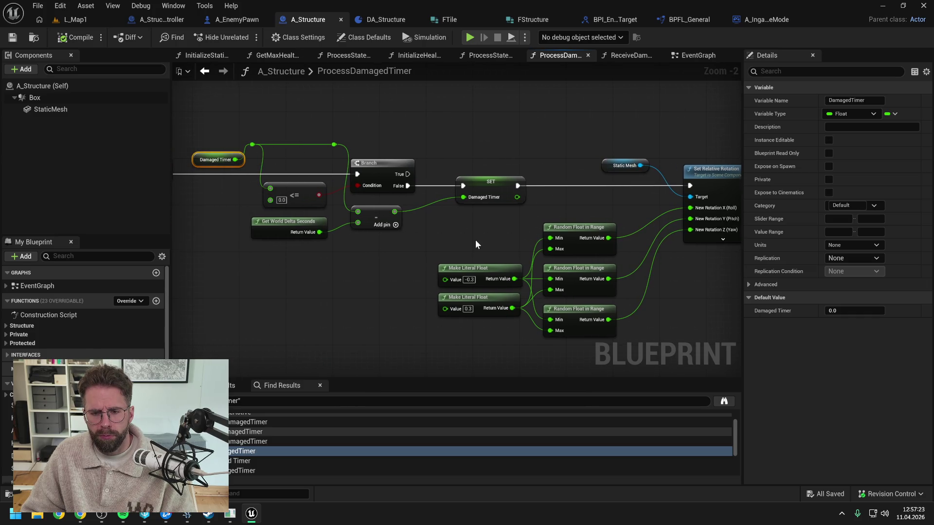
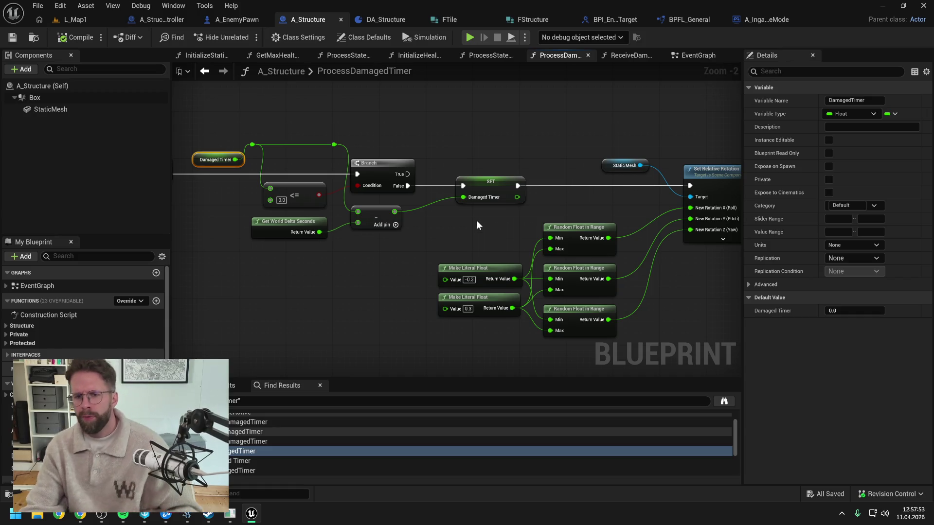
Step: Close all of A_IngameGameMode's extra graph tabs, including the DamageStructure graph
left_click(477, 221)
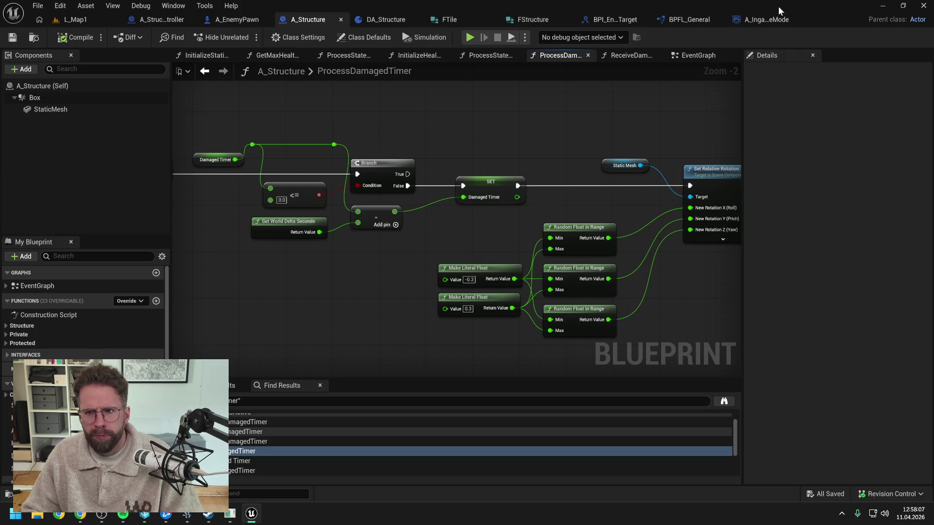
left_click(764, 19)
right_click(497, 61)
left_click(525, 119)
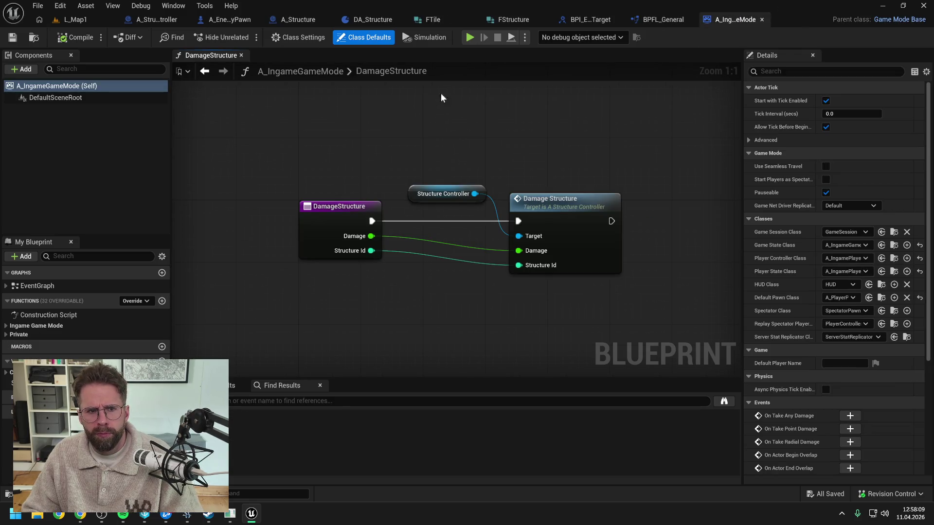
left_click(241, 55)
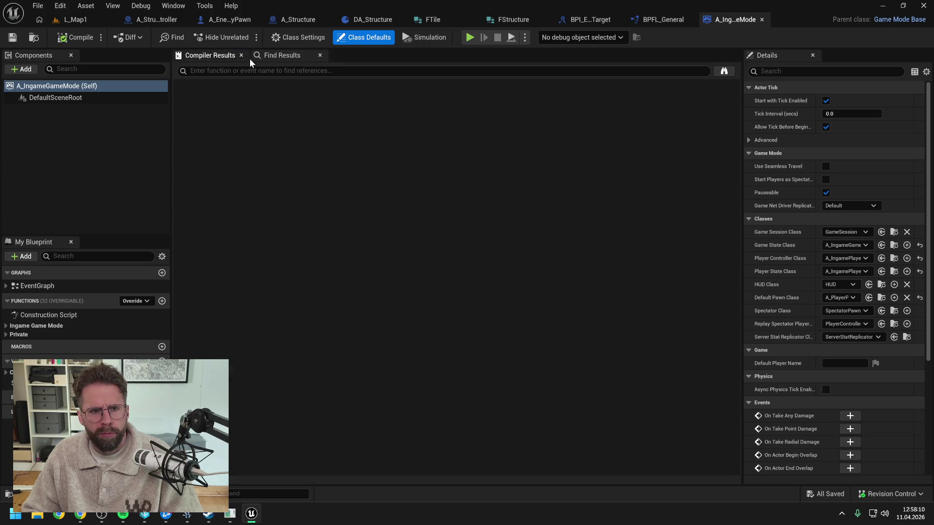
Step: Close BPFL_General's open function graphs, then close the BPFL_General library
left_click(670, 22)
right_click(660, 57)
left_click(672, 117)
left_click(308, 55)
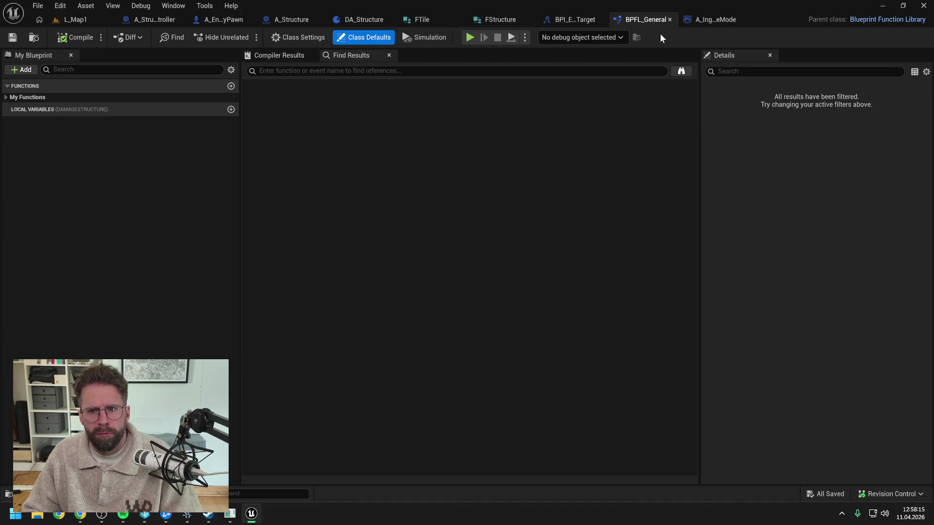
left_click(669, 20)
Step: Close the FStructure and FTile struct editors
left_click(658, 20)
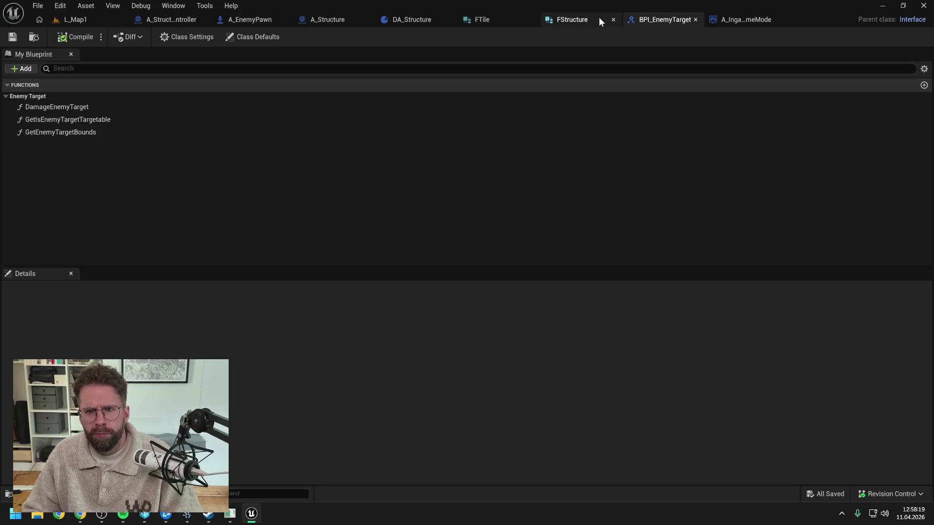
left_click(574, 19)
left_click(664, 19)
left_click(581, 19)
left_click(633, 19)
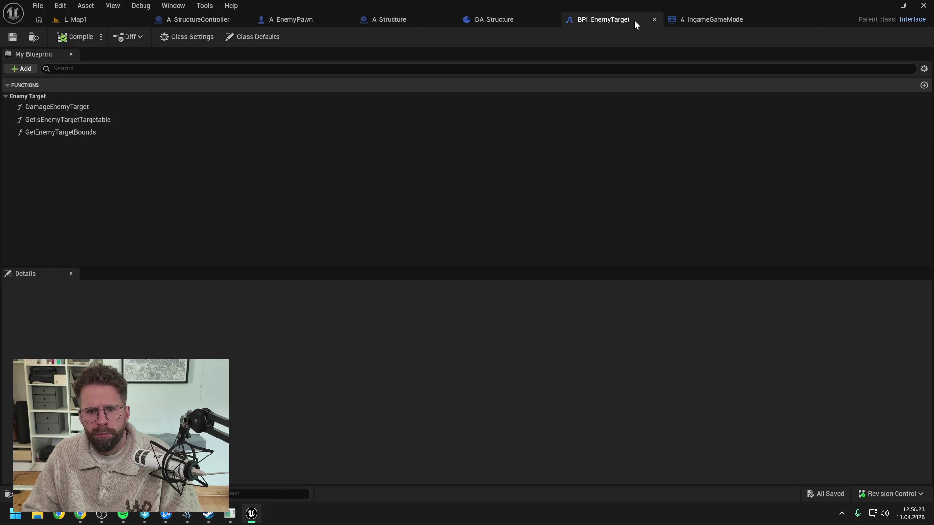
Step: Close DA_Structure's function graphs and the DA_Structure asset, then return to the blueprint tabs
left_click(520, 18)
right_click(589, 60)
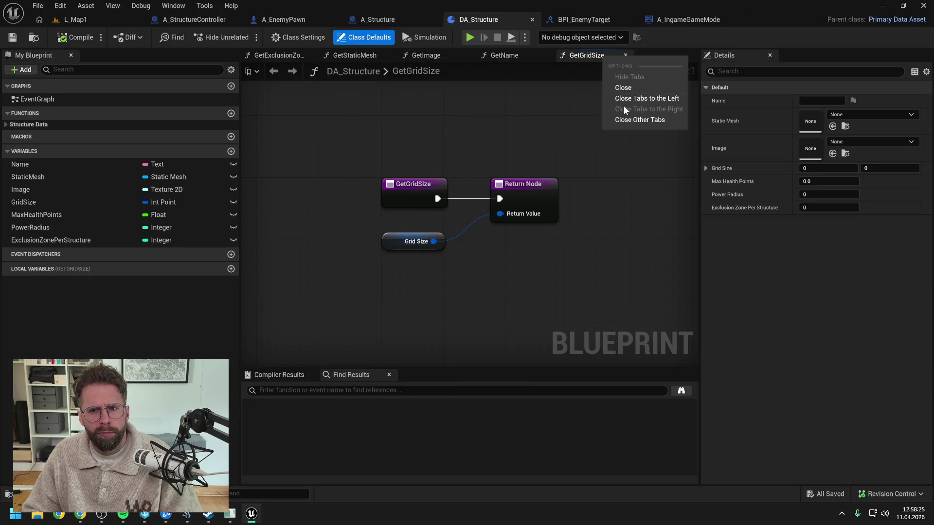
left_click(628, 120)
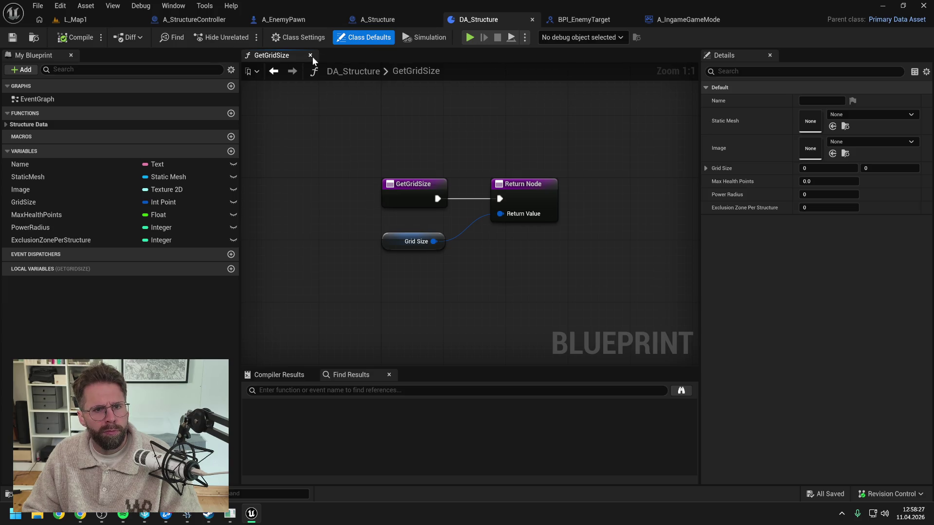
left_click(310, 55)
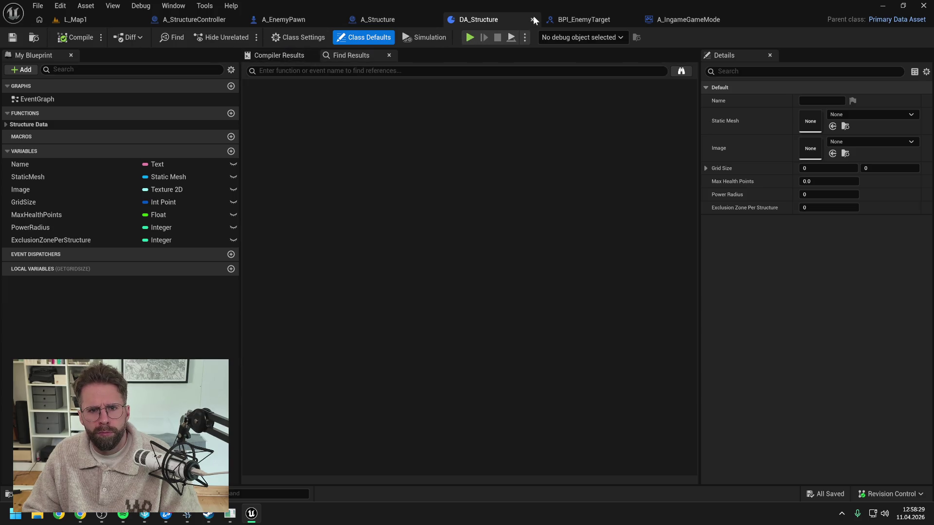
left_click(533, 17)
left_click(403, 21)
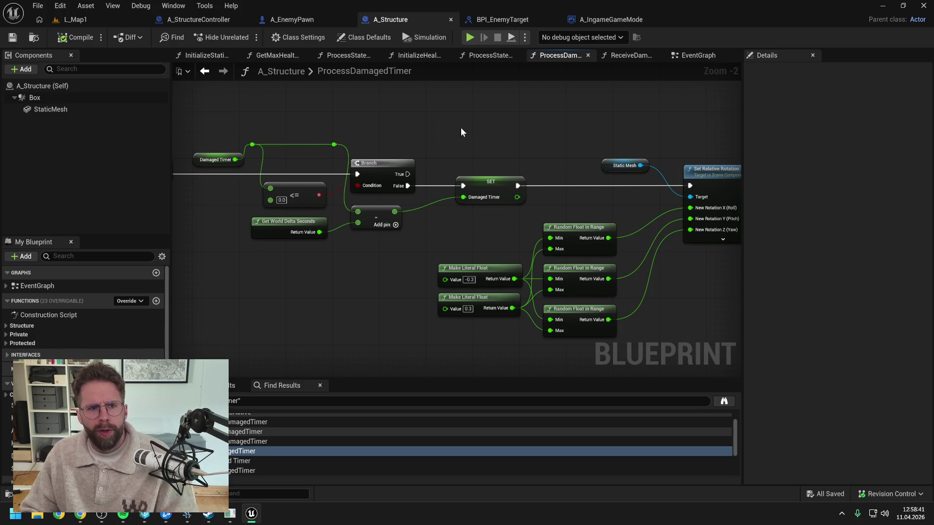
left_click(217, 19)
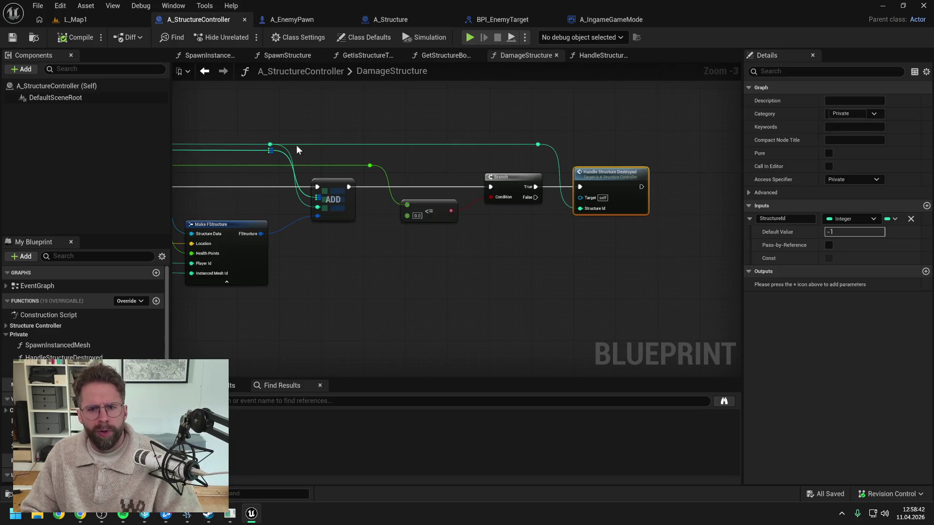
Step: Move Handle Structure Destroyed and its reroute knot right, then view the DamageStructure graph's start
left_click(556, 227)
left_click_drag(493, 221, 620, 223)
scroll(621, 223, "down", 1)
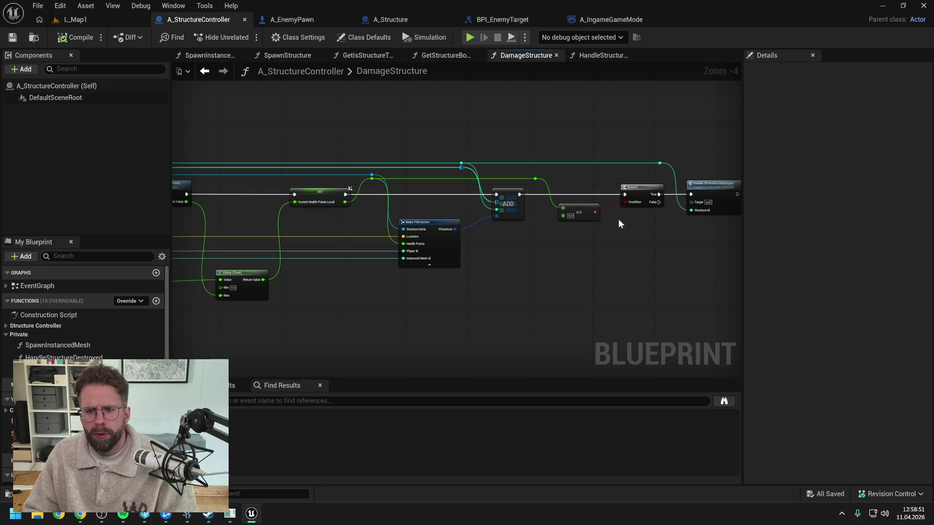
left_click_drag(622, 221, 567, 229)
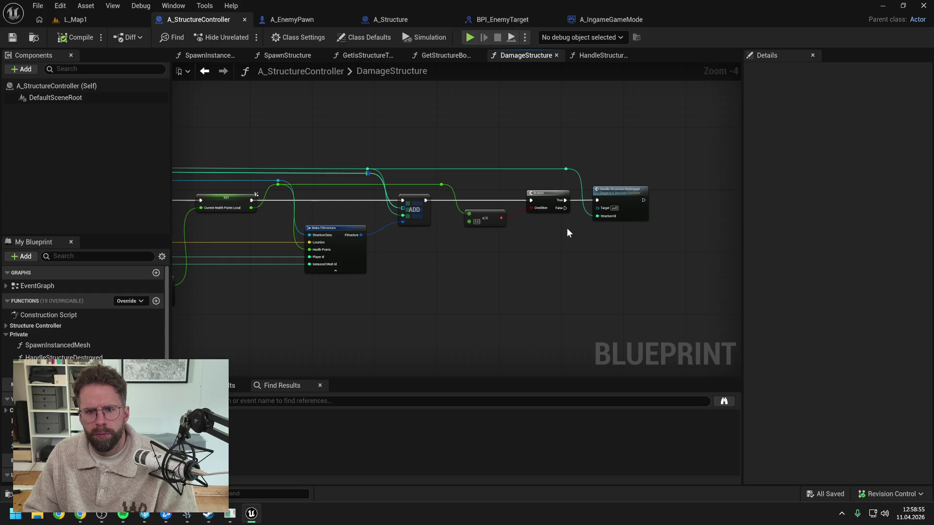
left_click_drag(604, 168, 658, 237)
key("Right")
key("Right")
key("Right")
key("Right")
key("Right")
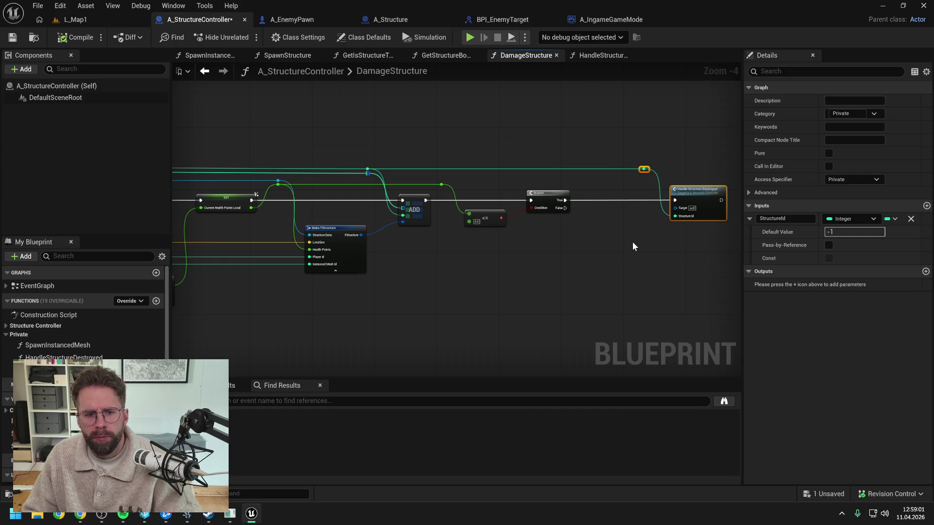
left_click(631, 241)
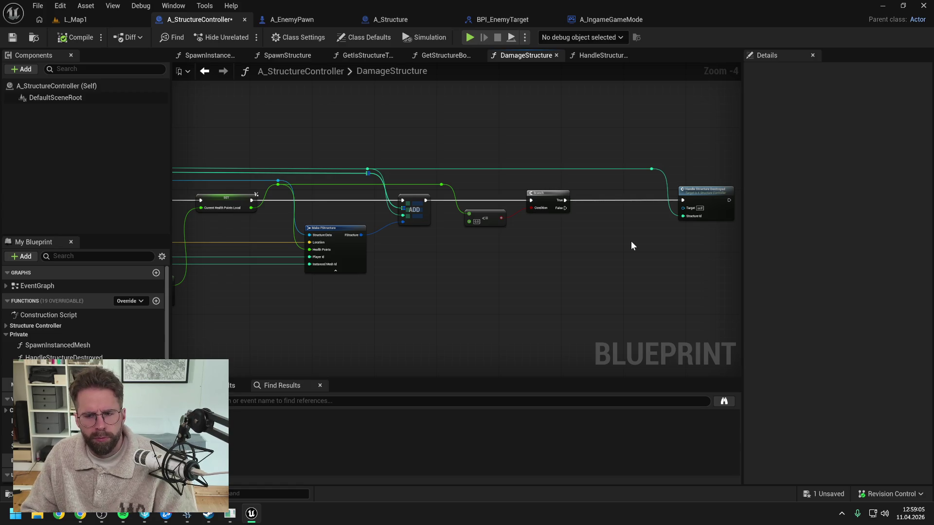
left_click_drag(629, 240, 652, 246)
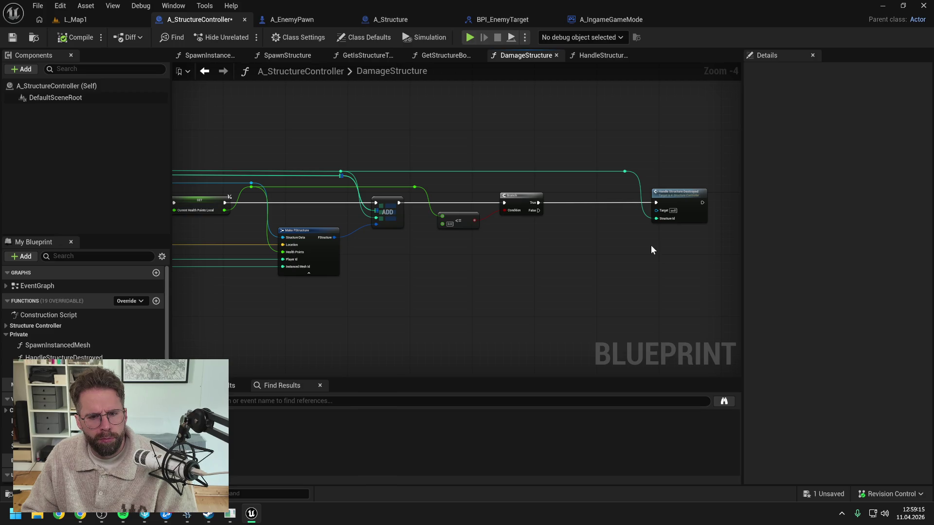
mouse_move(486, 250)
left_mouse_down()
mouse_move(563, 233)
mouse_move(436, 256)
mouse_move(457, 260)
left_mouse_up()
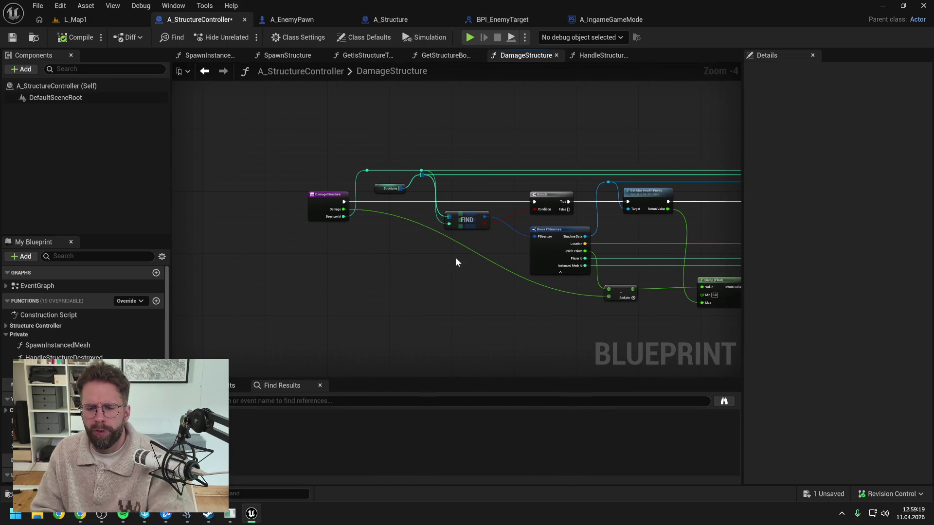